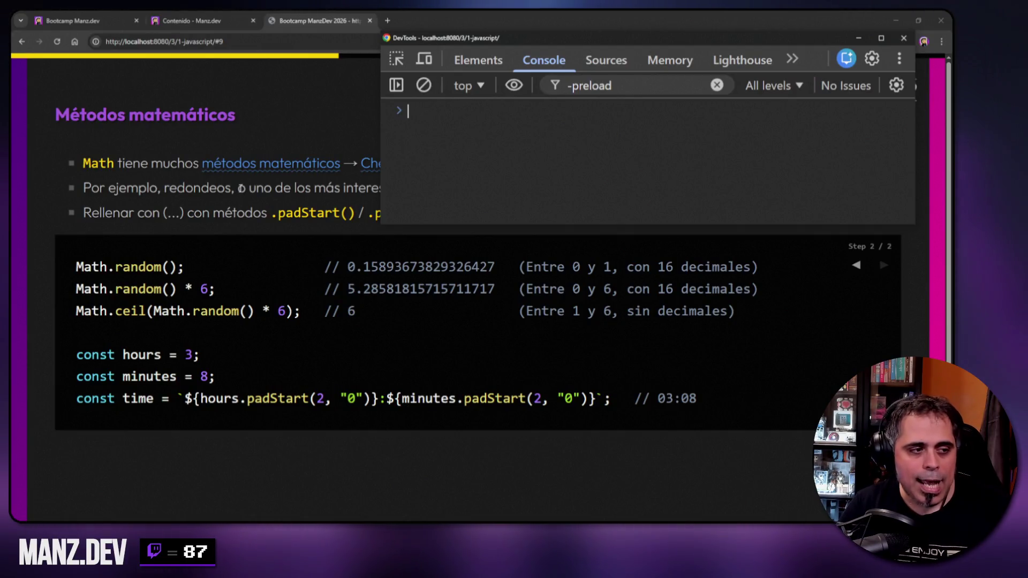
- Toggle DevTools off and back on with F12, then enlarge its console window over the slide
key("F12")
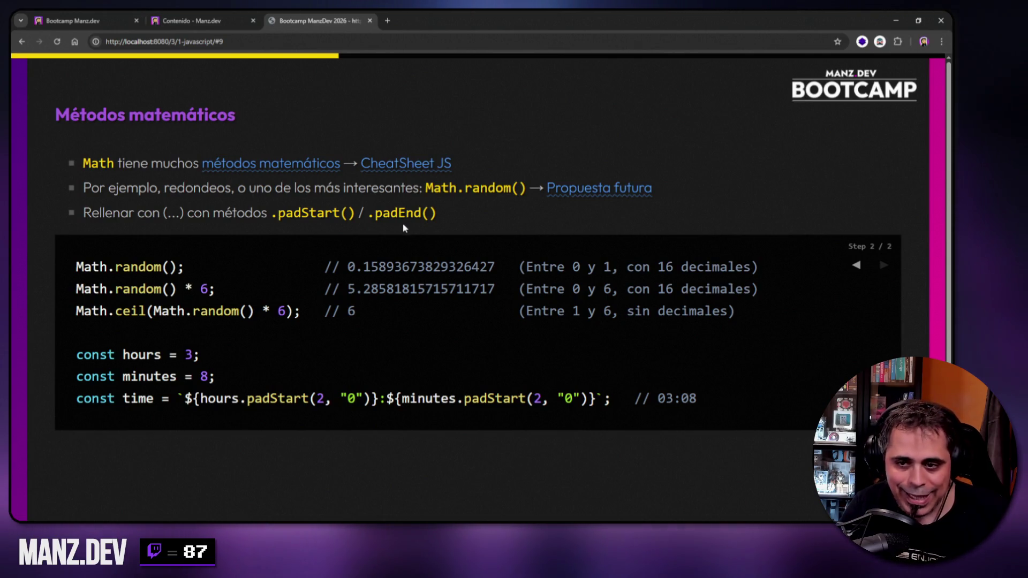
key("F12")
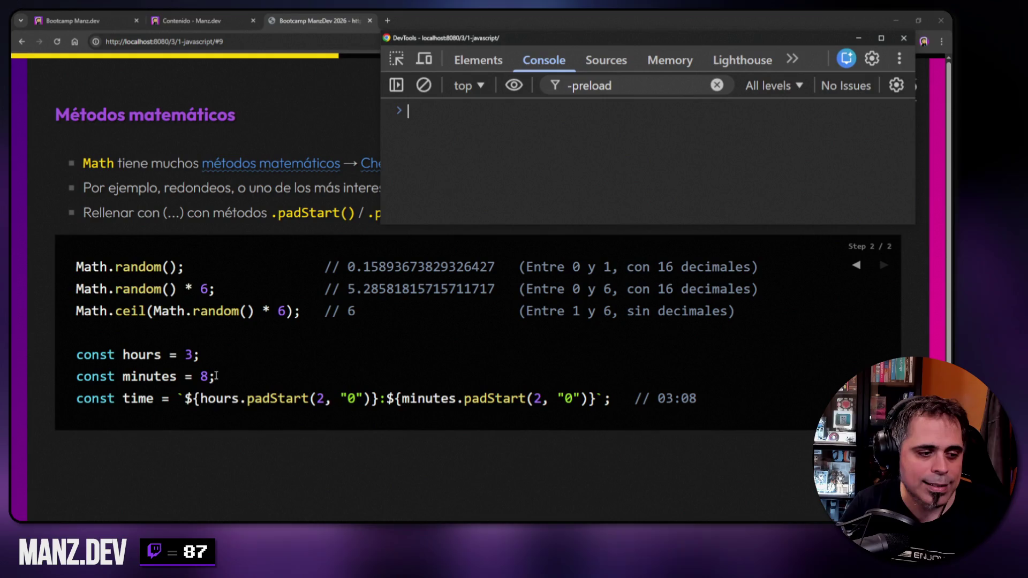
left_click_drag(388, 232, 224, 317)
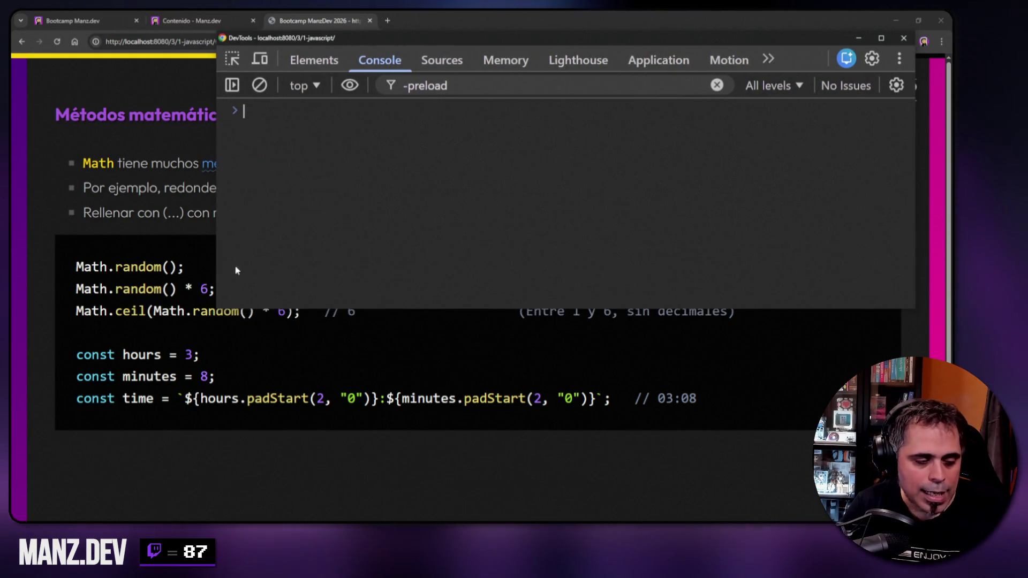
- Declare const hours = 3 and const minutes = 8 in the console
type("const hours = 3;")
key("Return")
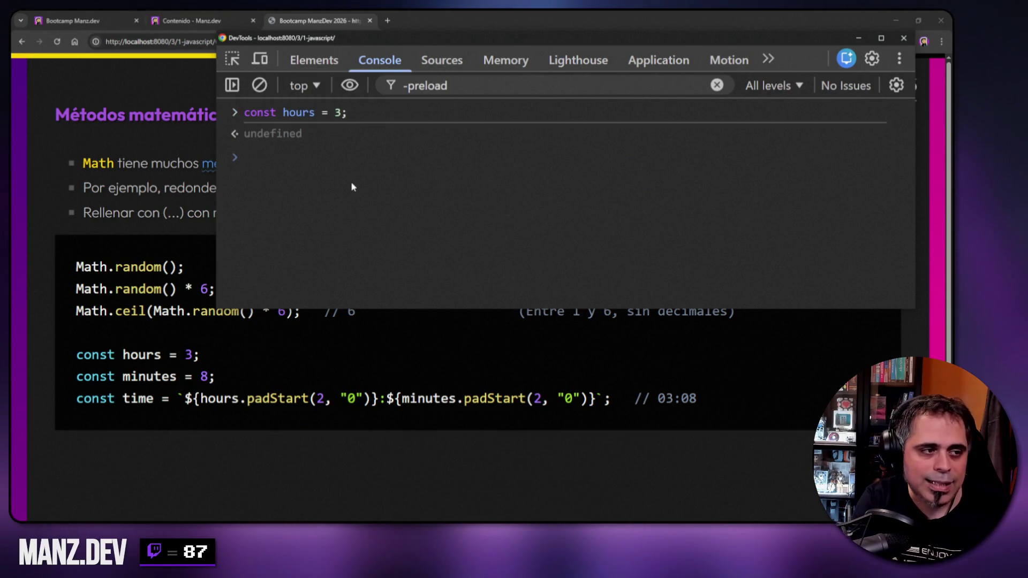
type("const minutes = 8;")
key("Return")
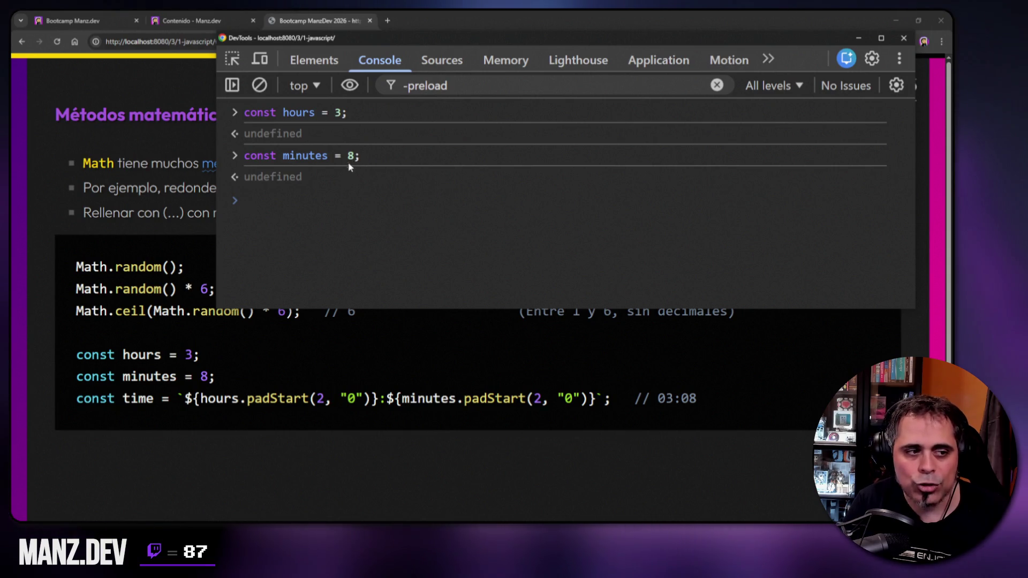
- Evaluate 08 to show that it returns 8
type("08")
key("Return")
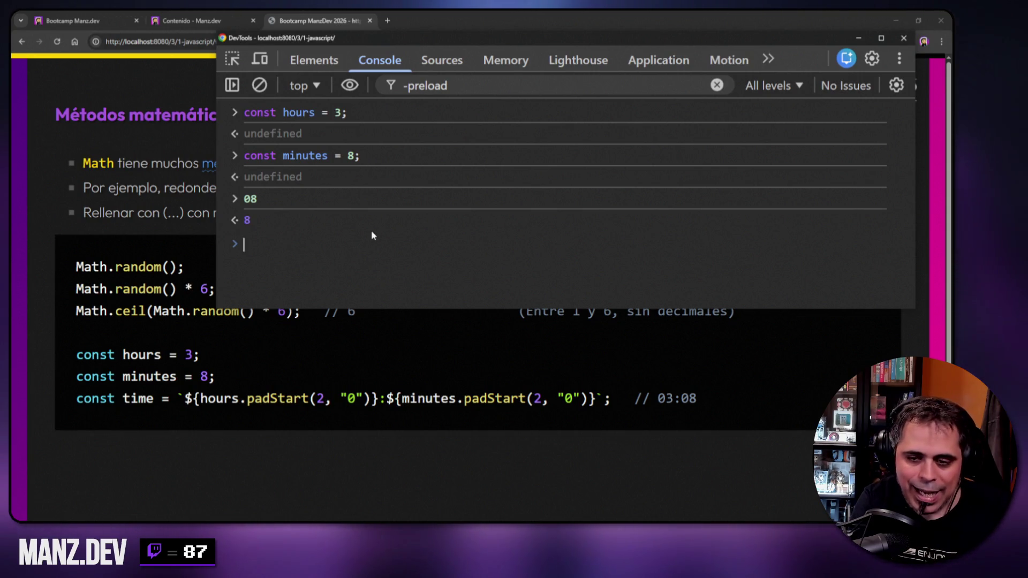
key("Up")
key("Up")
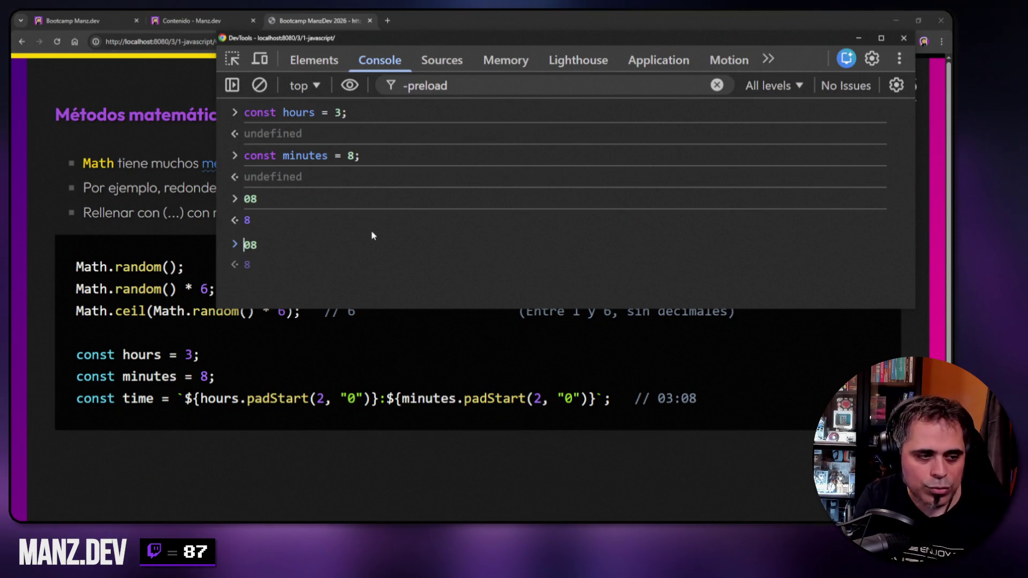
key("Down")
- Evaluate the template literal `0${hours}:0${minutes}`, which returns '03:08'
type("`0")
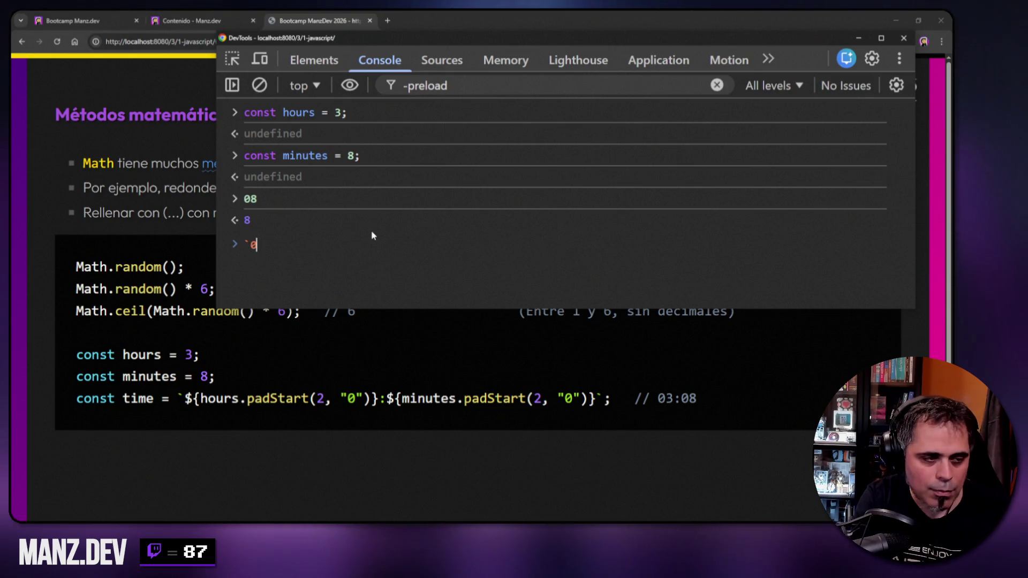
type("${hour")
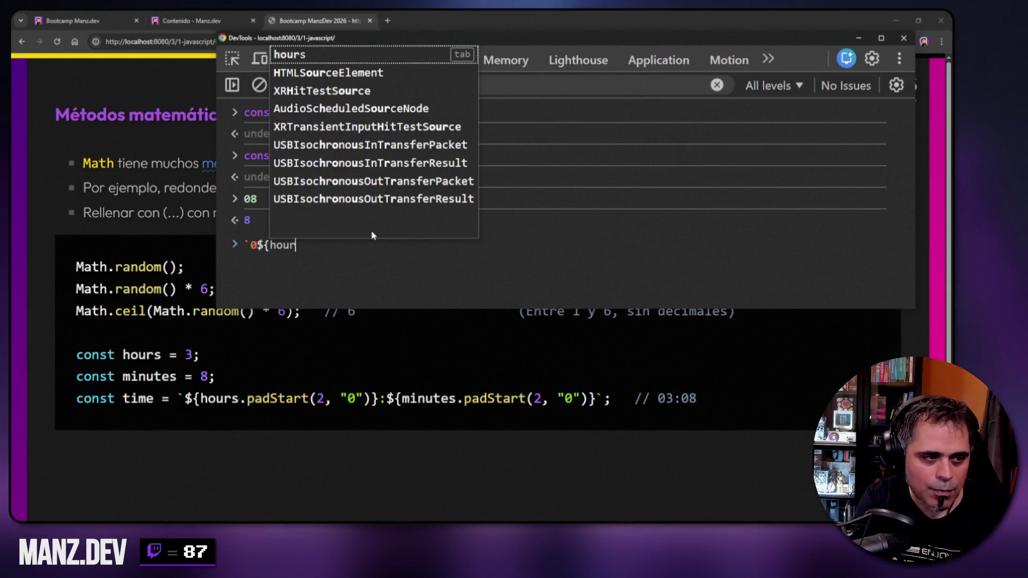
type("s}")
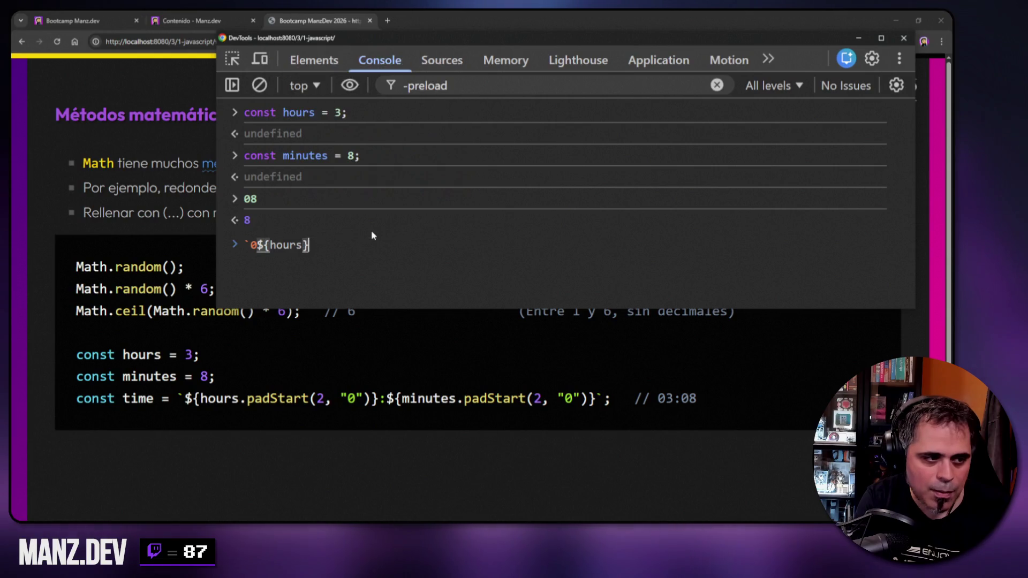
type(":0$")
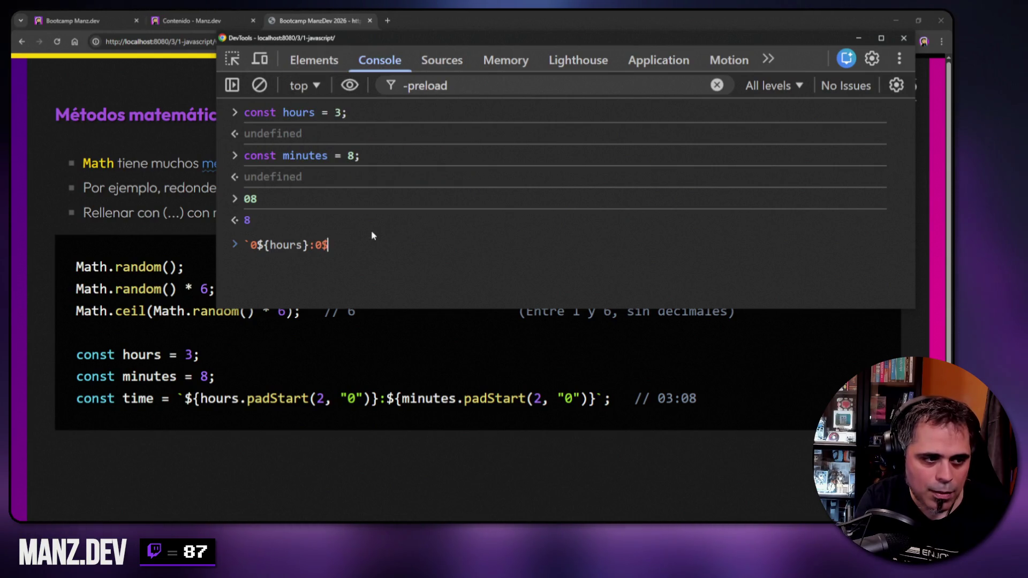
type("{minutes")
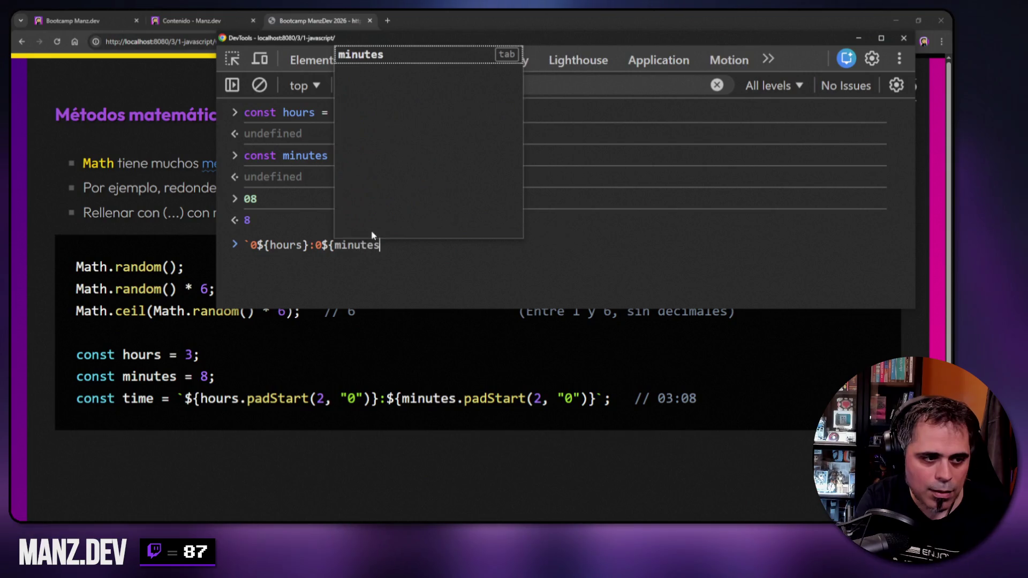
type("}`")
key("Return")
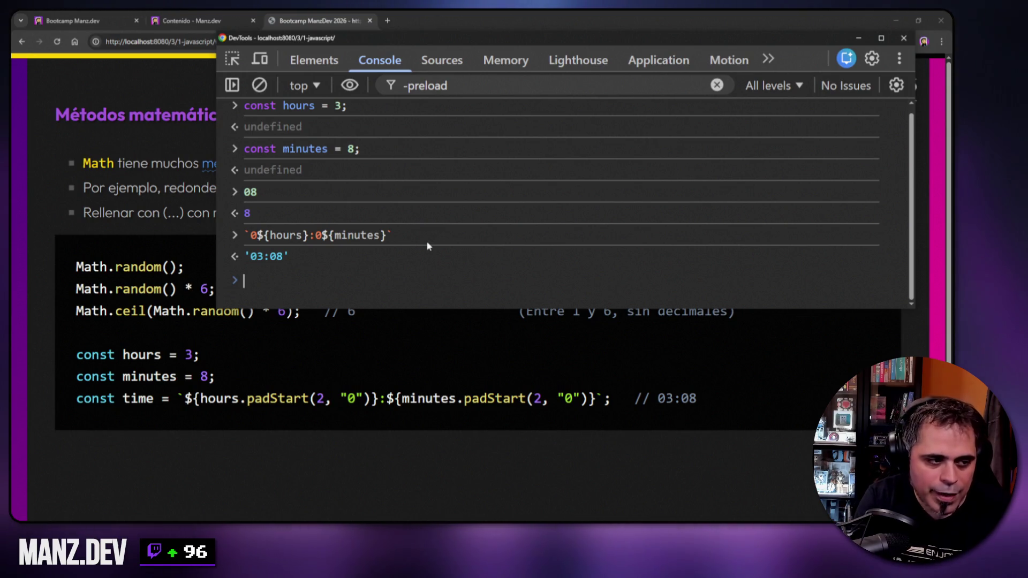
key("Up")
key("Right")
- Replace the hard-coded 0 before hours with hours.padStart(2, "0") in the recalled template
key("Delete")
key("Right")
key("Right")
key("Right")
type(".pad")
type("Start(")
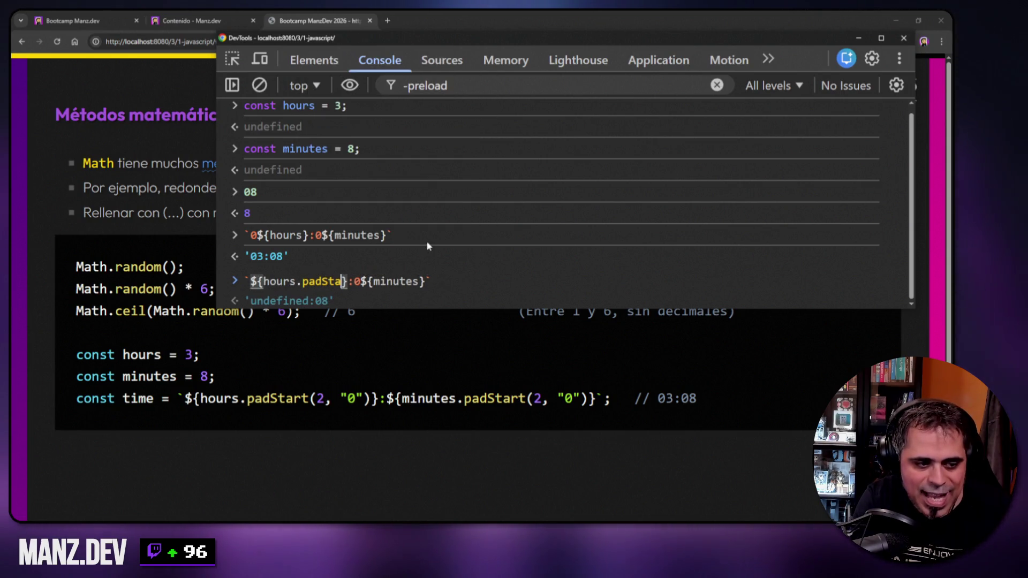
type(")")
key("Left")
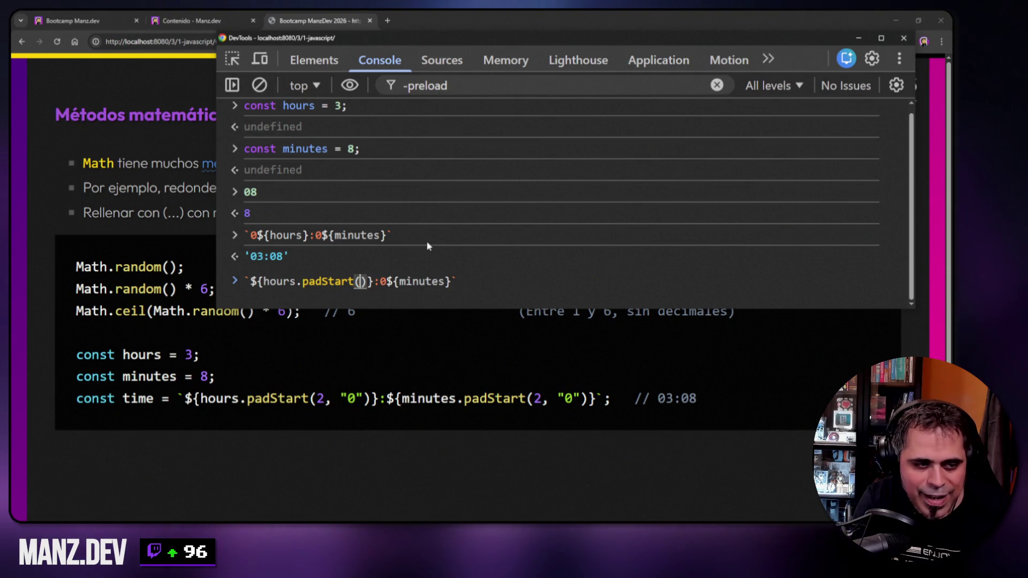
type("2, \"0\"")
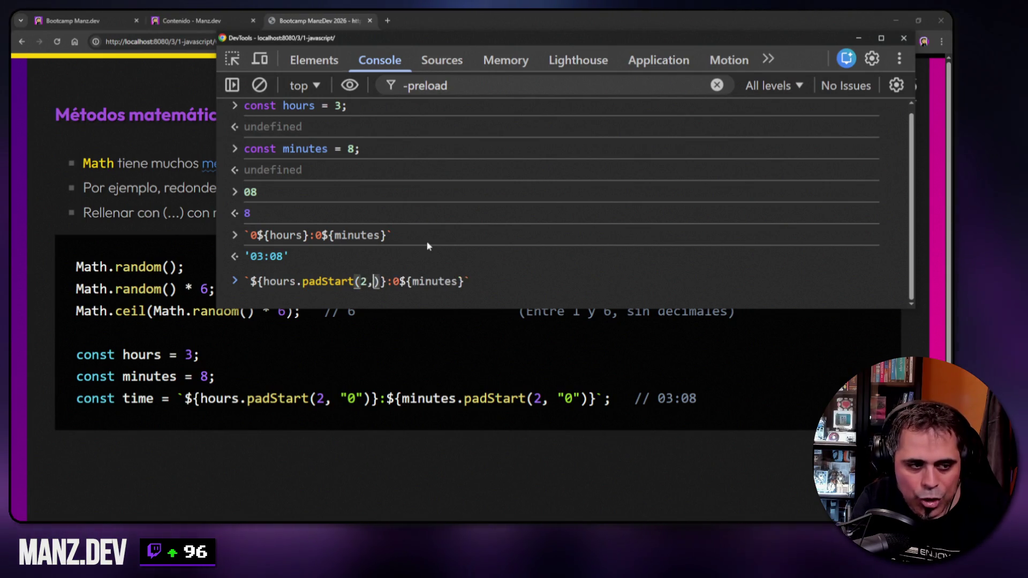
key("Left")
key("Left")
key("Left")
key("shift+Right")
key("shift+Right")
key("shift+Right")
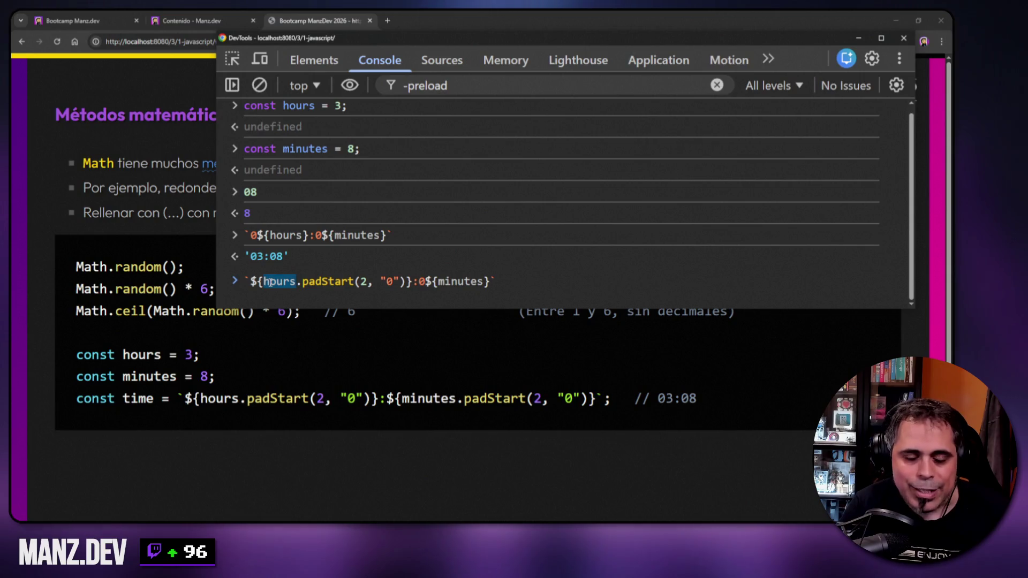
key("Right")
key("ctrl+Right")
key("ctrl+Right")
key("ctrl+Right")
key("shift+Right")
key("shift+Right")
key("shift+Right")
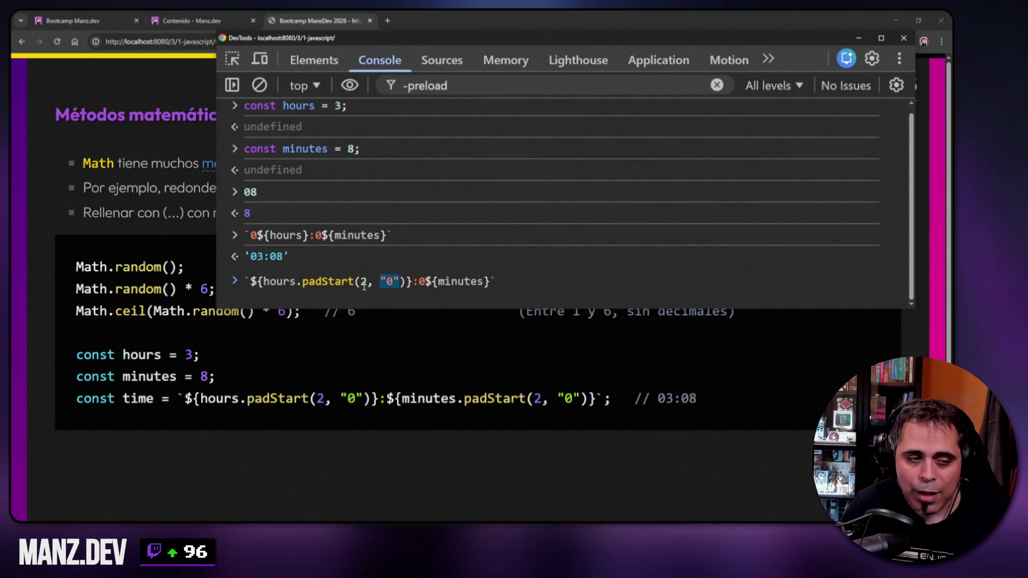
double_click(333, 282)
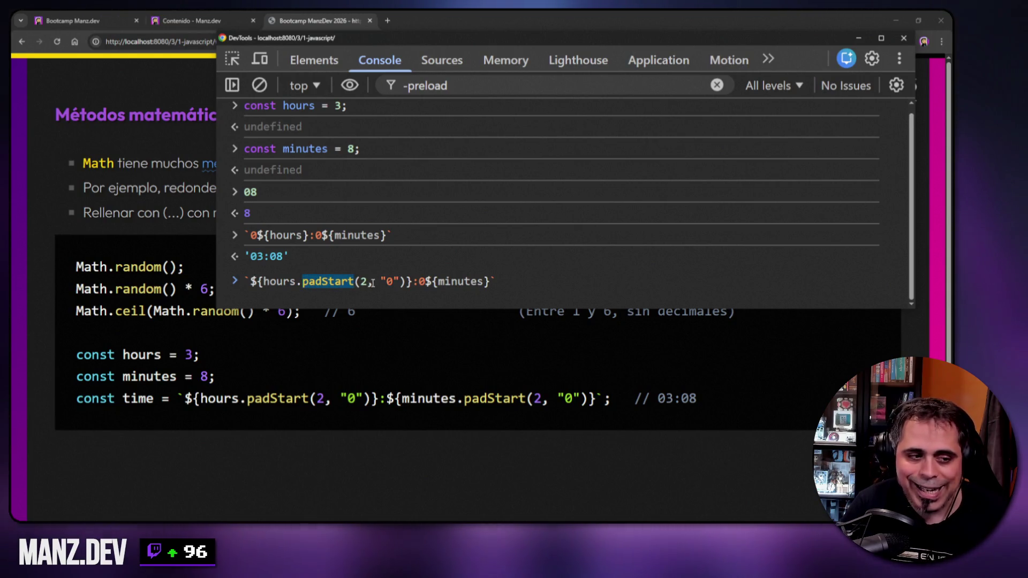
left_click(353, 282)
key("shift+Left")
key("shift+Left")
key("shift+Left")
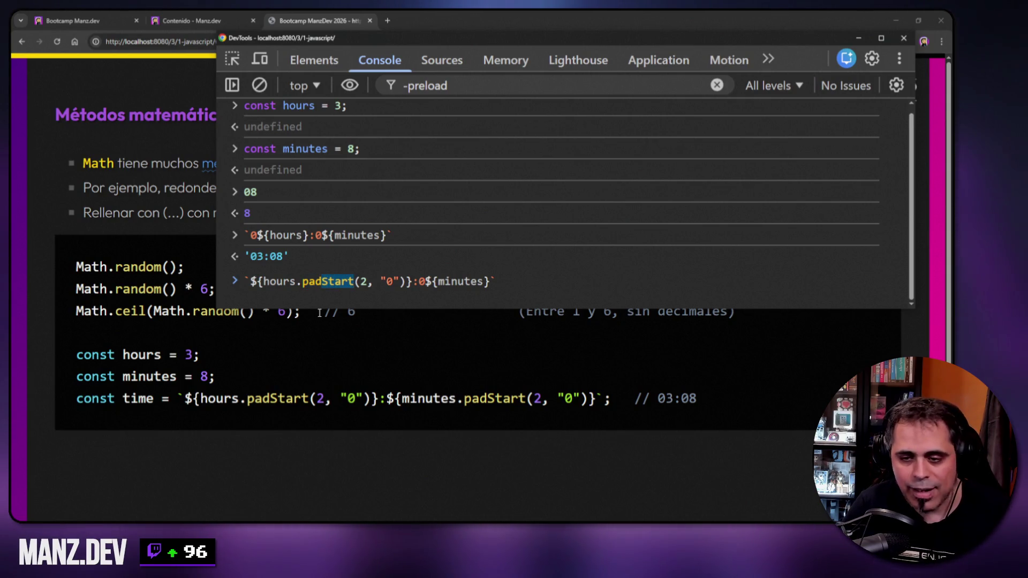
type("End")
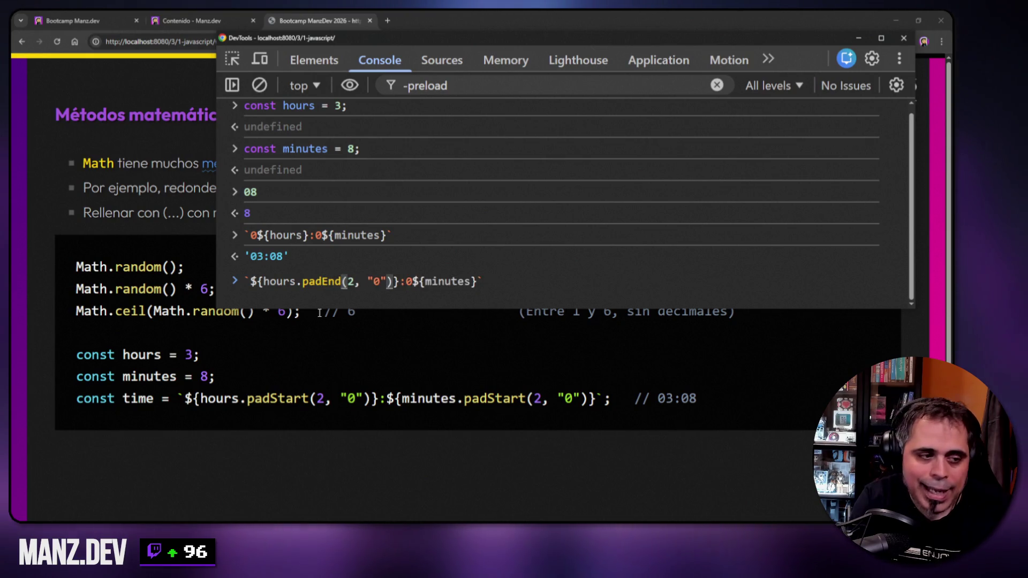
key("BackSpace")
key("BackSpace")
key("BackSpace")
type("Start")
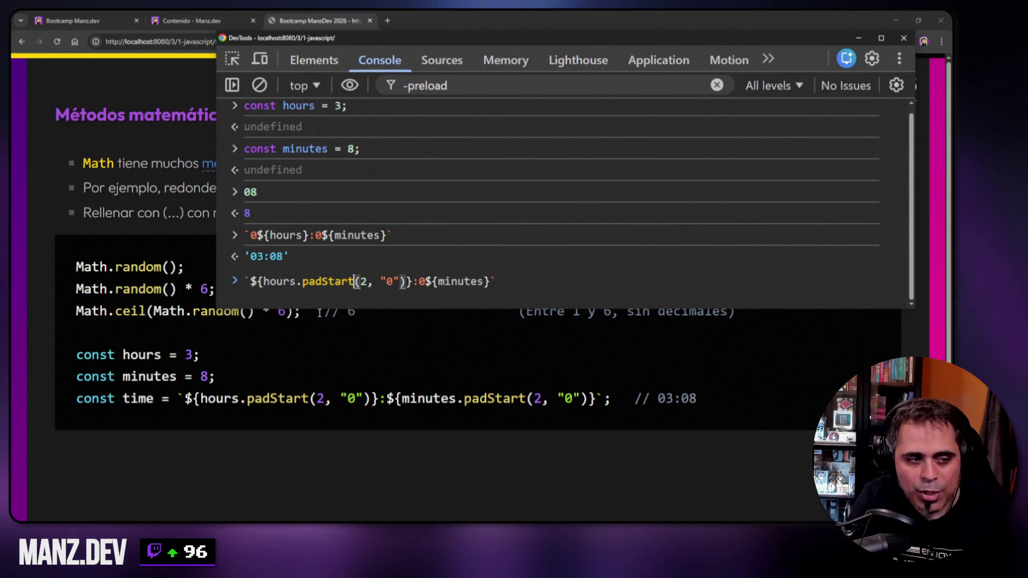
- Pad minutes with .padStart(2, "0") too and run it, hitting the hours.padStart TypeError
key("Right")
key("Right")
key("Right")
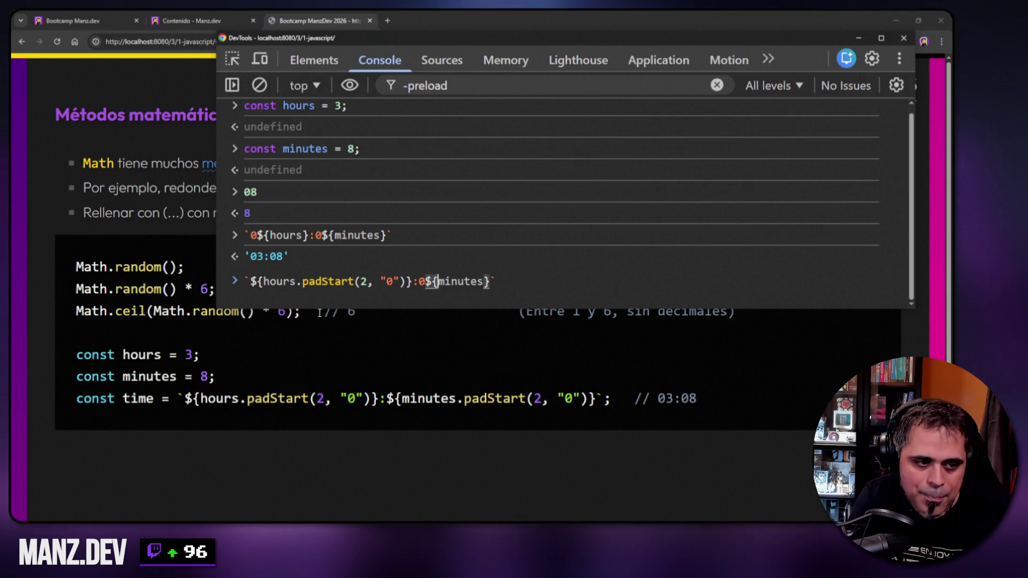
key("Left")
key("Left")
key("BackSpace")
key("Right")
key("Right")
key("Right")
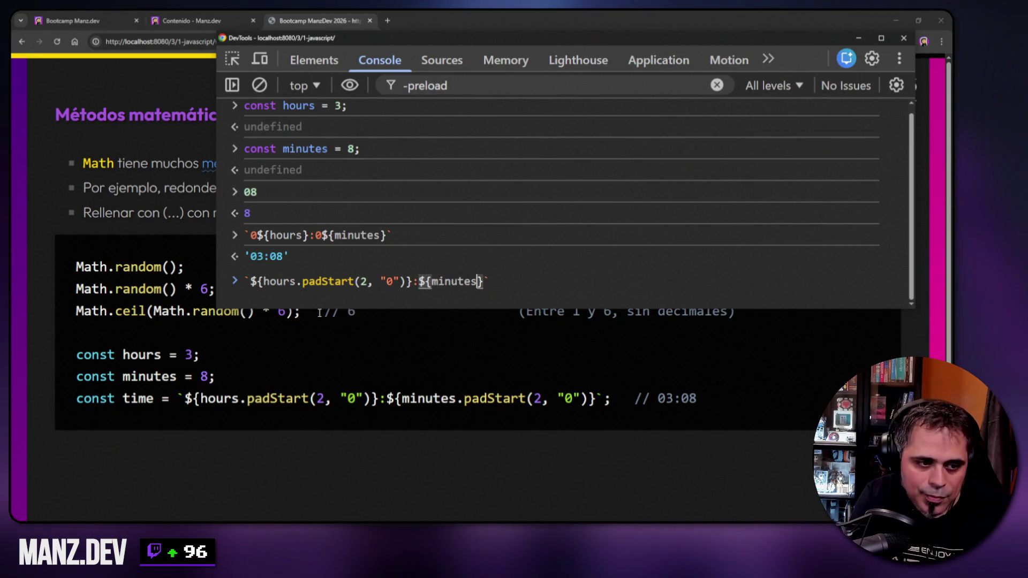
type(".padStart(2")
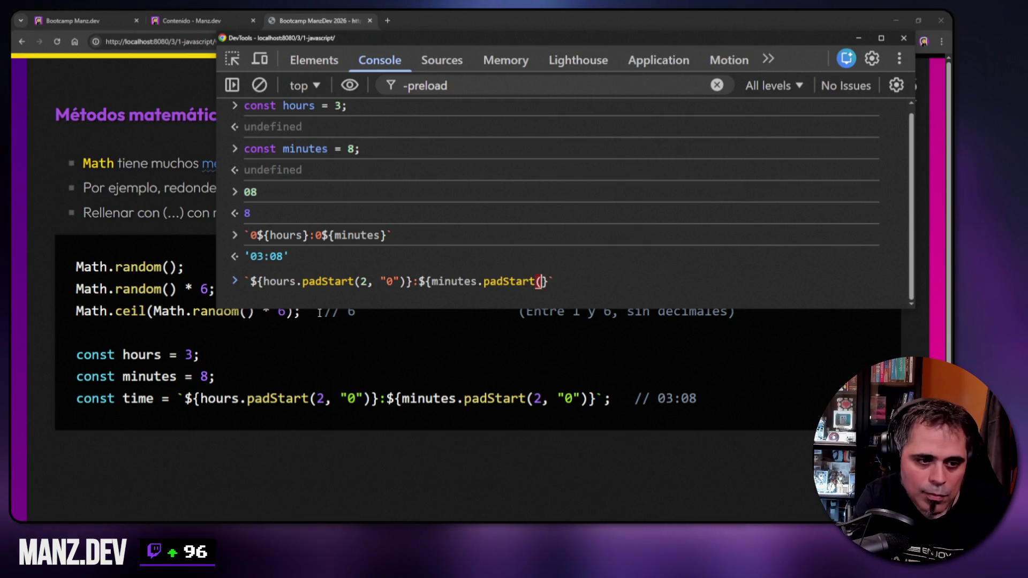
type(", \"0\")")
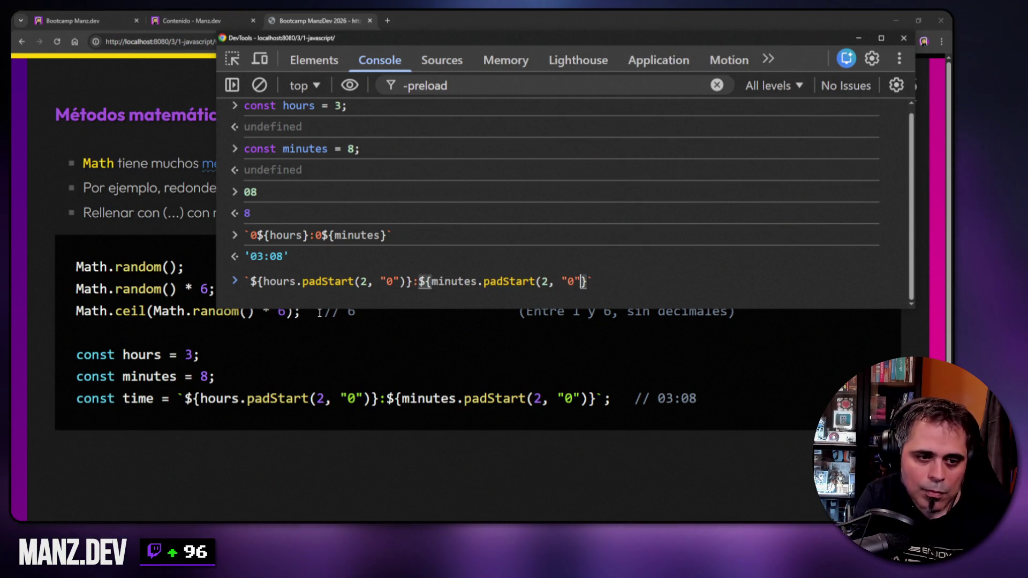
key("Return")
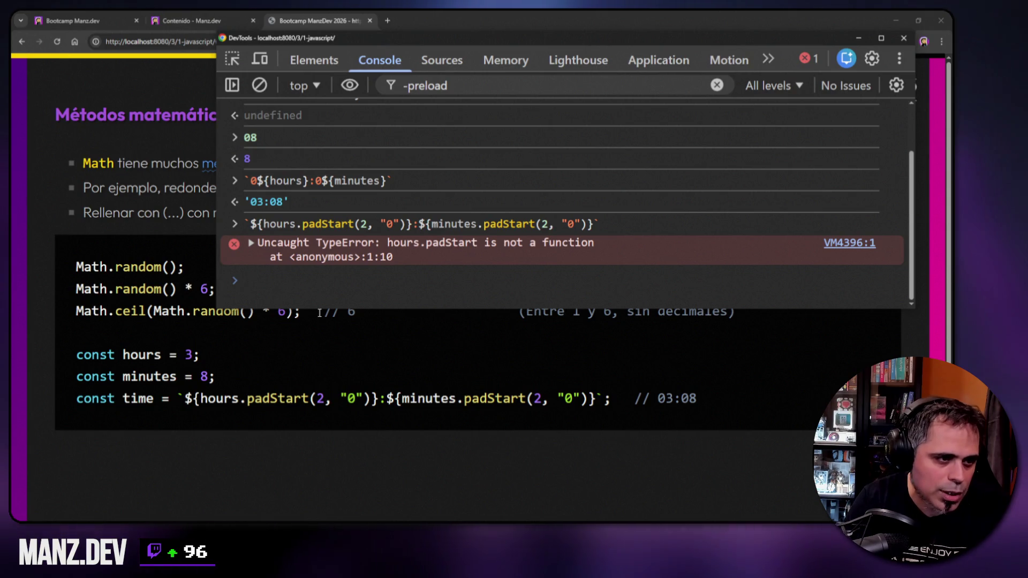
- Clear the console and display the current values of hours and minutes
scroll(442, 156, "up", 1)
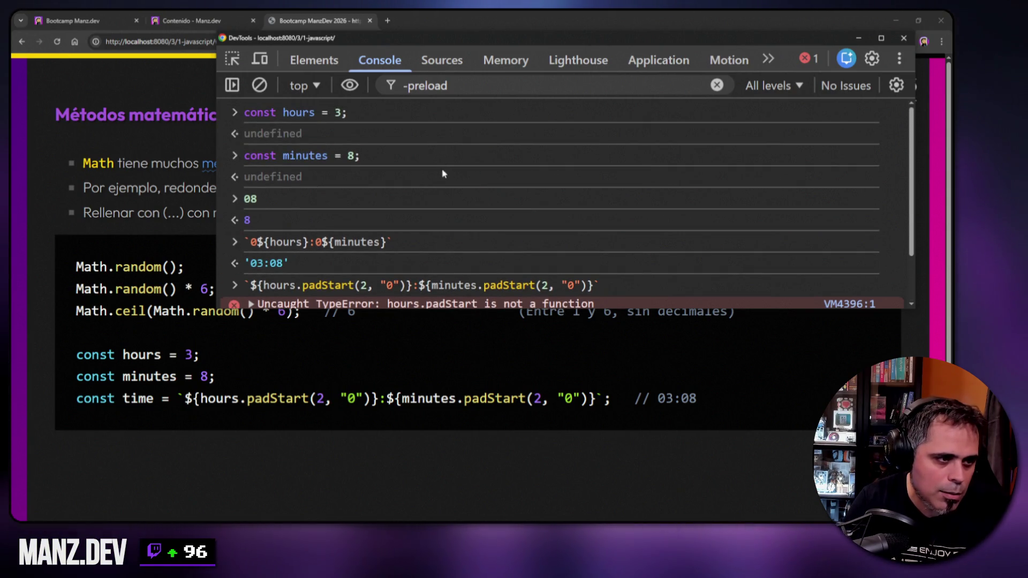
key("ctrl+l")
type("hor")
key("BackSpace")
type("urs")
key("Return")
type("minutes")
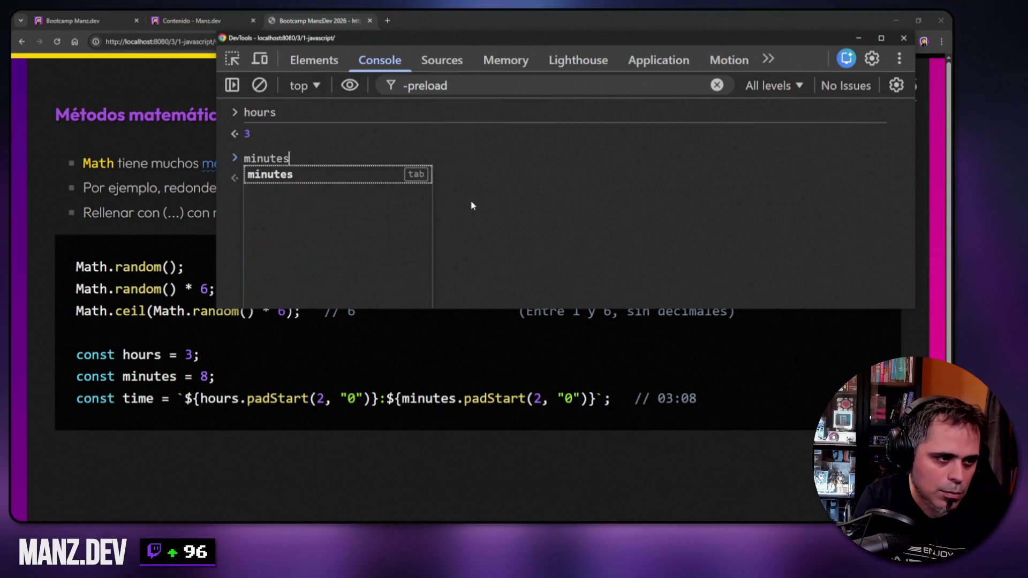
key("Return")
- Replace the recalled time template with (8).padStart, which evaluates to undefined
key("Up")
key("Up")
key("Up")
key("Home")
key("Right")
key("Right")
key("Right")
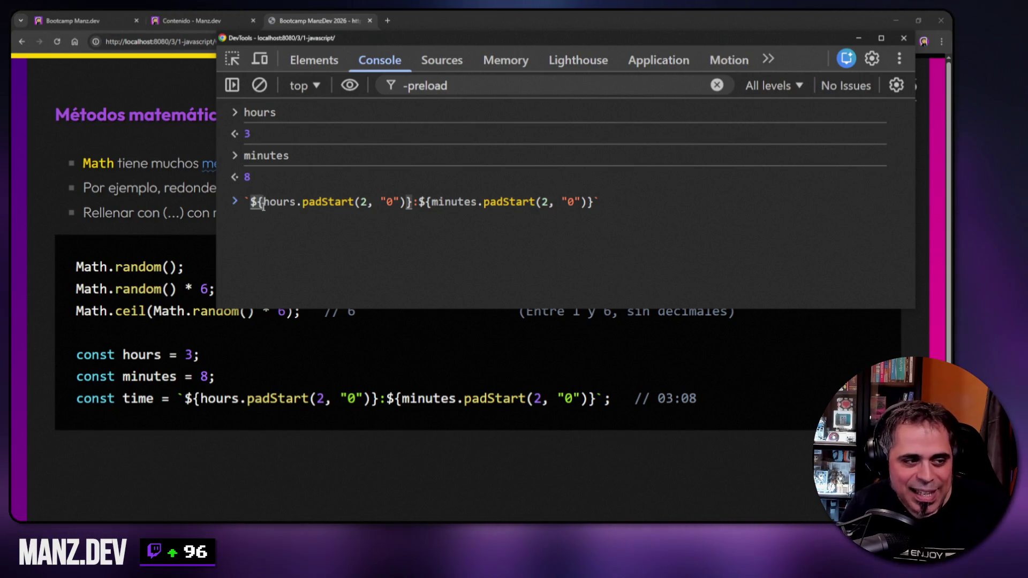
left_click_drag(263, 202, 296, 202)
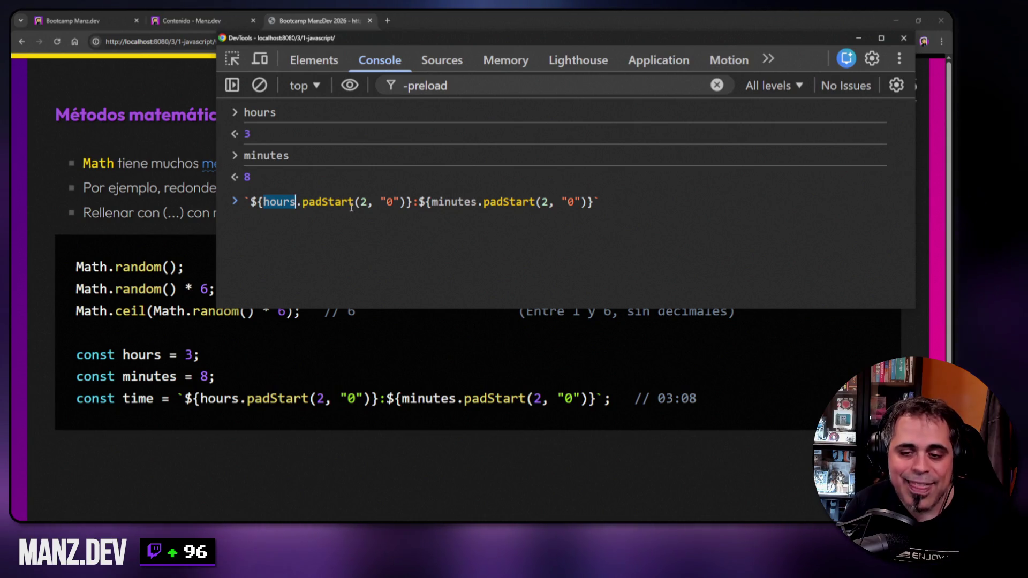
left_click(348, 253)
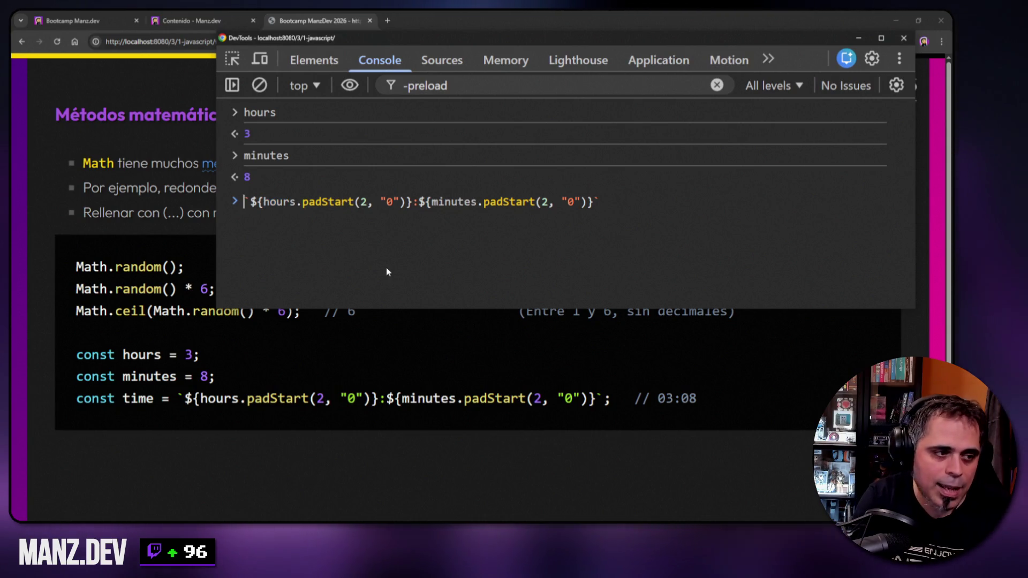
key("ctrl+a")
key("BackSpace")
type("(8)")
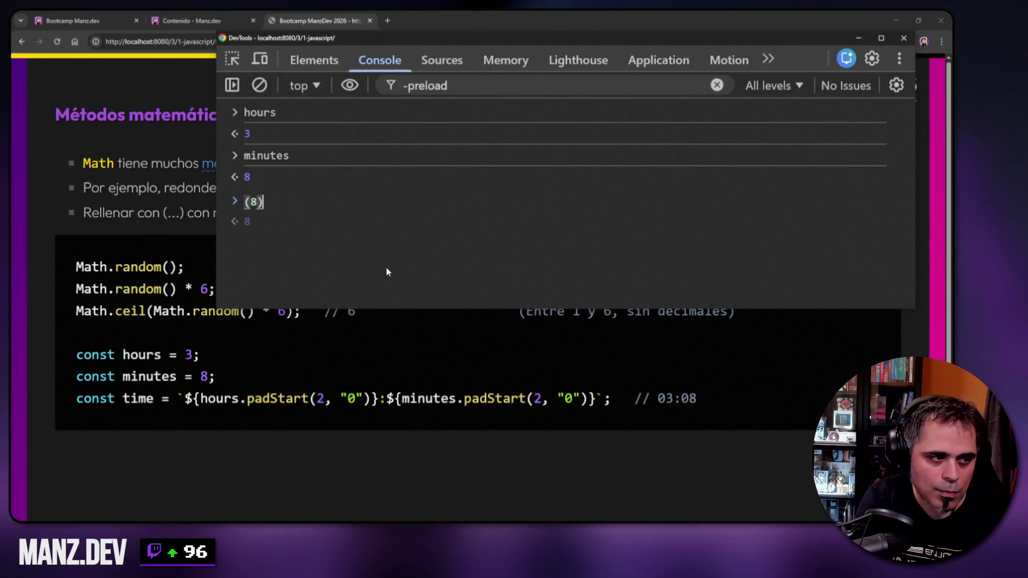
type(".padStart")
key("Return")
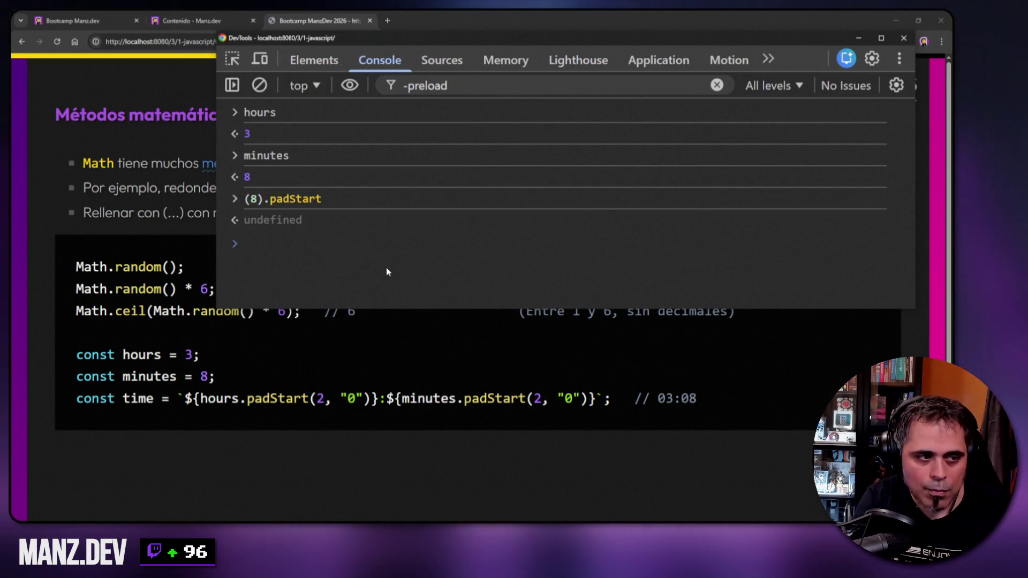
- Change the expression to "8".padStart, which returns the native padStart function
key("Up")
key("Home")
key("Delete")
type("\"")
key("Right")
key("Delete")
type("\"")
key("End")
key("Return")
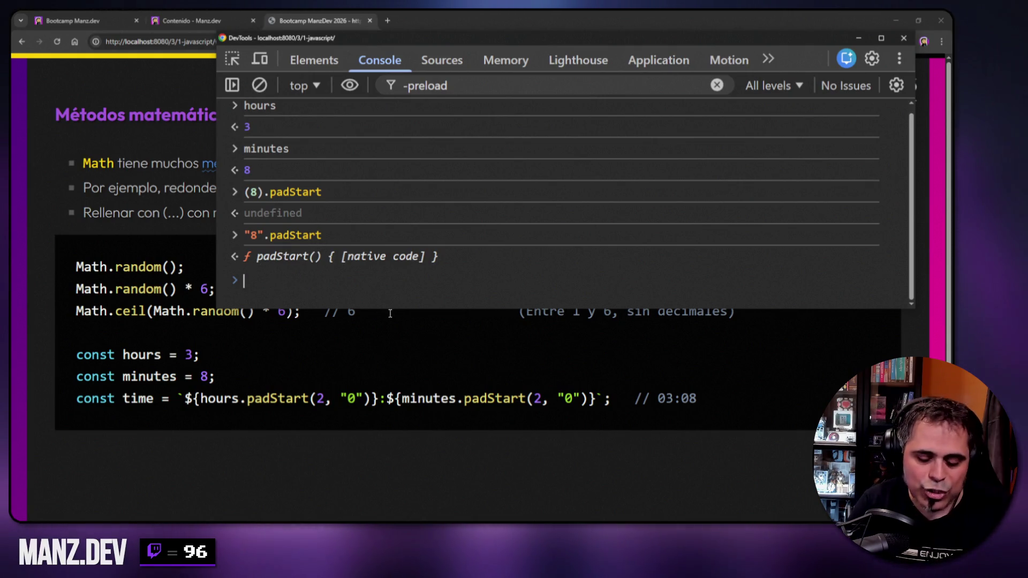
- Run "8".padStart(2, "0") to get '08'
key("Up")
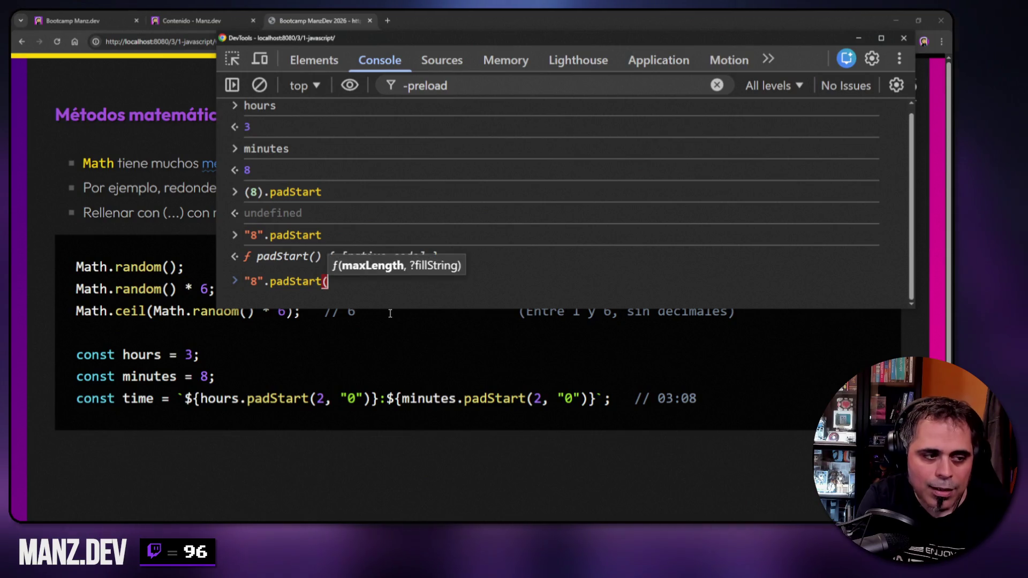
type("2, \"0\"")
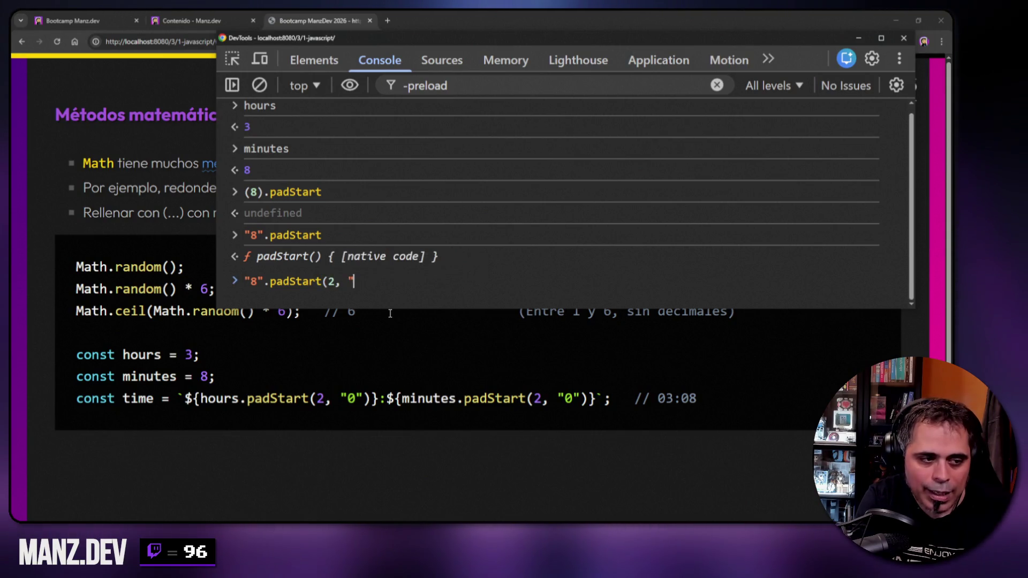
type(")")
key("Return")
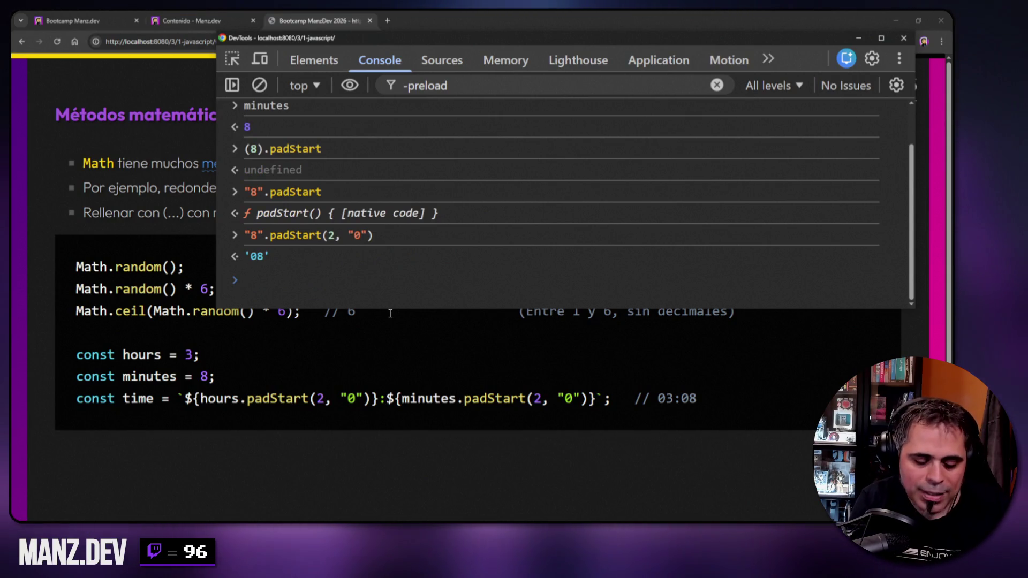
- Clear the console, rerun the time template for the padStart TypeError, then switch to the cheatsheet PDF
key("ctrl+l")
key("Up")
key("Up")
key("Up")
key("Up")
key("Up")
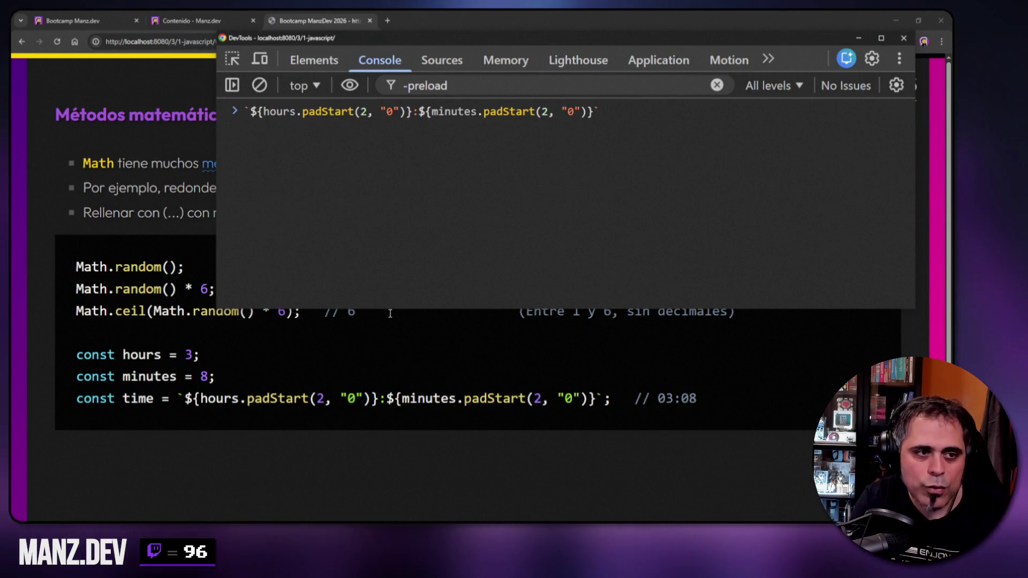
key("Return")
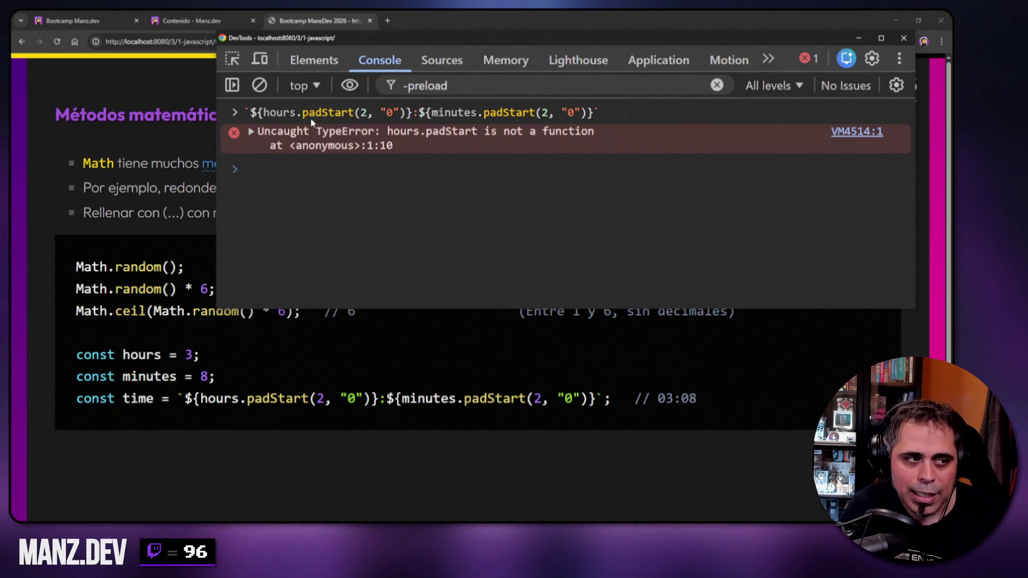
left_click(268, 114)
double_click(274, 115)
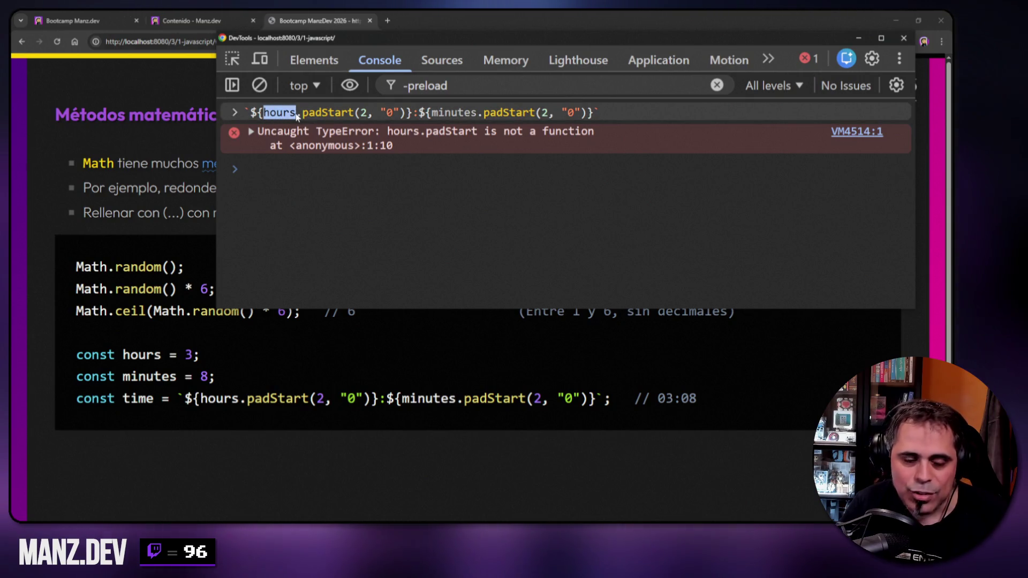
left_click_drag(303, 115, 353, 117)
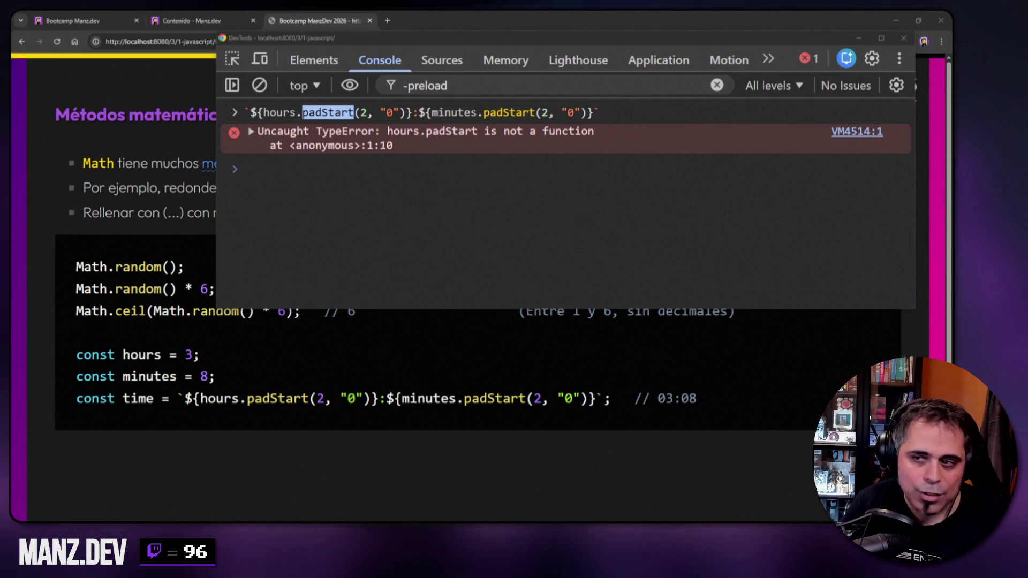
key("alt+Tab")
scroll(465, 213, "up", 15)
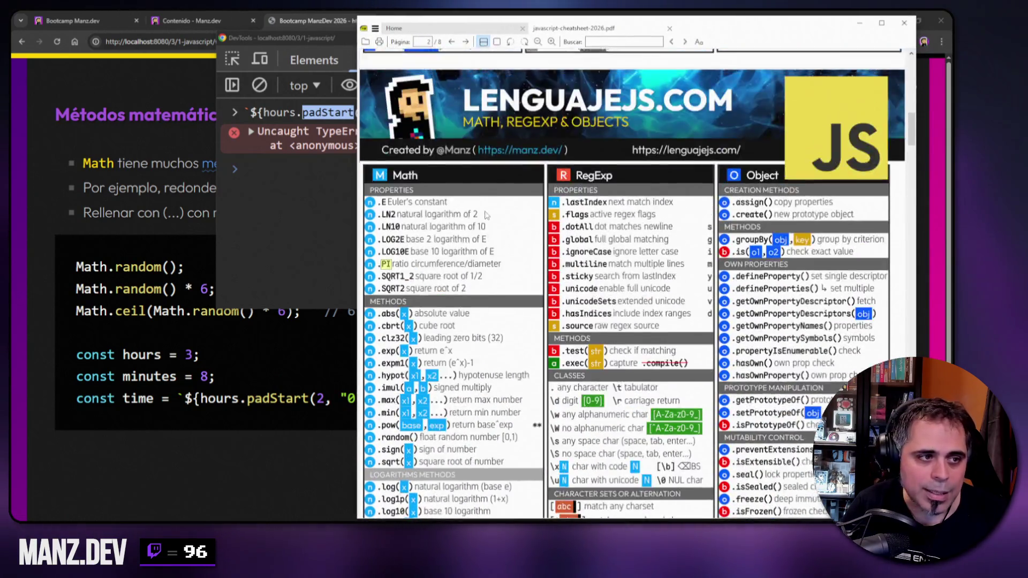
- Highlight the padEnd and padStart entries in the cheatsheet's String methods, then close SumatraPDF
scroll(465, 213, "up", 1)
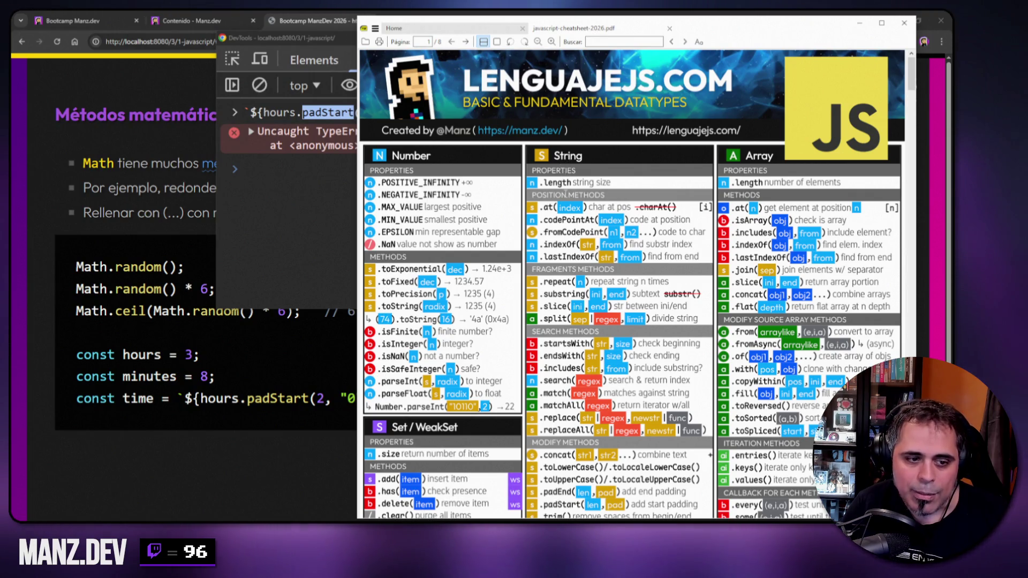
scroll(561, 340, "down", 4)
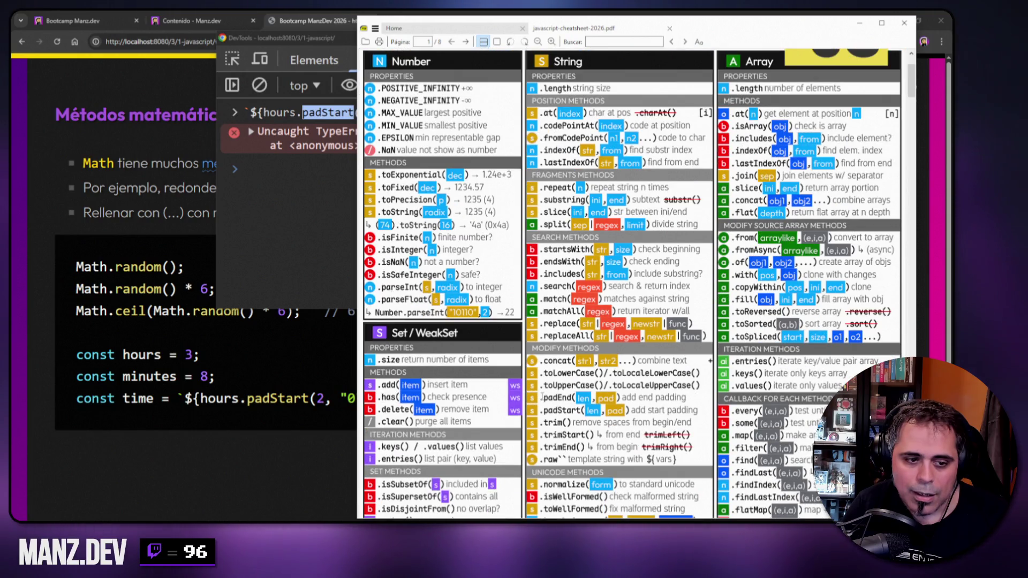
mouse_move(541, 397)
left_mouse_down()
mouse_move(688, 410)
mouse_move(589, 411)
mouse_move(689, 410)
left_mouse_up()
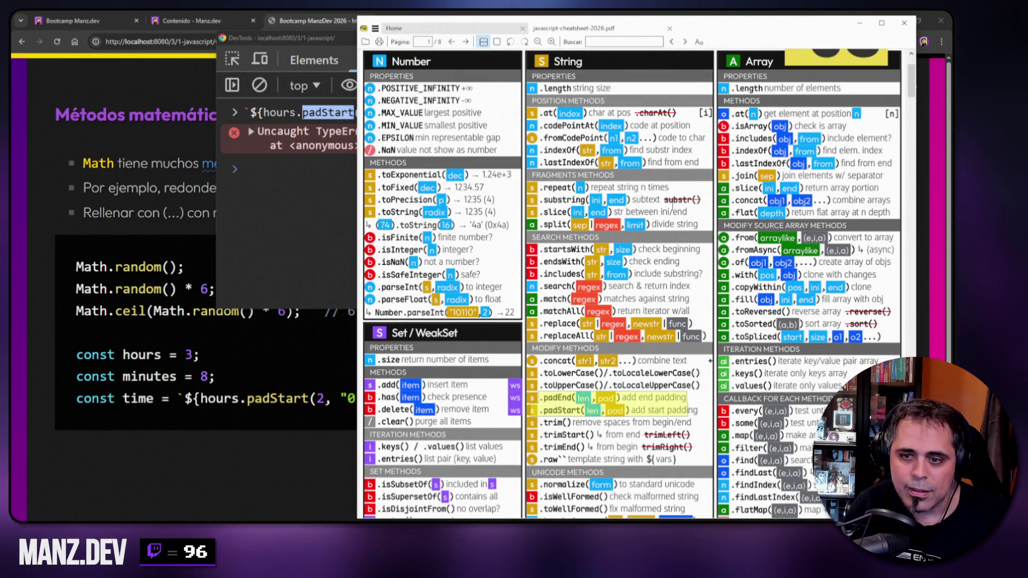
key("alt+F4")
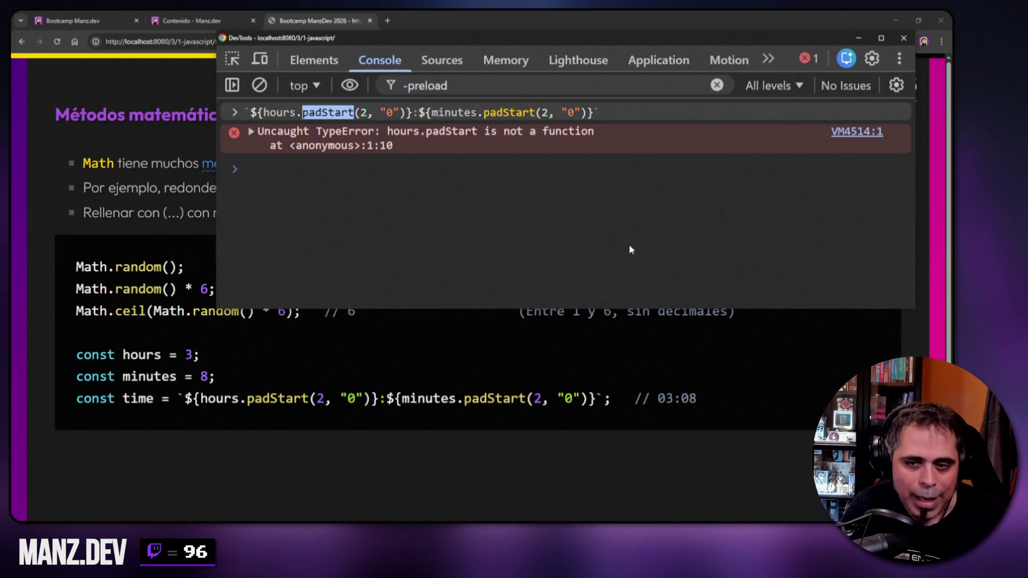
- Add .toString() to hours and minutes in the time template and run it, returning '03:08'
key("Up")
key("Home")
key("Right")
key("Right")
key("Right")
key("Right")
key("Right")
key("Right")
type(".toString()")
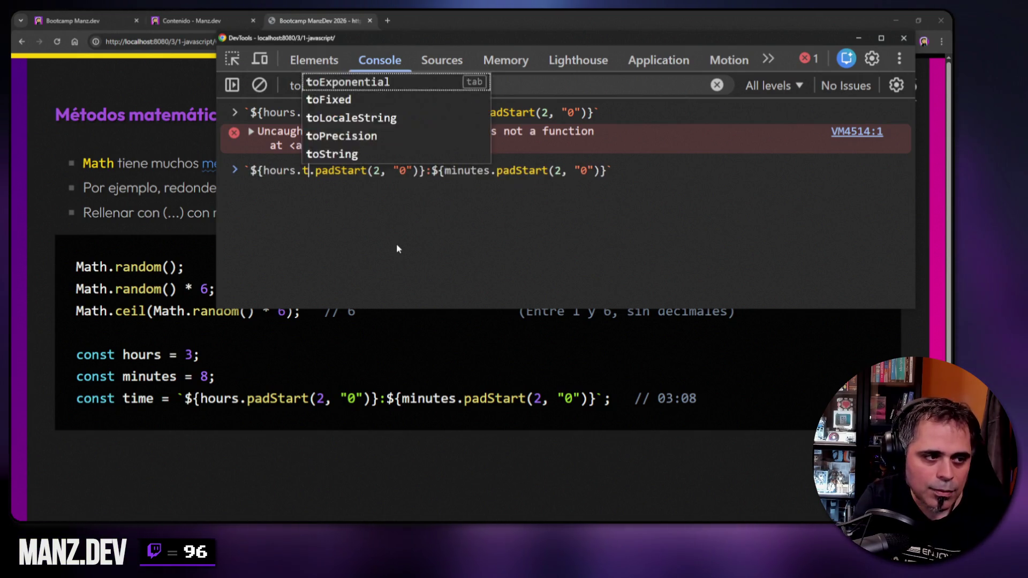
key("Right")
key("Right")
key("Right")
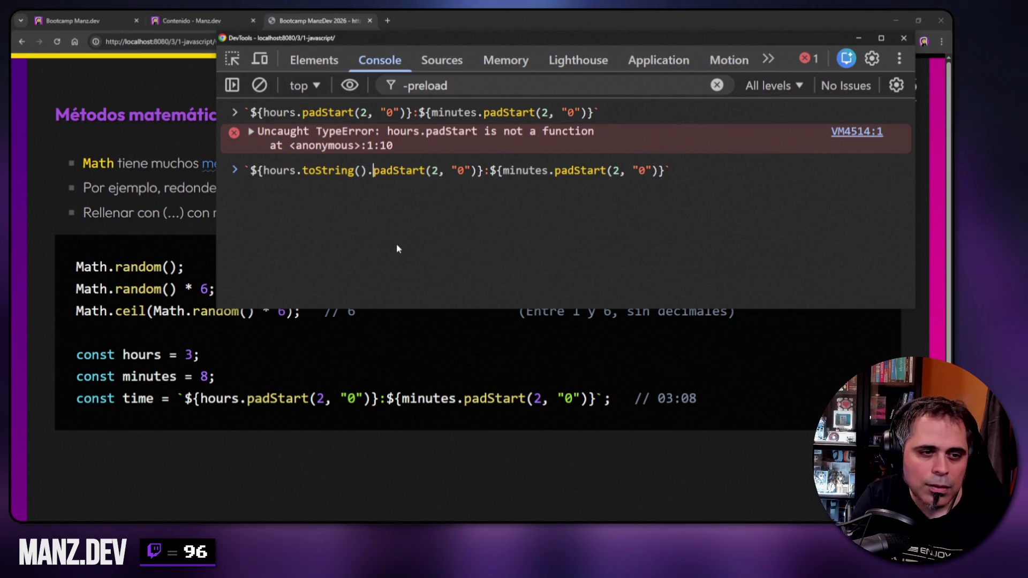
key("Right")
key("Right")
key("Right")
type("toString")
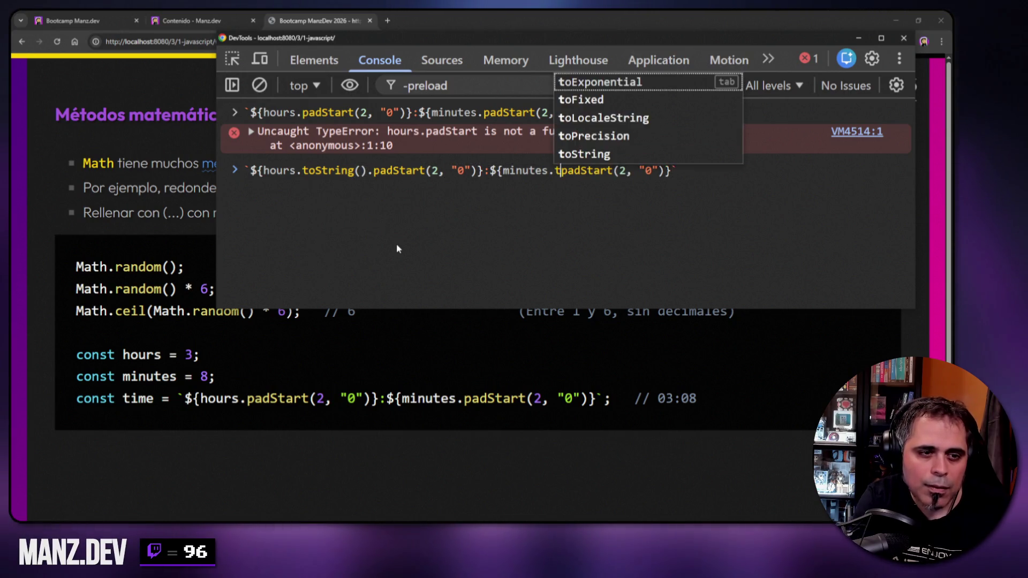
type("().")
key("Return")
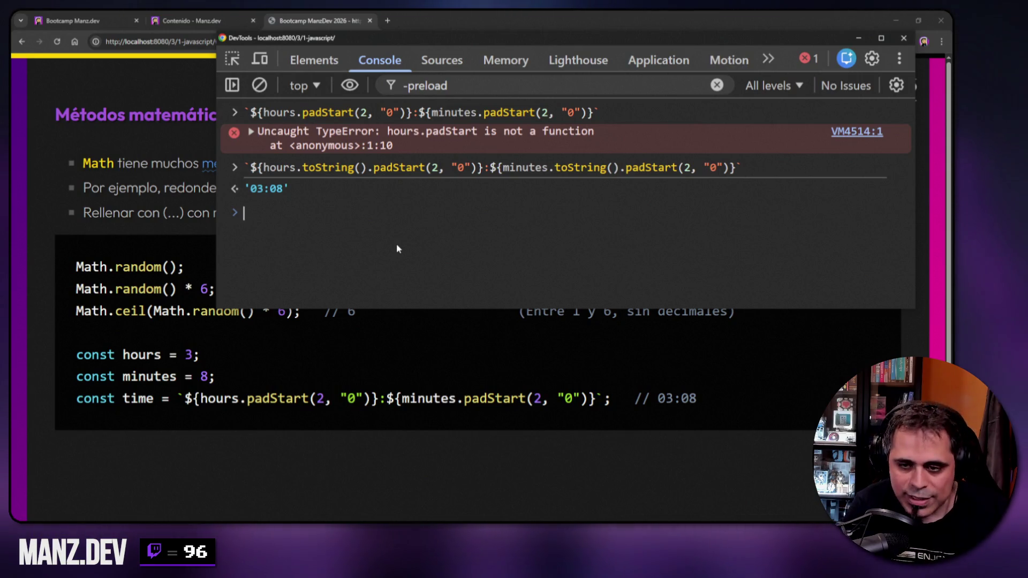
- Swap hours.toString() for String(hours) in the recalled template
key("Up")
key("Home")
key("Right")
key("Right")
key("Right")
key("Left")
key("shift+Right")
key("shift+Right")
key("shift+Right")
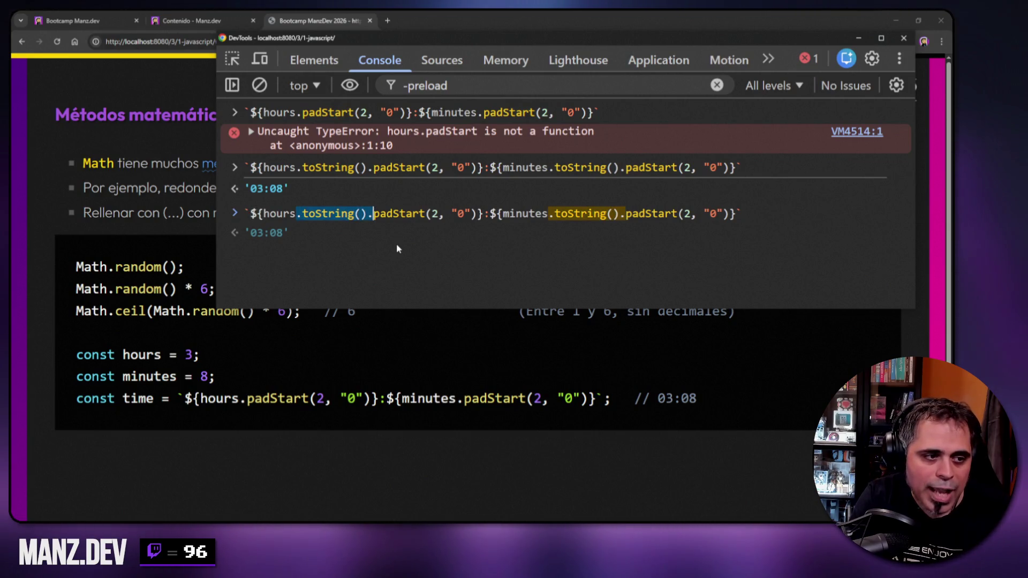
key("BackSpace")
key("ctrl+Left")
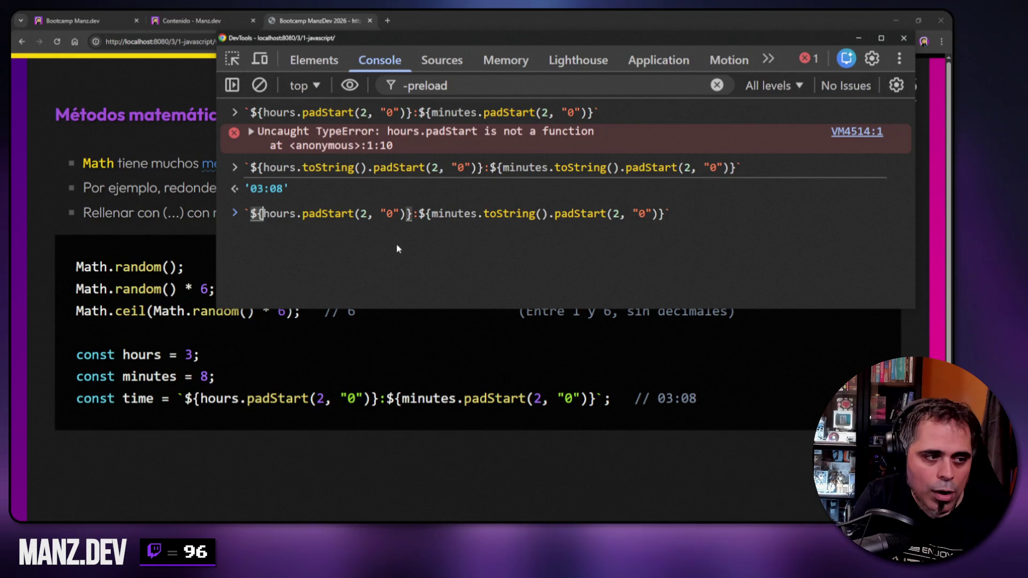
type("String(")
key("ctrl+Right")
type(")")
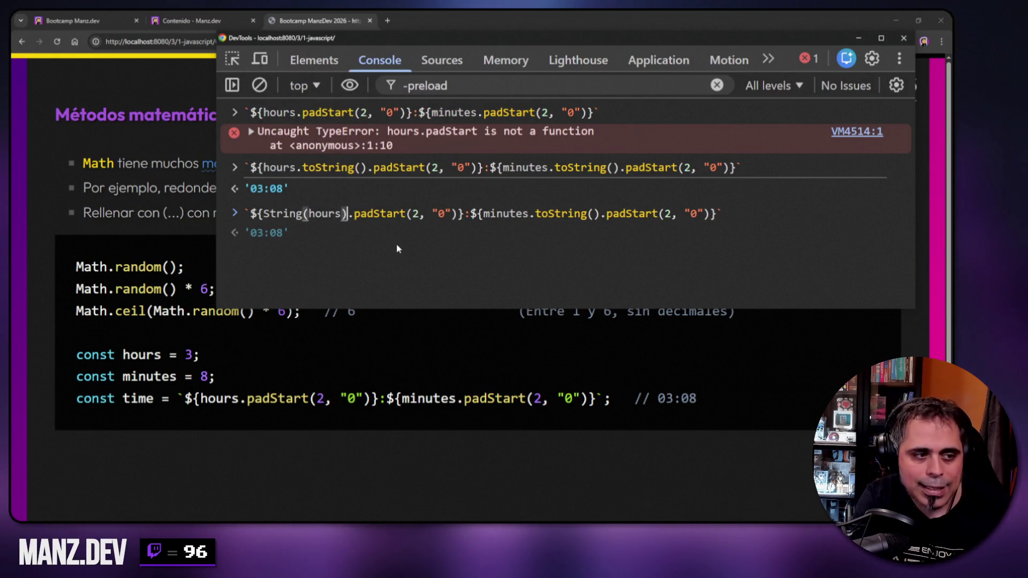
- Wrap minutes in String() as well and run the template, returning '03:08'
key("ctrl+Right")
key("ctrl+Right")
key("ctrl+Right")
key("ctrl+Right")
key("ctrl+Right")
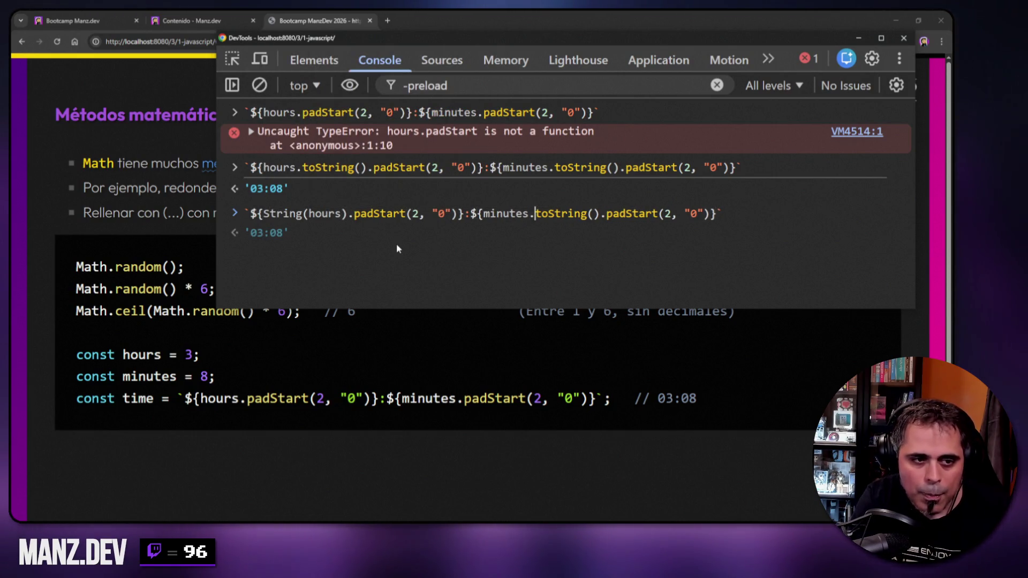
key("ctrl+shift+Right")
key("ctrl+shift+Right")
key("BackSpace")
key("Left")
type(")")
key("ctrl+Left")
type("String(")
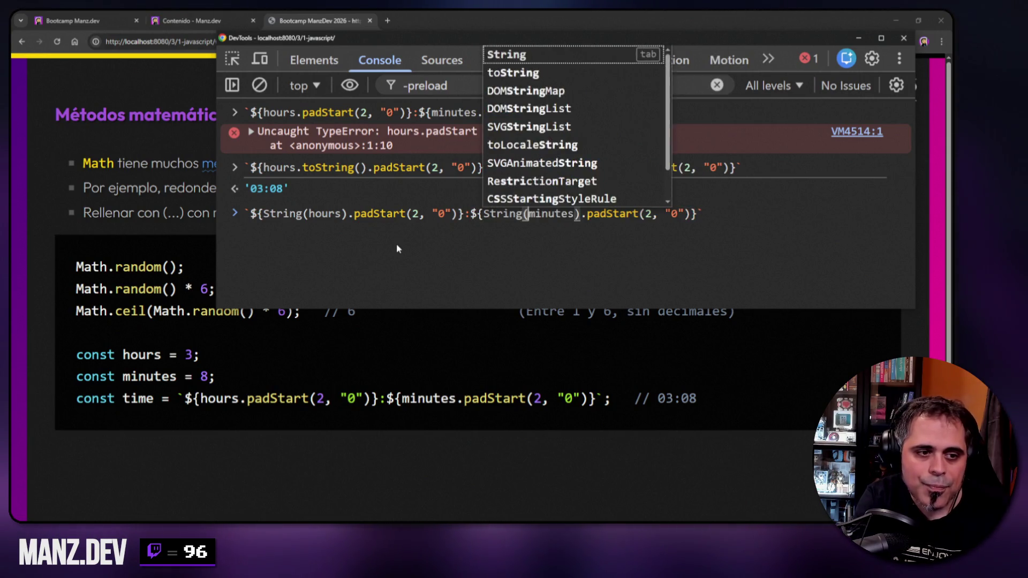
key("Return")
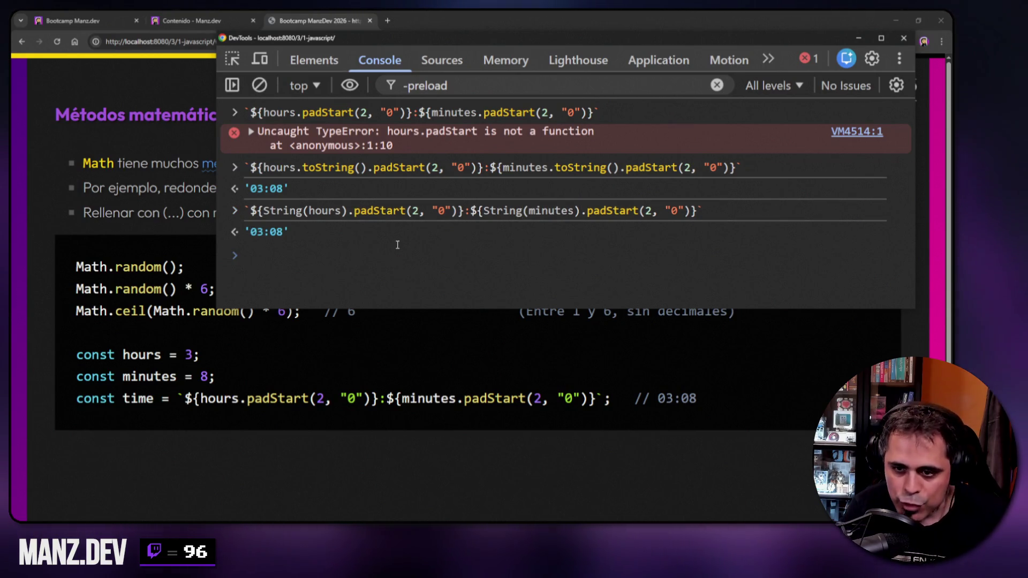
- Draft a quoted "3" hours declaration, discard it unexecuted, and return to the slide window
key("Up")
key("BackSpace")
type("(8).padStart")
key("Up")
key("Up")
key("Up")
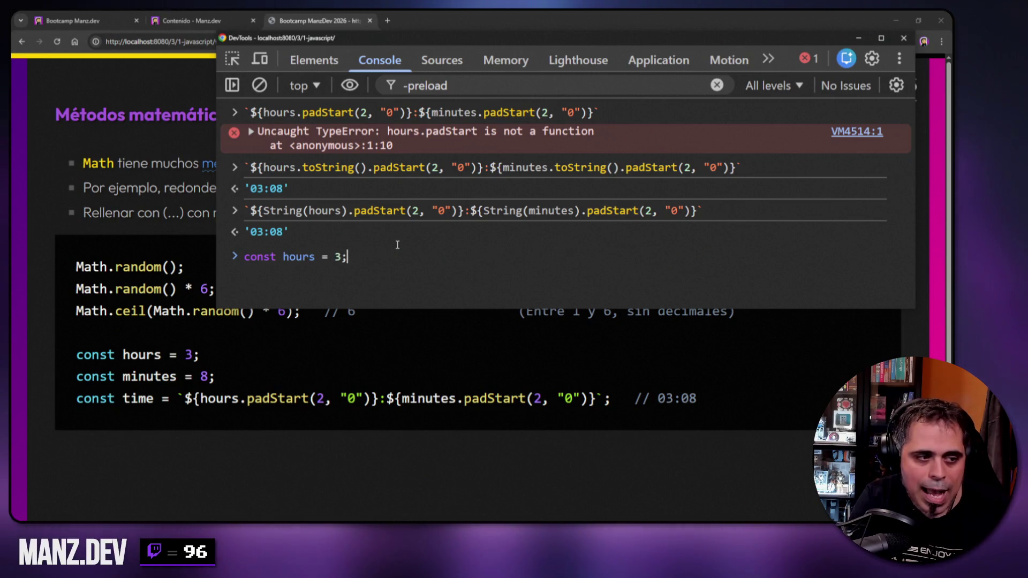
key("Left")
key("Left")
type("\"")
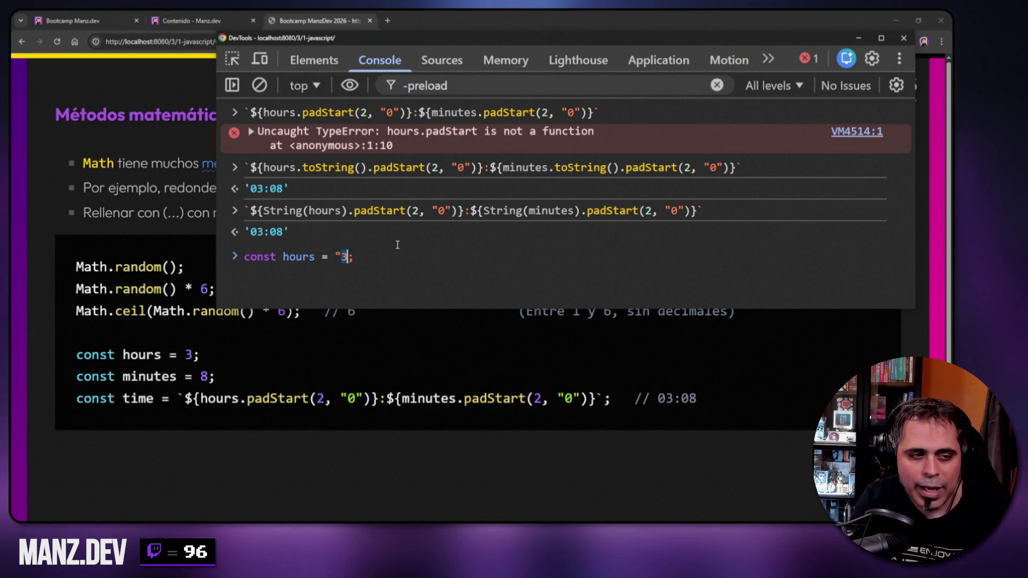
key("Right")
type("\"")
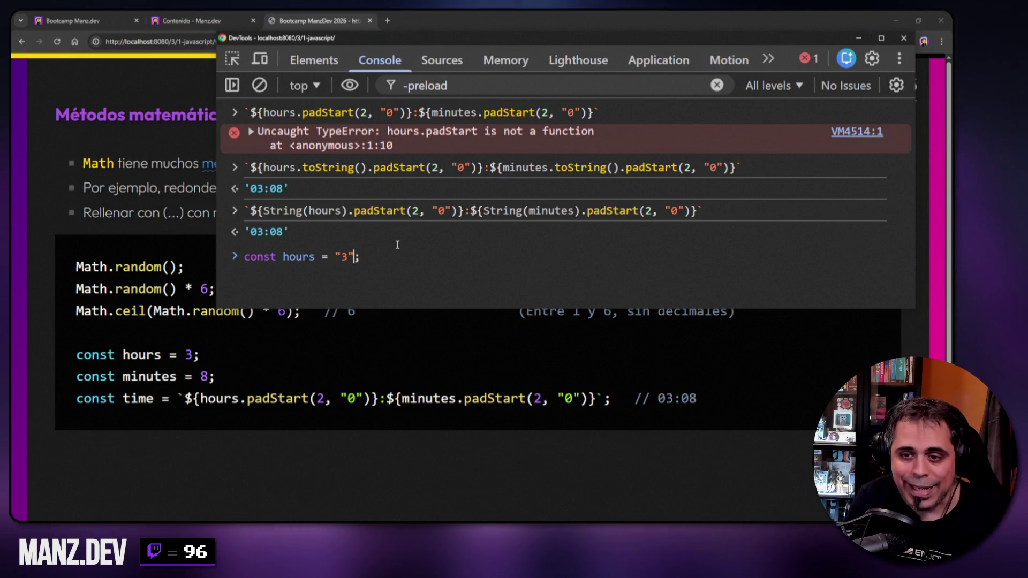
key("ctrl+a")
key("BackSpace")
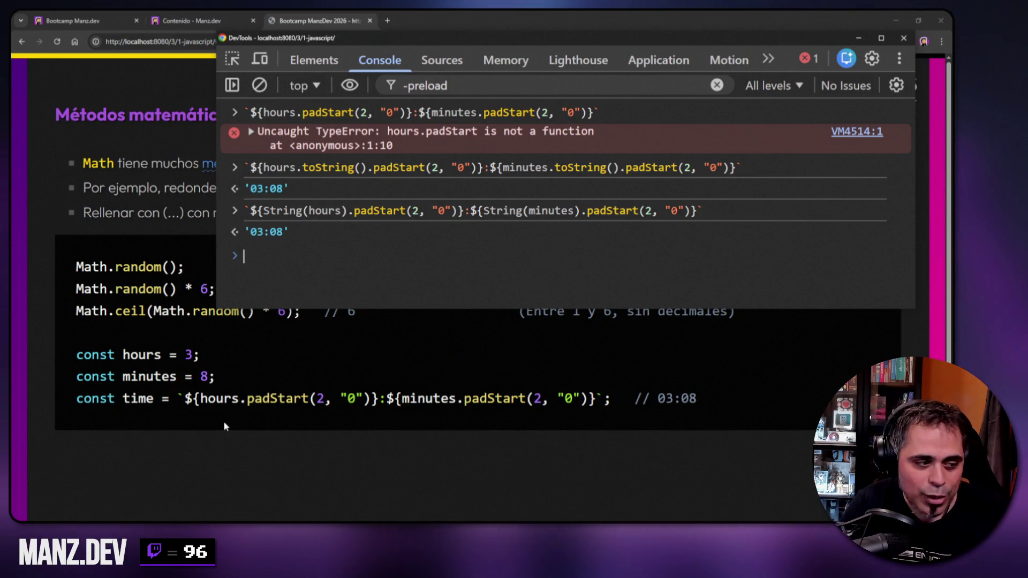
left_click(240, 398)
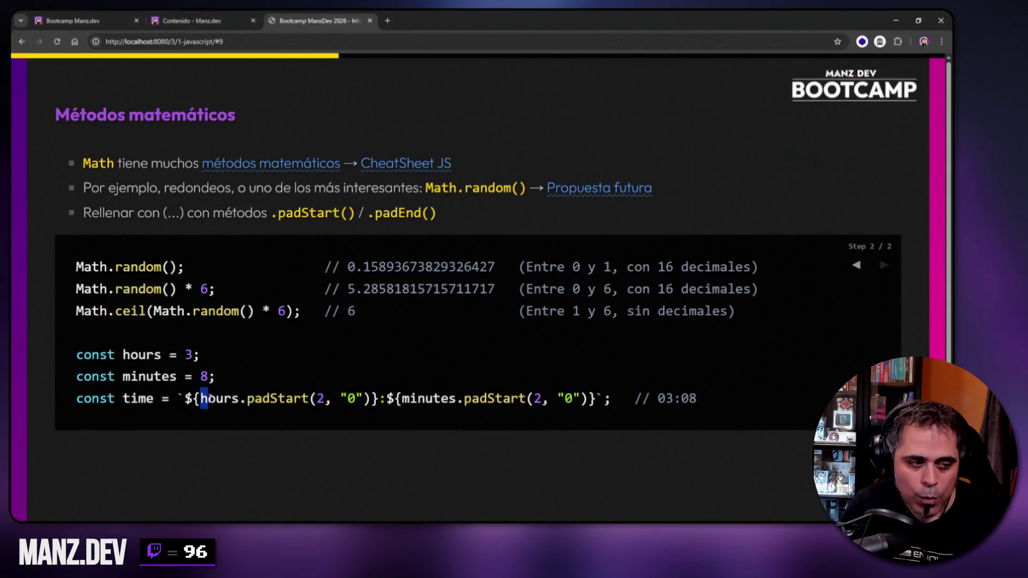
- Highlight the padding length 2 in the slide's padStart example, then advance to the Métodos de Array slide
double_click(240, 398)
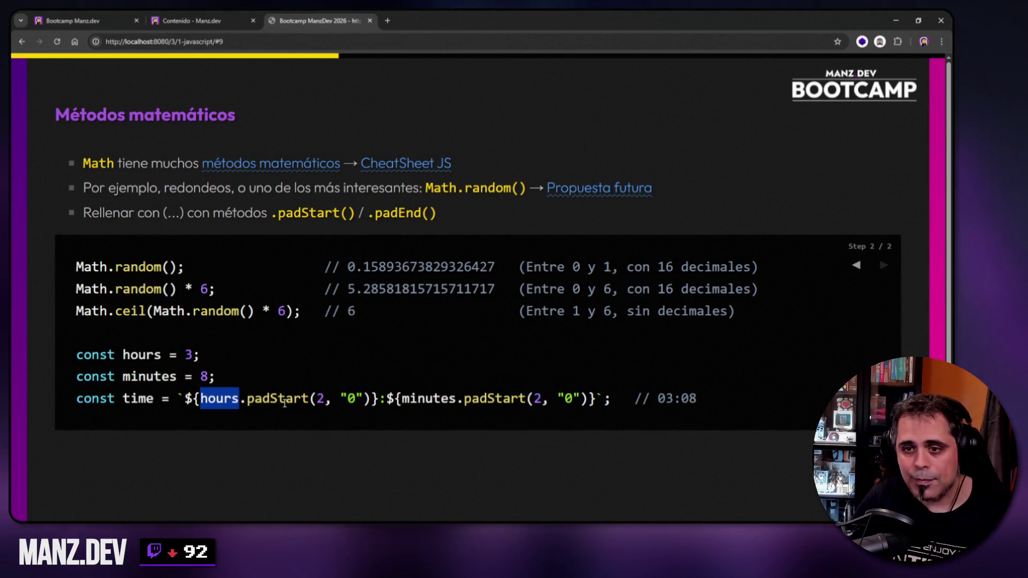
double_click(321, 398)
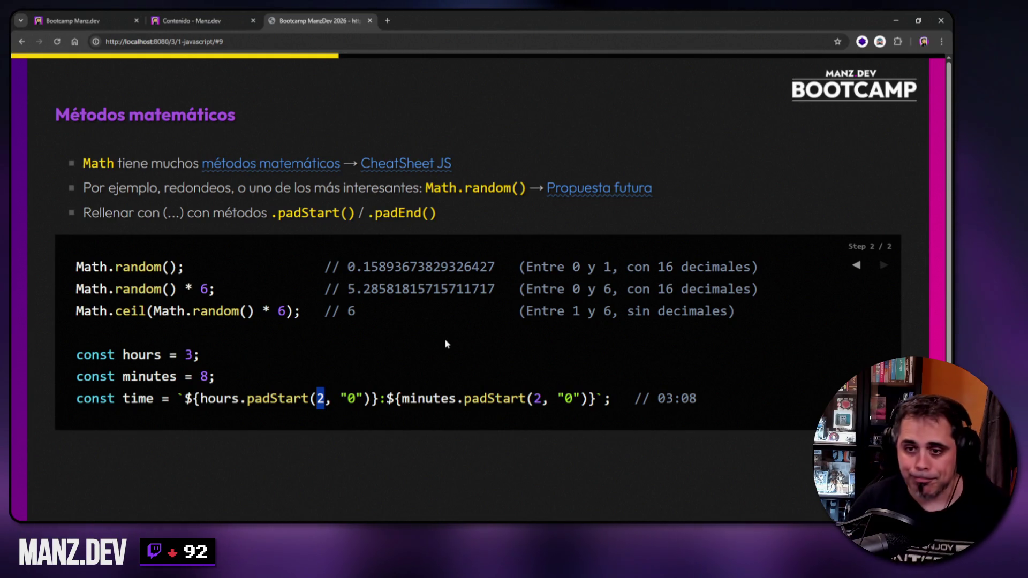
left_click(703, 176)
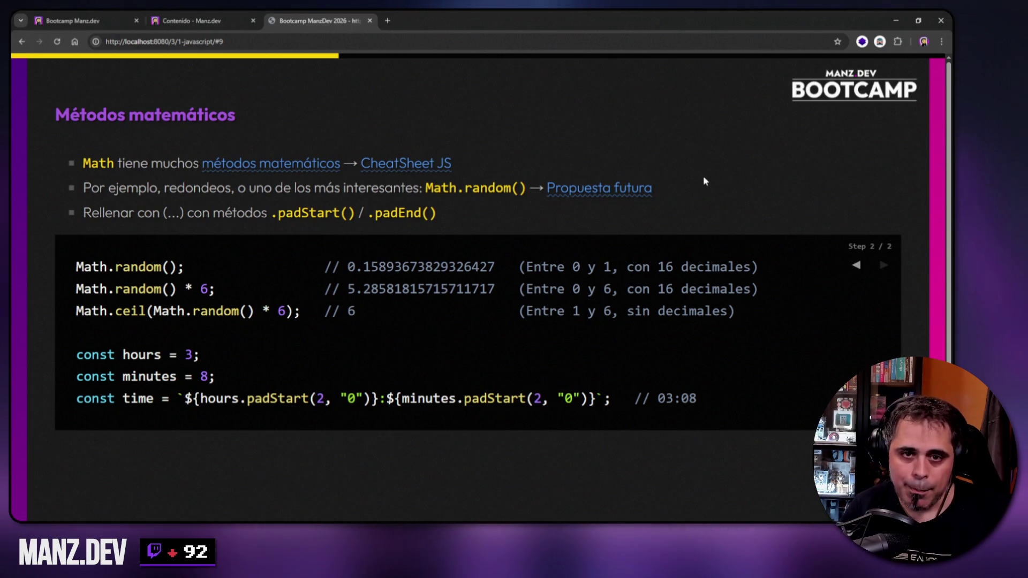
key("Right")
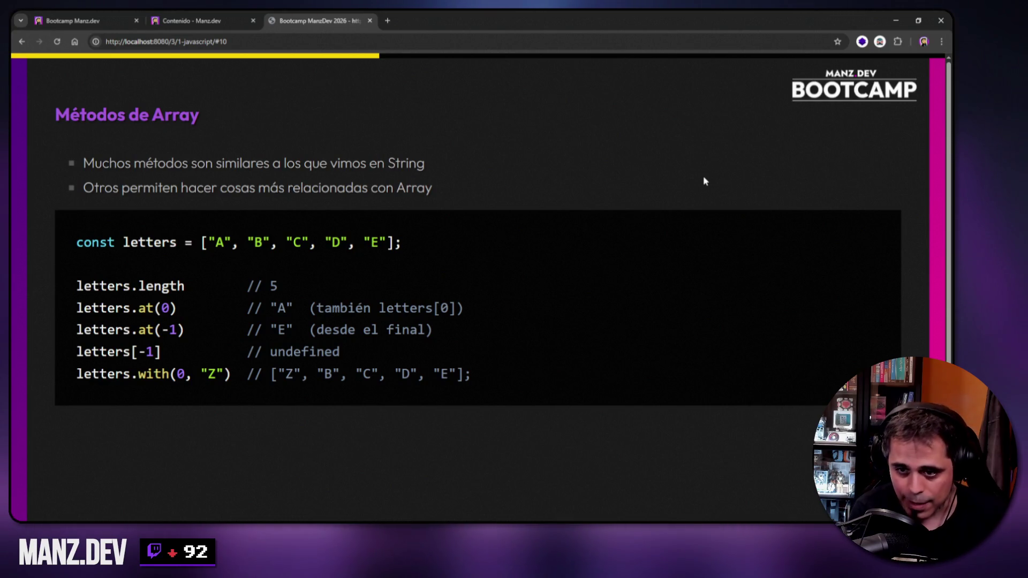
- Open DevTools with F12 and clear the console output
key("F12")
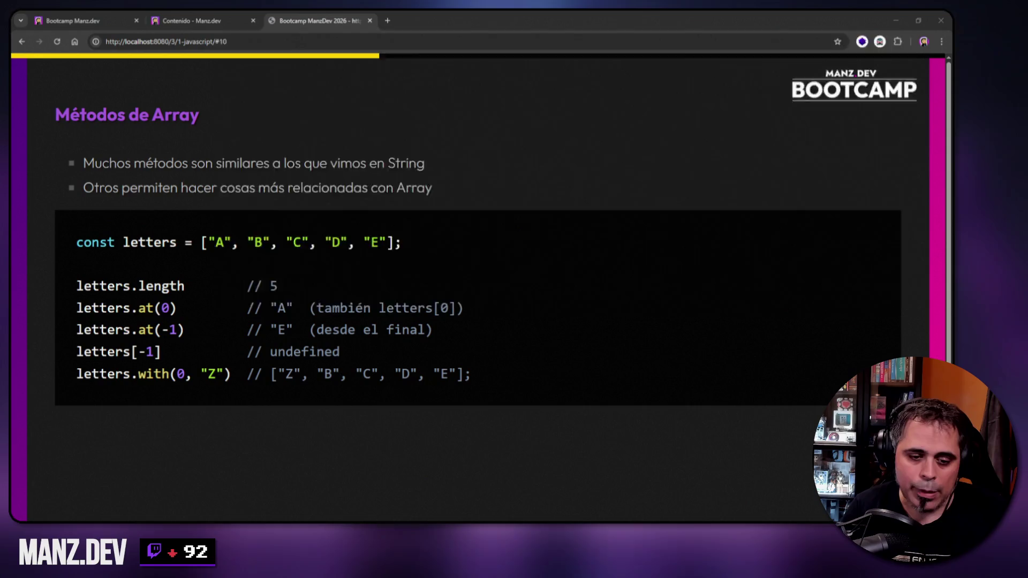
right_click(505, 272)
left_click(525, 290)
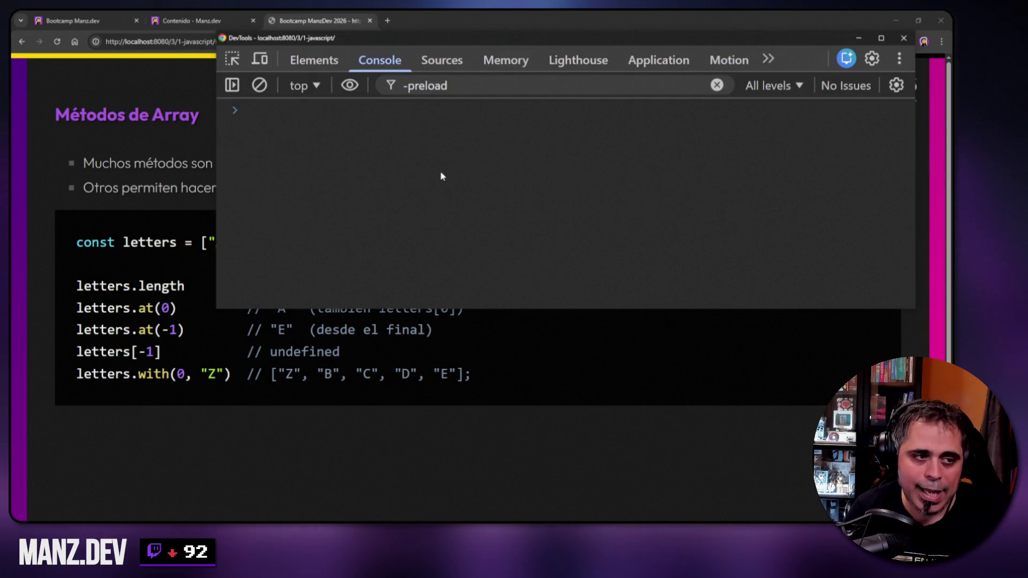
- Make the console window narrower and taller and position it beside the slide
left_click_drag(214, 65, 356, 65)
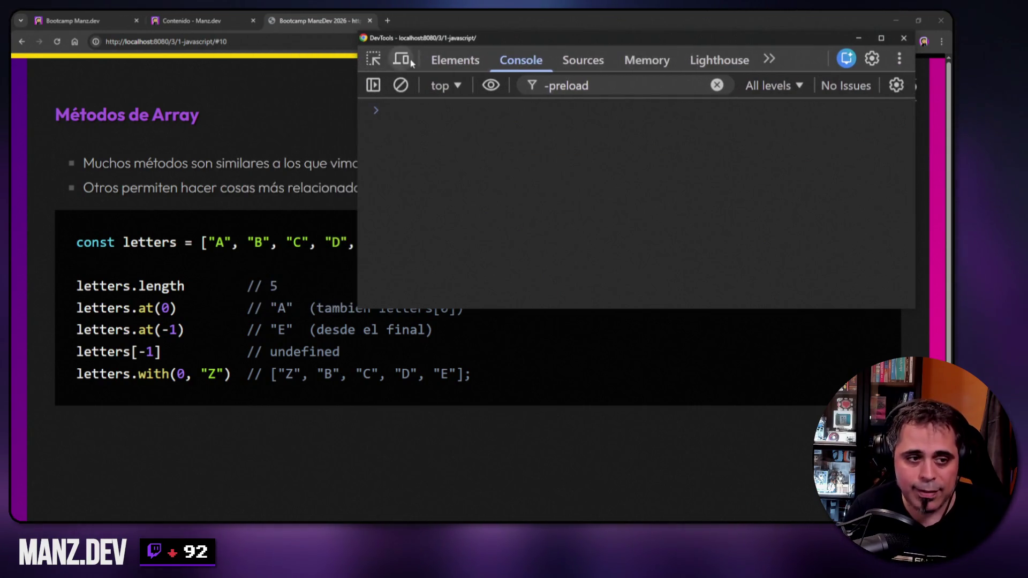
left_click_drag(516, 35, 540, 42)
mouse_move(382, 313)
left_mouse_down()
mouse_move(447, 424)
mouse_move(431, 480)
left_mouse_up()
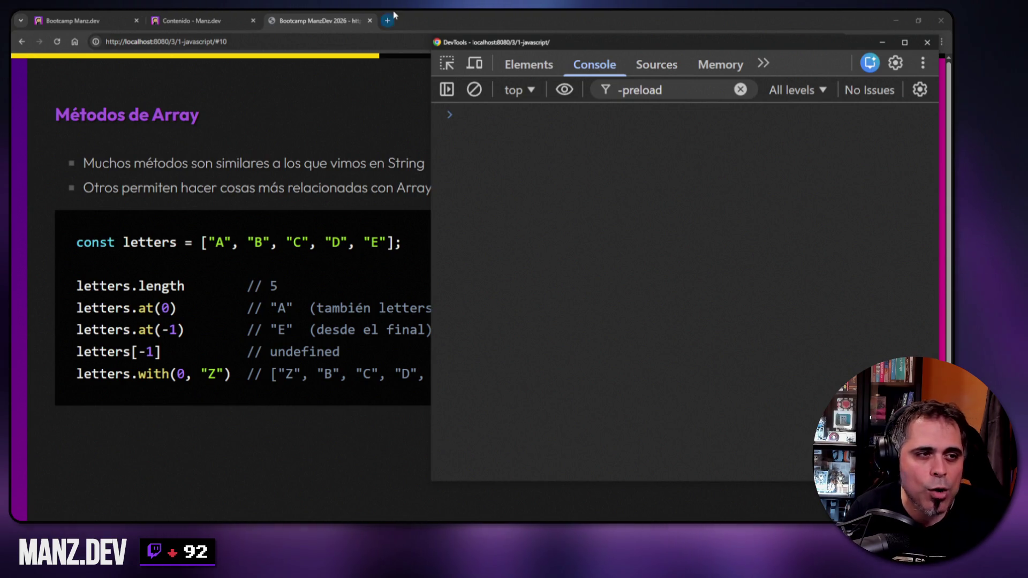
key("ctrl+t")
key("ctrl+w")
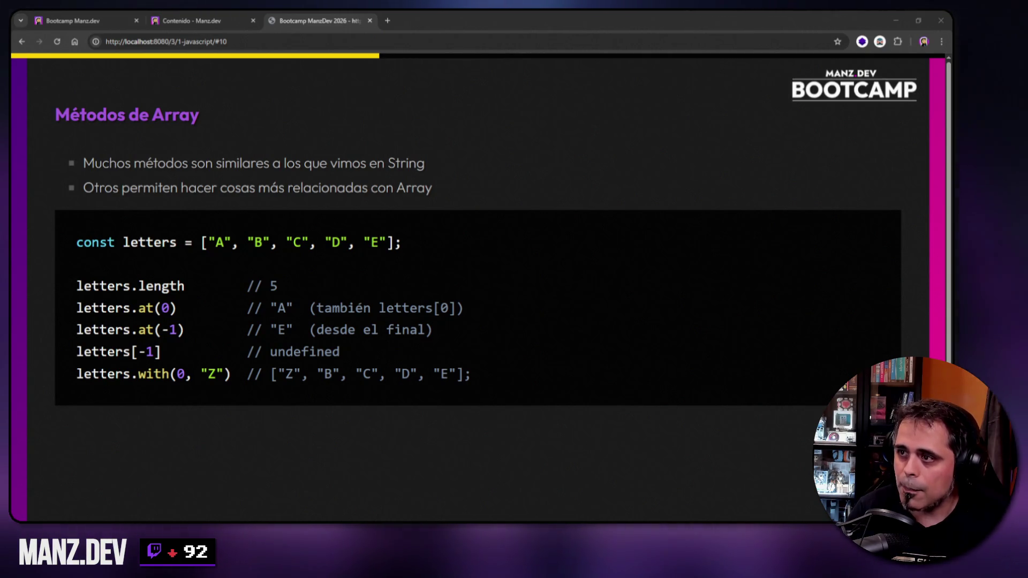
- In a new Claude chat, ask how `.toString()` and `String()` differ in vanilla JS, apart from semantics
key("ctrl+alt+c")
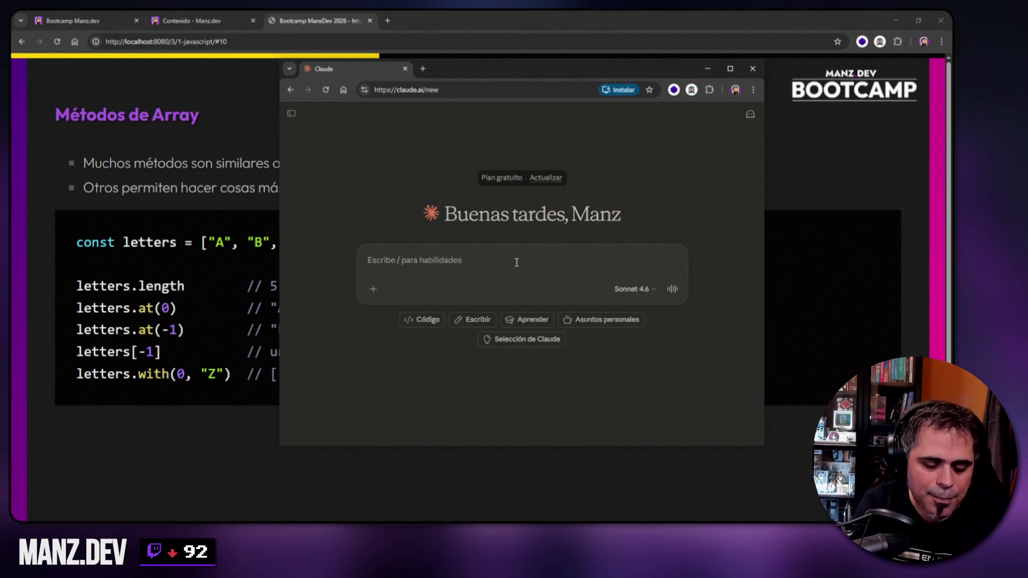
type("¿Qué diferencias")
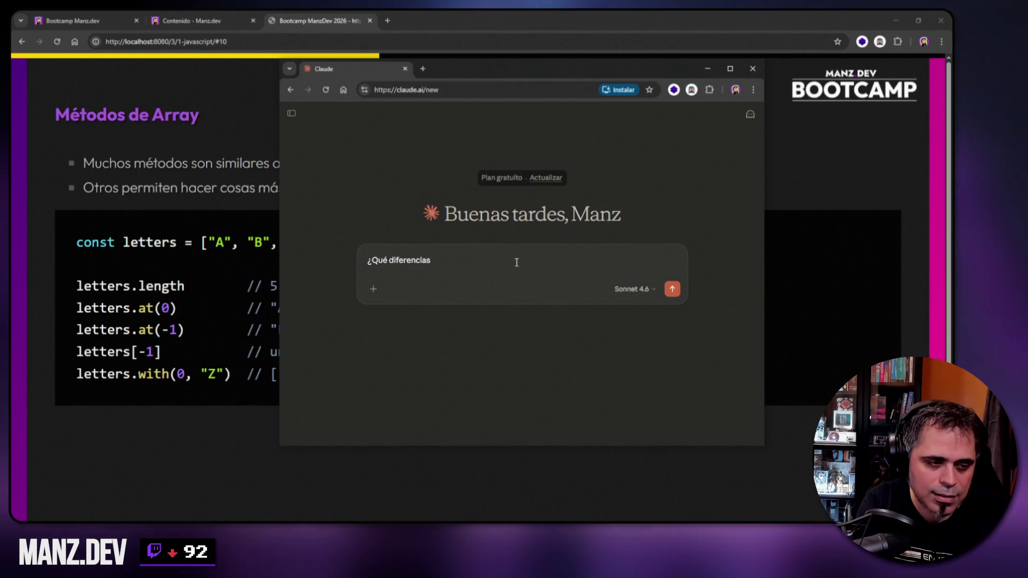
type(" a")
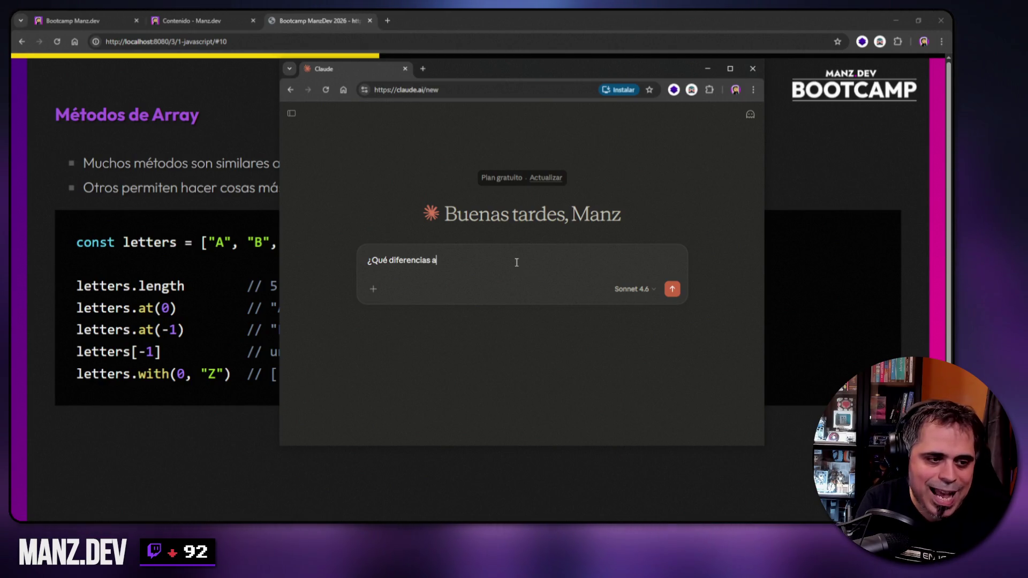
key("BackSpace")
type("hay en JS vanilla ")
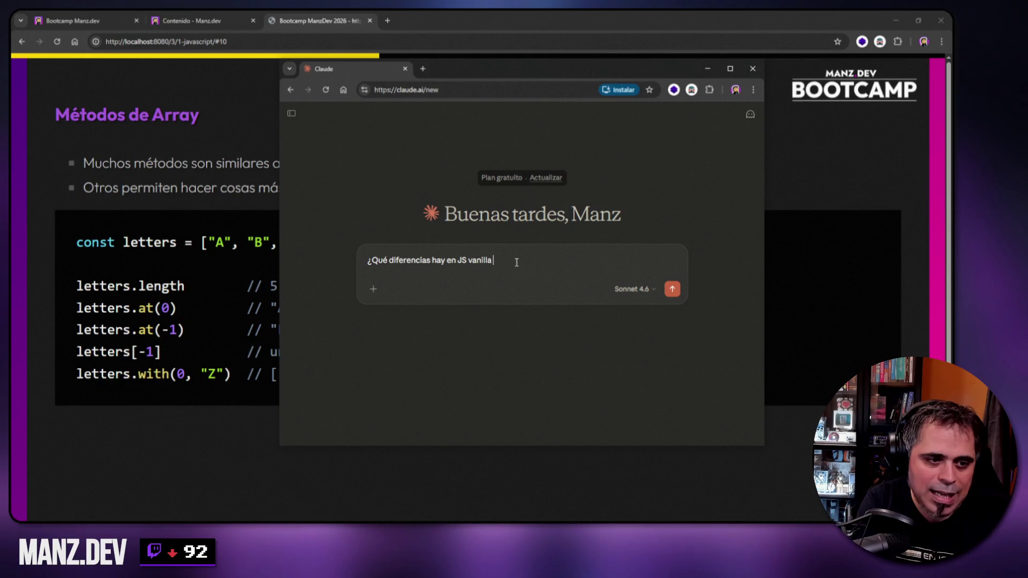
type("de hacer un ")
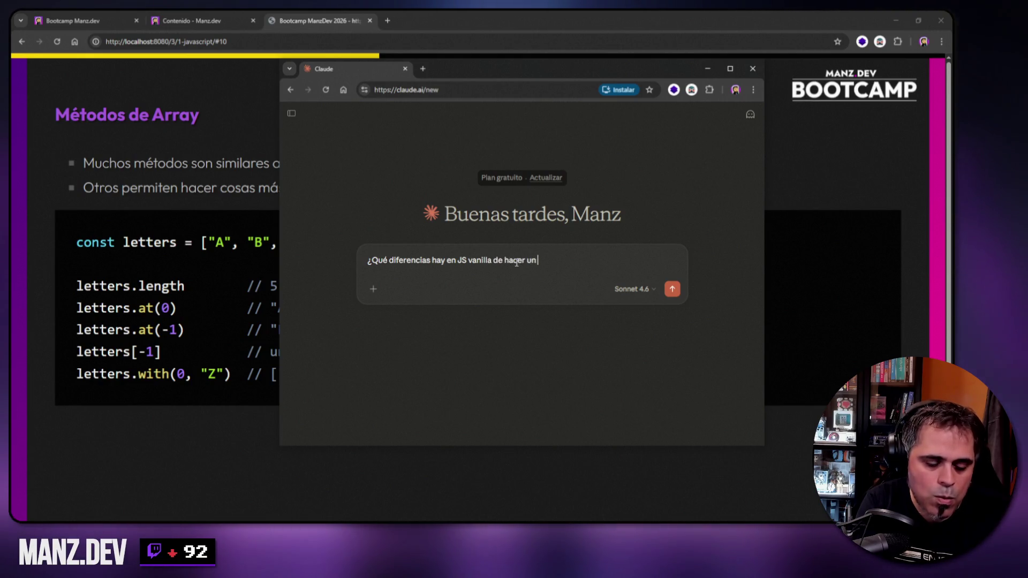
type("`.toString")
key("Left")
key("Left")
key("Left")
type("`")
key("End")
type("()` a hac")
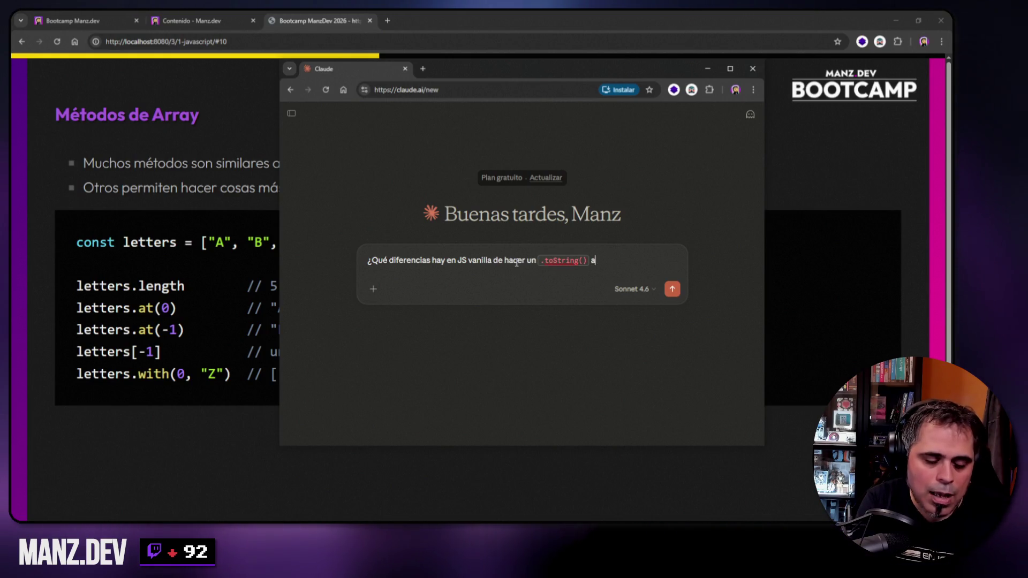
type("er un `Str")
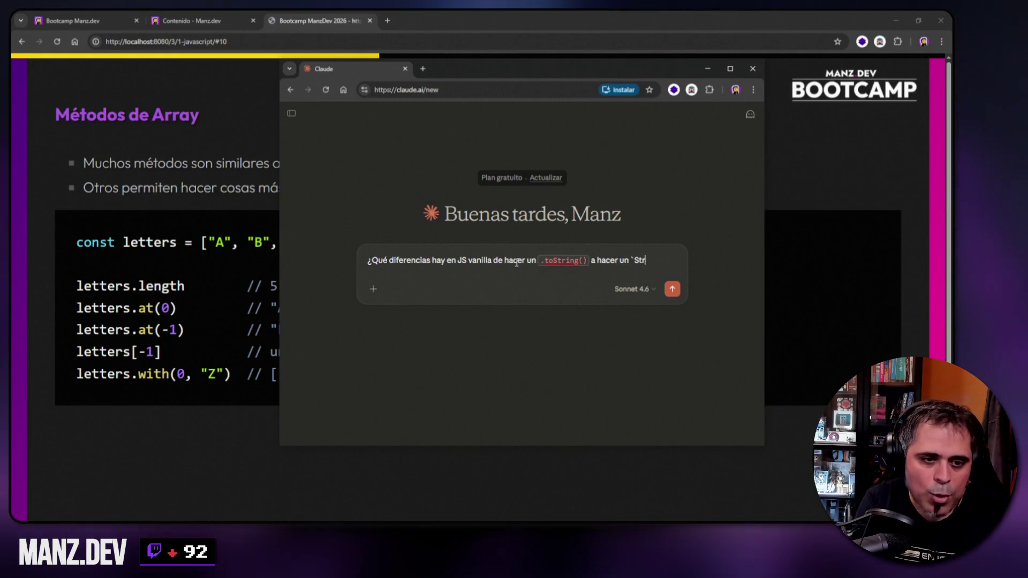
key("BackSpace")
key("BackSpace")
key("BackSpace")
key("BackSpace")
type("String()")
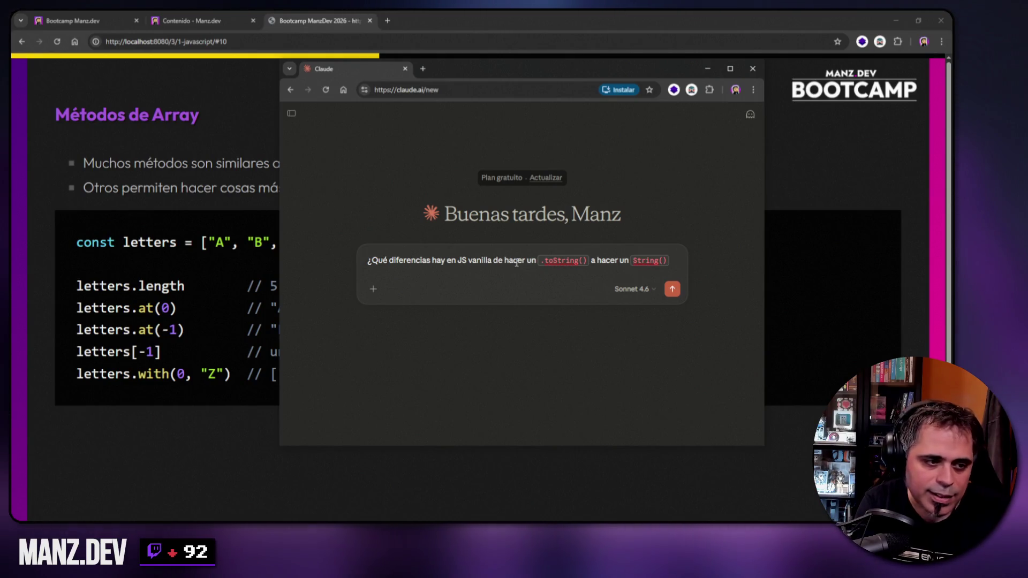
type("`?")
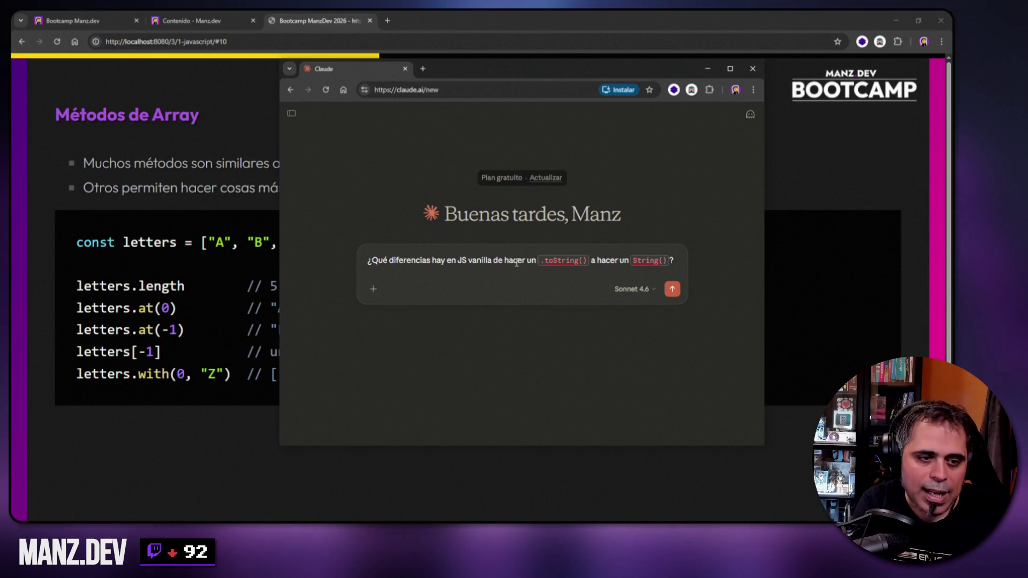
key("shift+Return")
type("(A parte de ")
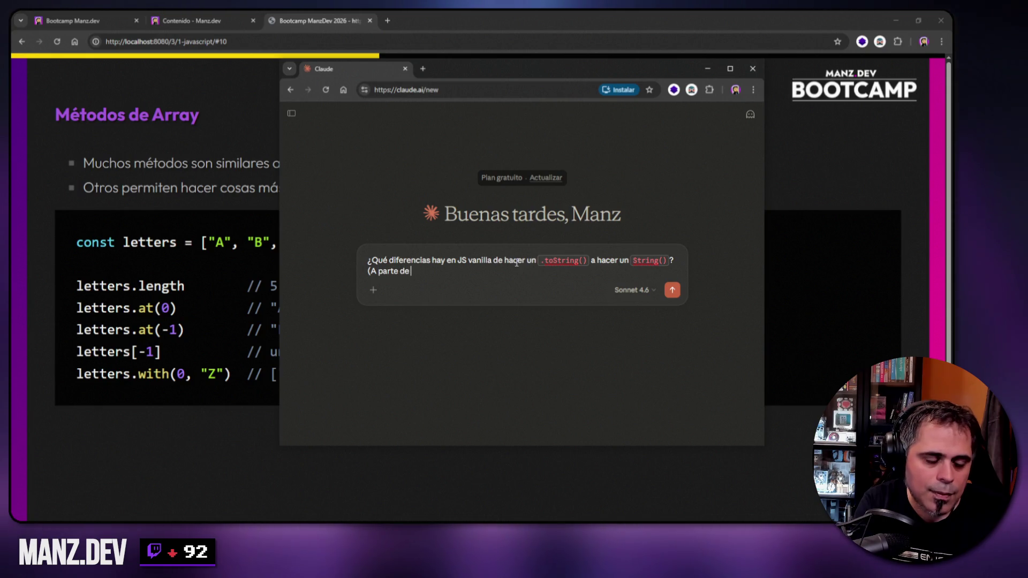
type("la semántica)")
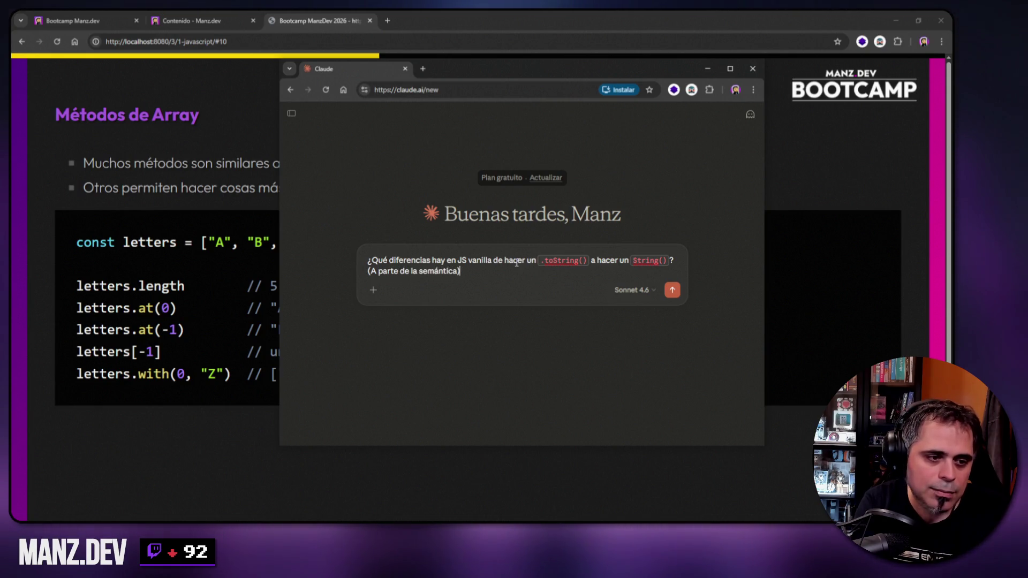
key("Return")
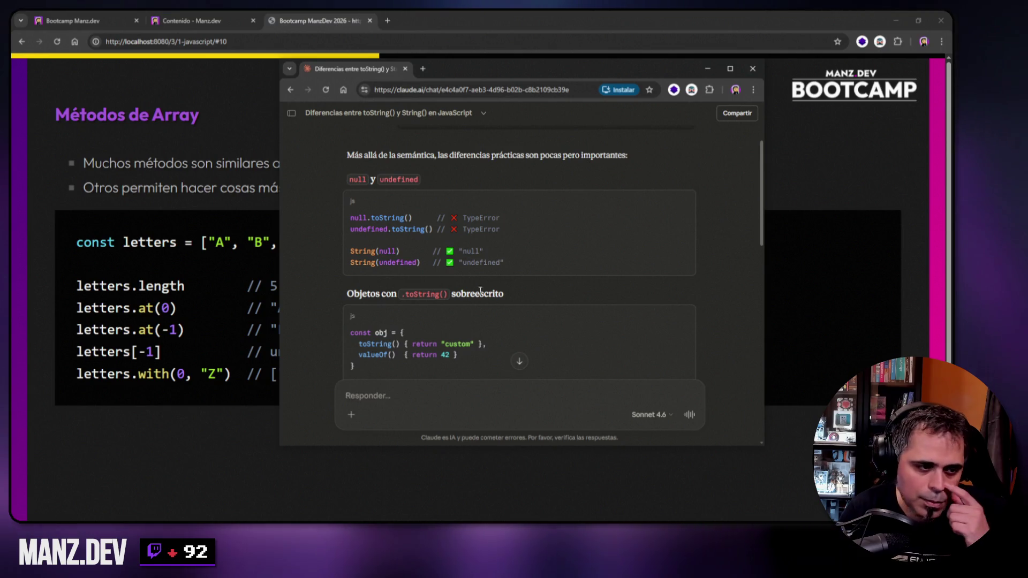
- Read Claude's reply down to the Resumen table, then minimize the Claude window
scroll(493, 277, "down", 1)
scroll(493, 279, "down", 1)
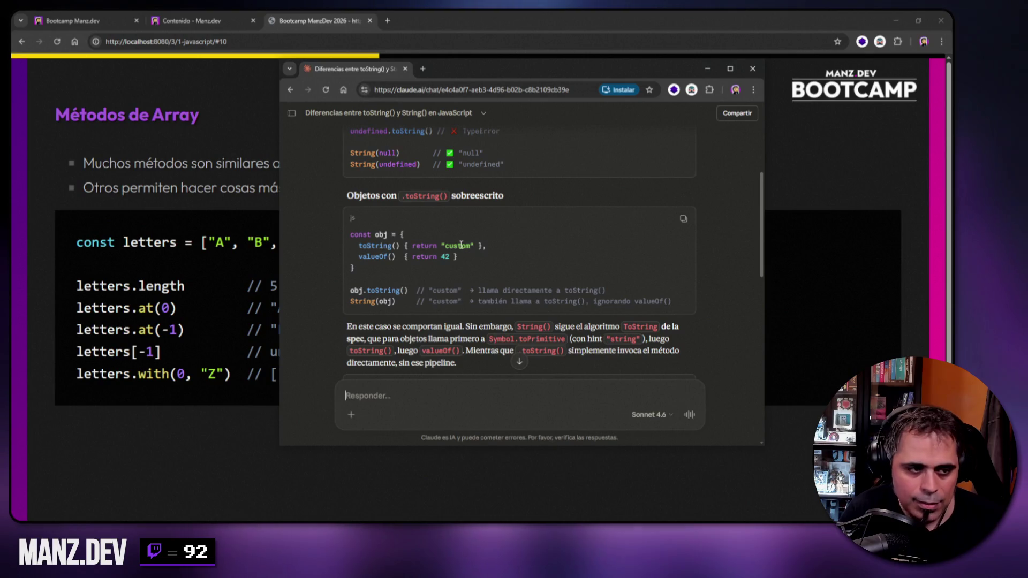
scroll(460, 244, "down", 3)
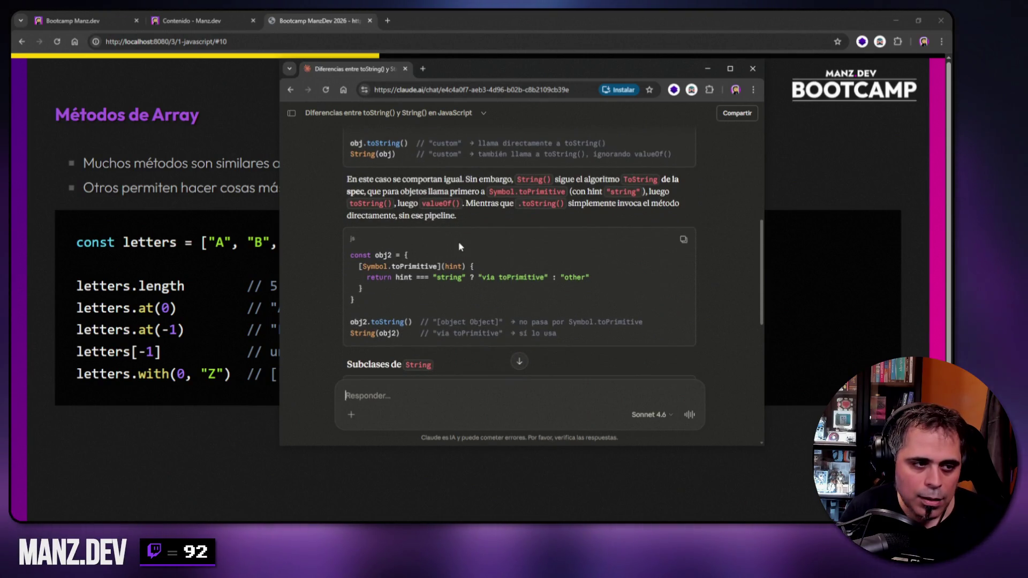
scroll(459, 247, "down", 1)
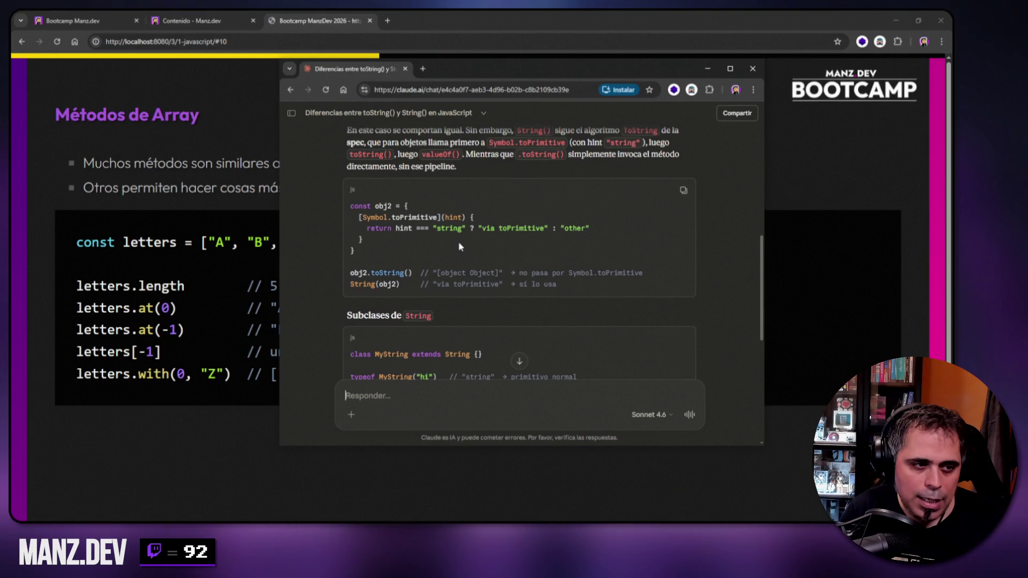
scroll(460, 245, "down", 1)
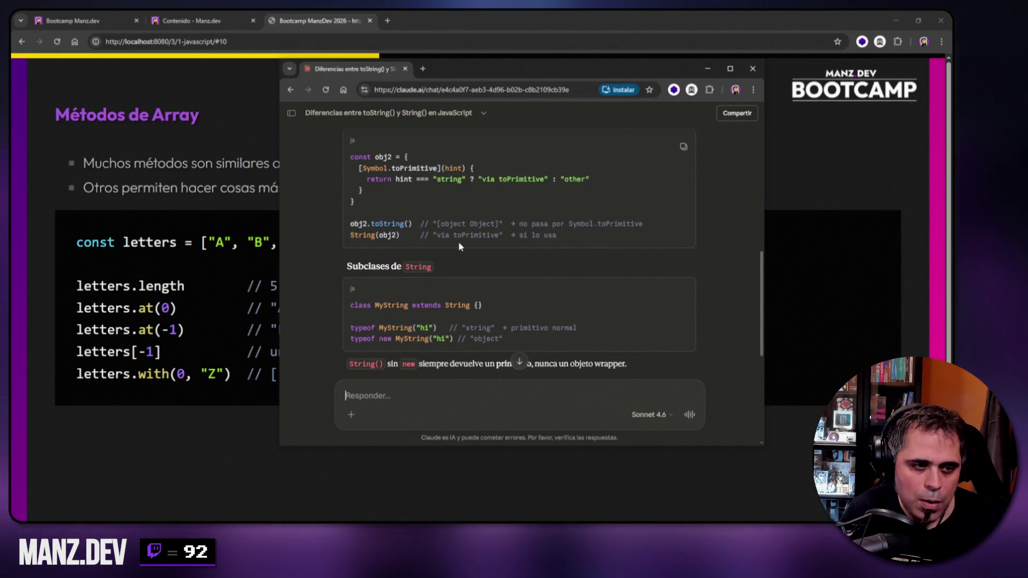
scroll(457, 241, "down", 1)
scroll(457, 242, "down", 1)
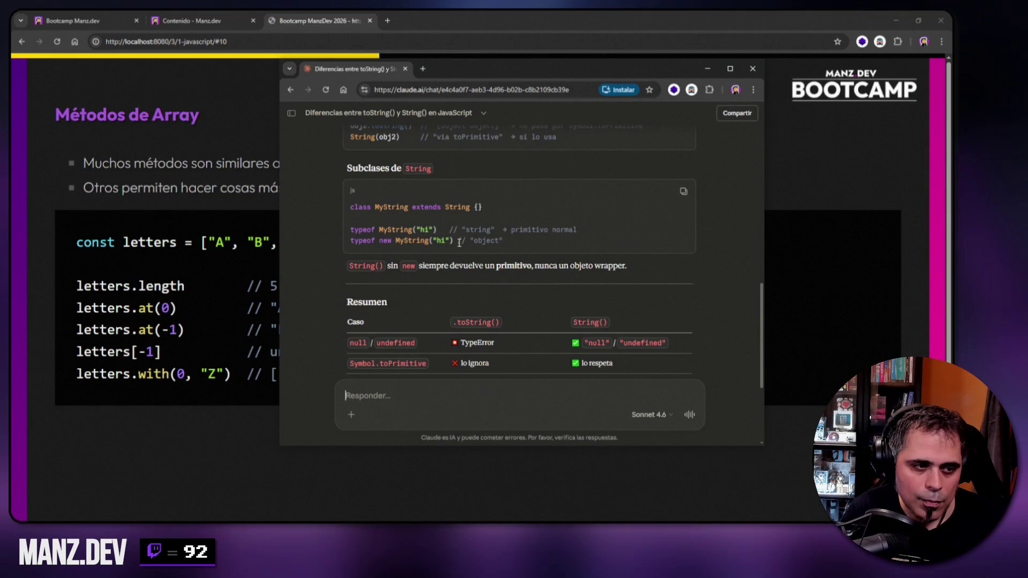
scroll(459, 243, "down", 2)
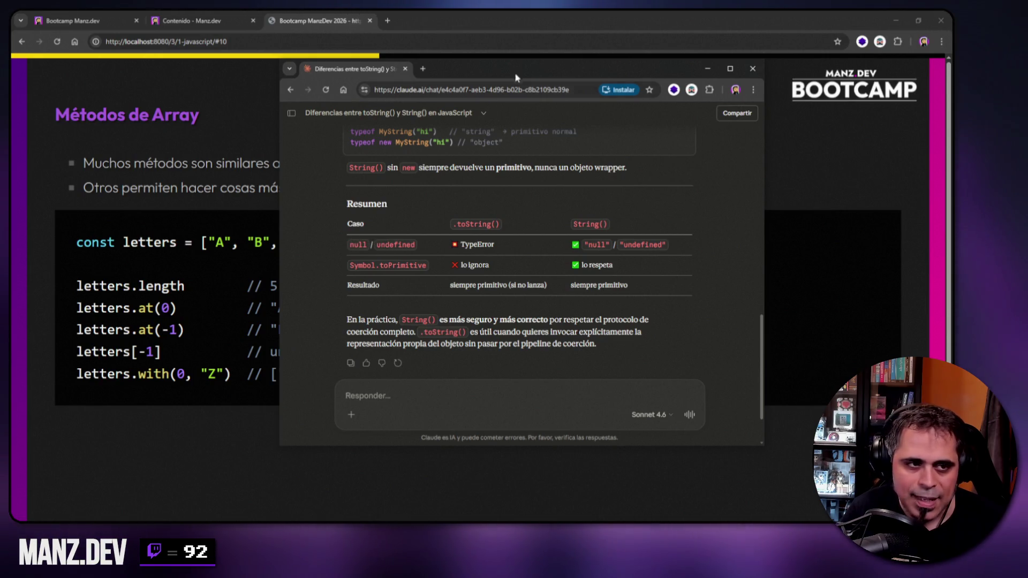
left_click(707, 68)
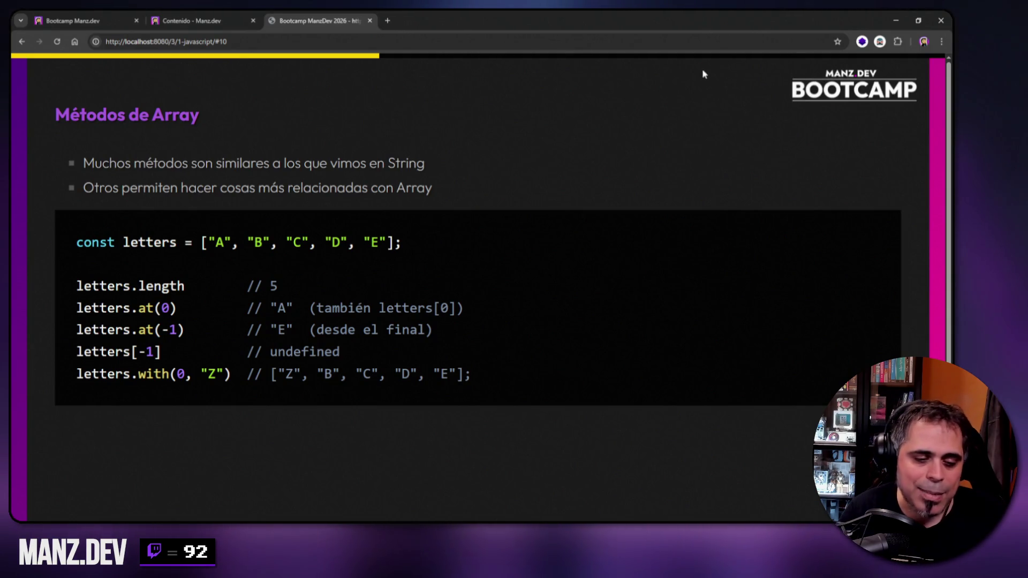
key("ctrl+shift+j")
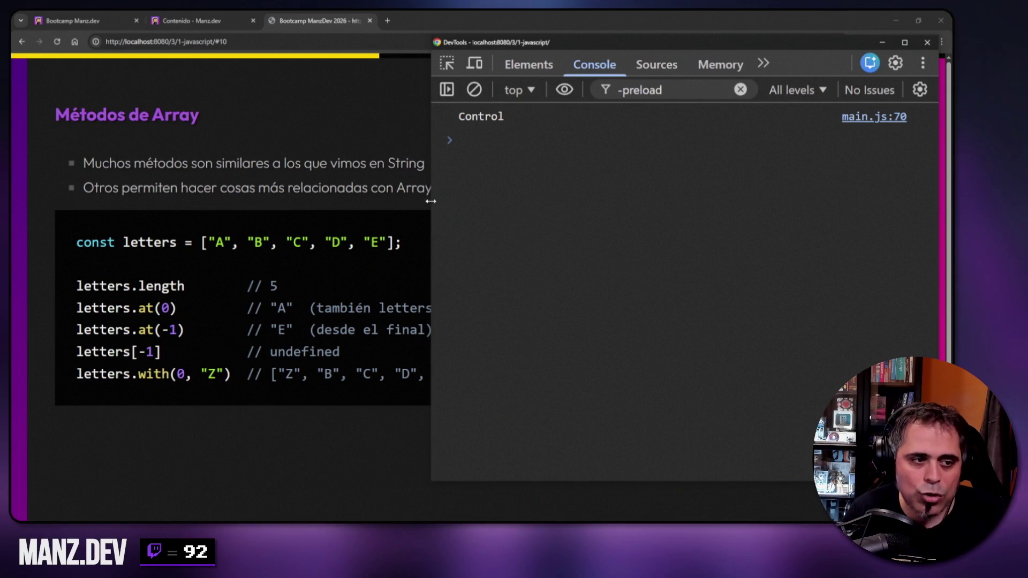
- Clear the console and run the const letters declaration copied from the slide
left_click_drag(431, 203, 501, 203)
right_click(614, 207)
left_click(637, 218)
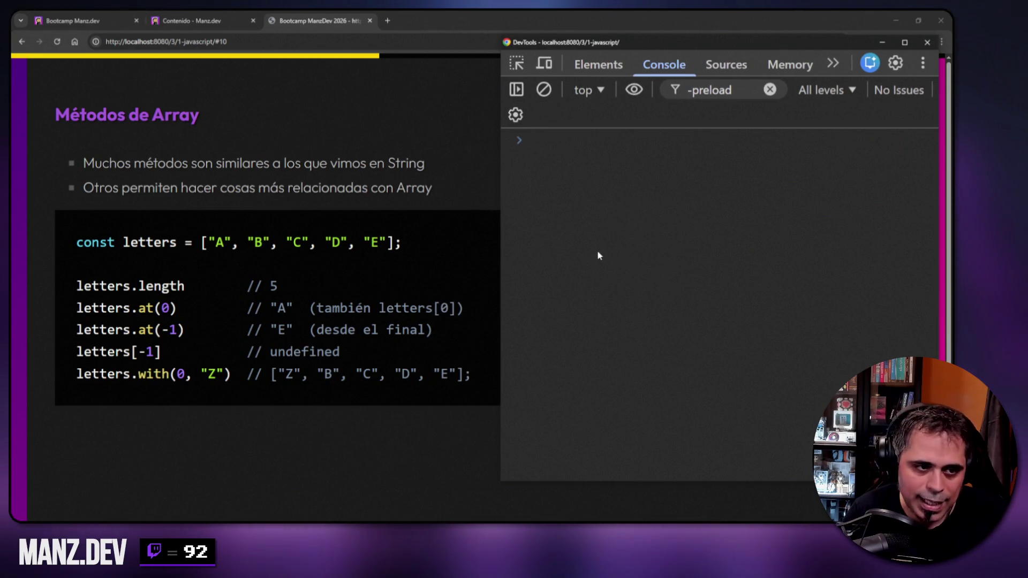
left_click(93, 243)
left_click_drag(76, 242, 405, 246)
key("ctrl+c")
key("alt+Tab")
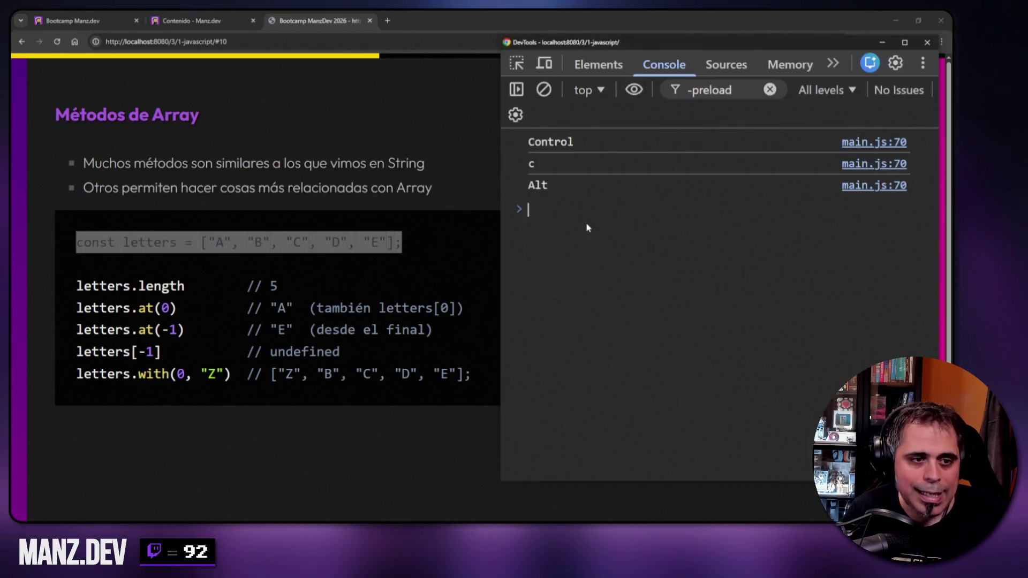
right_click(585, 270)
left_click(597, 276)
key("ctrl+v")
key("Return")
- Check letters' constructor name ('Array'), length (5) and letters.at(0) ('A')
type("lette")
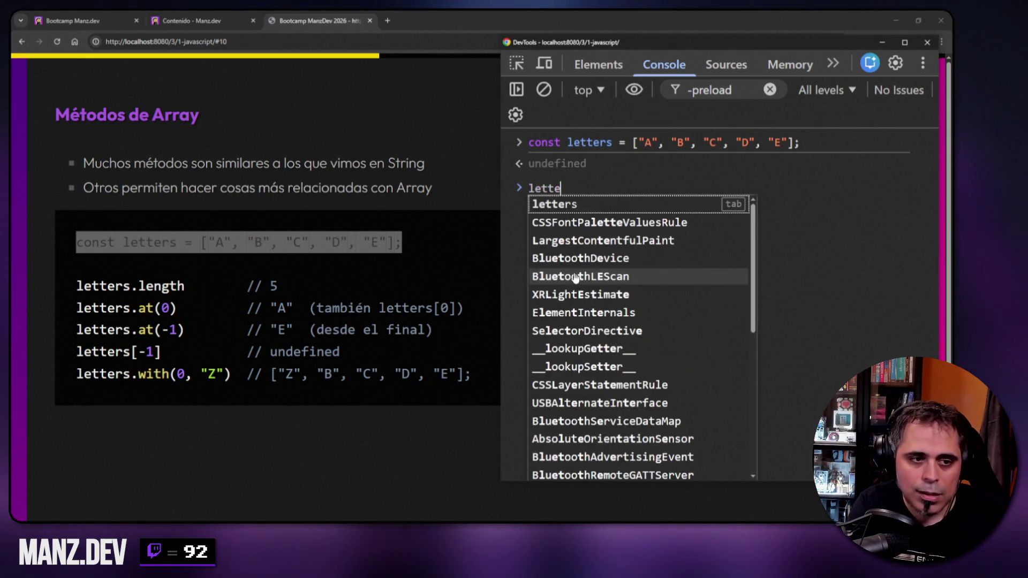
type("rs.constructor.name")
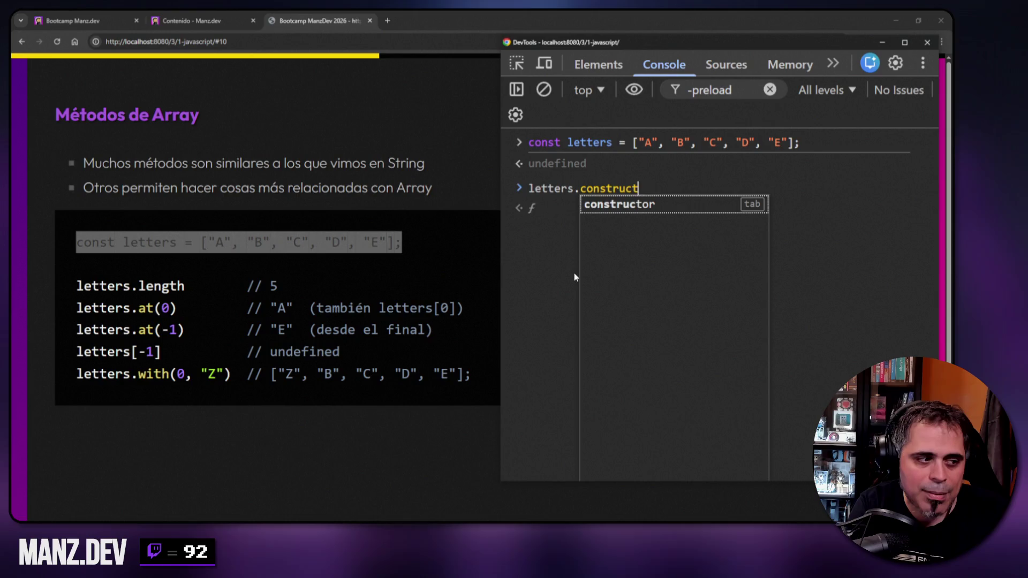
key("Return")
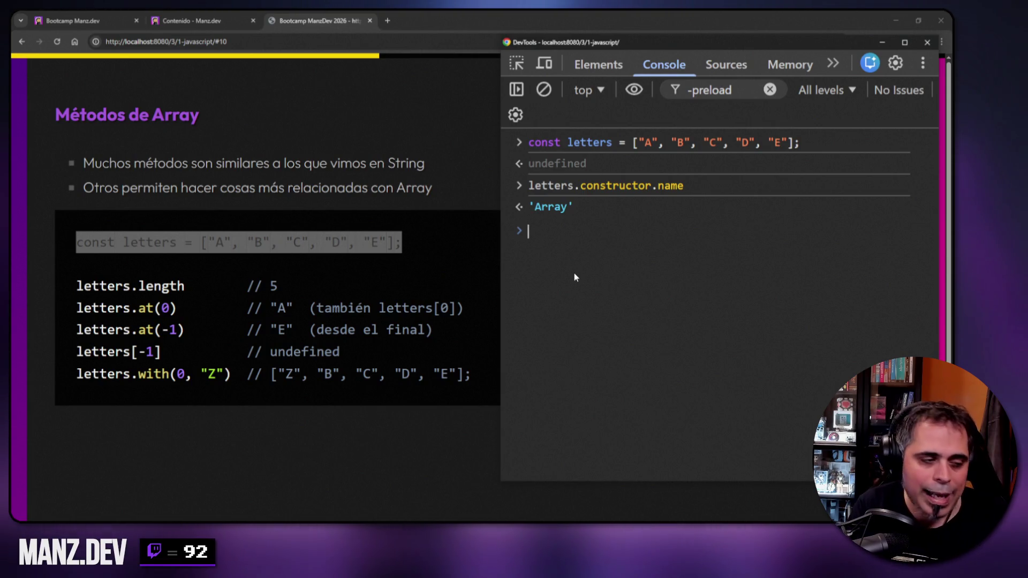
type("letters.length")
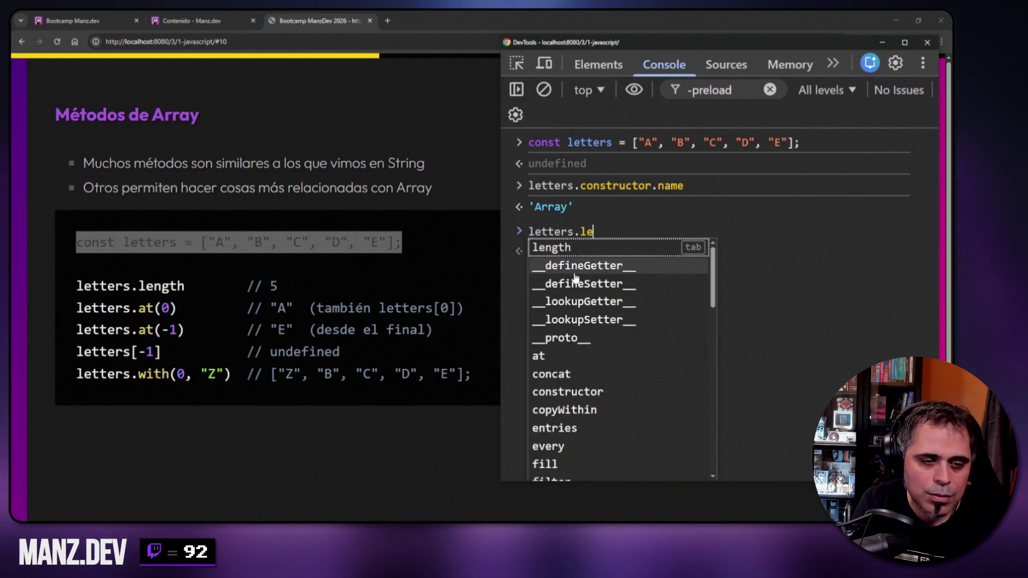
key("Return")
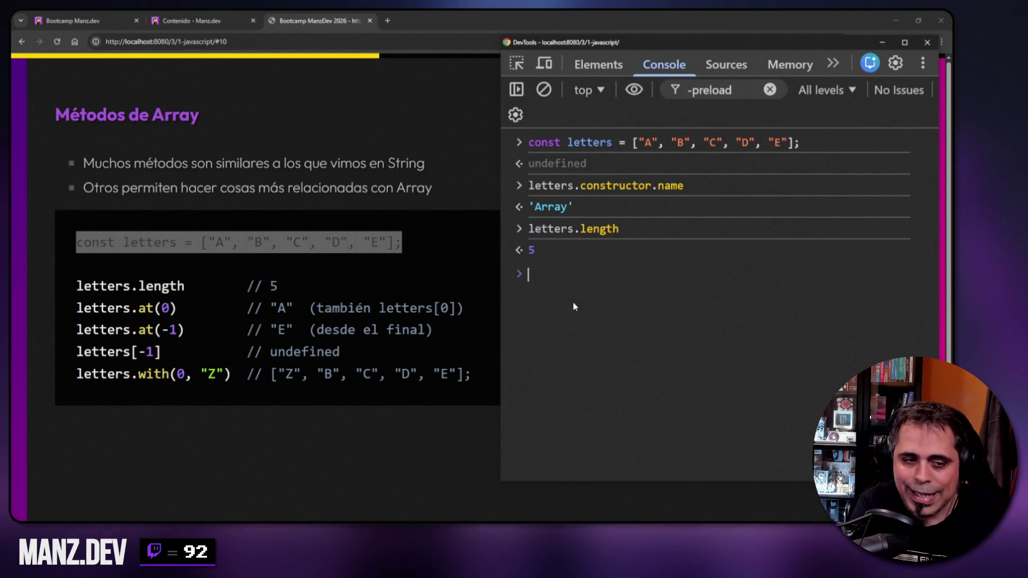
type("letters.a")
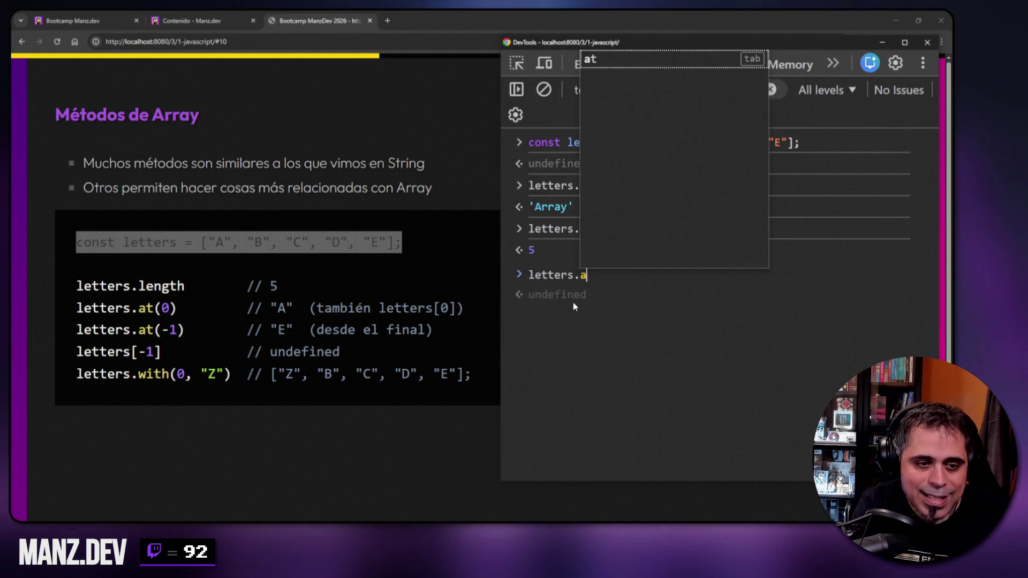
type("t(")
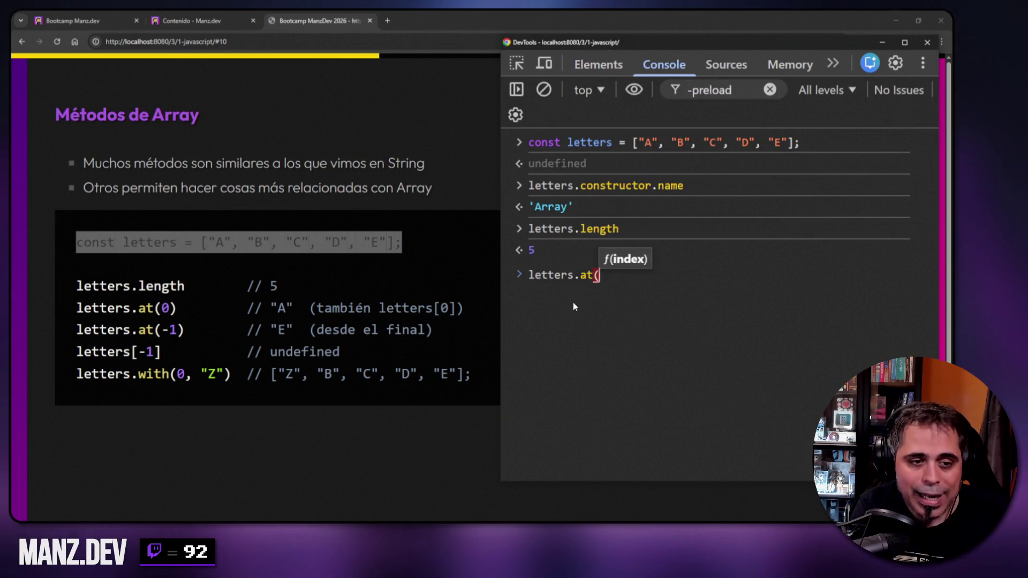
type("0)")
key("Return")
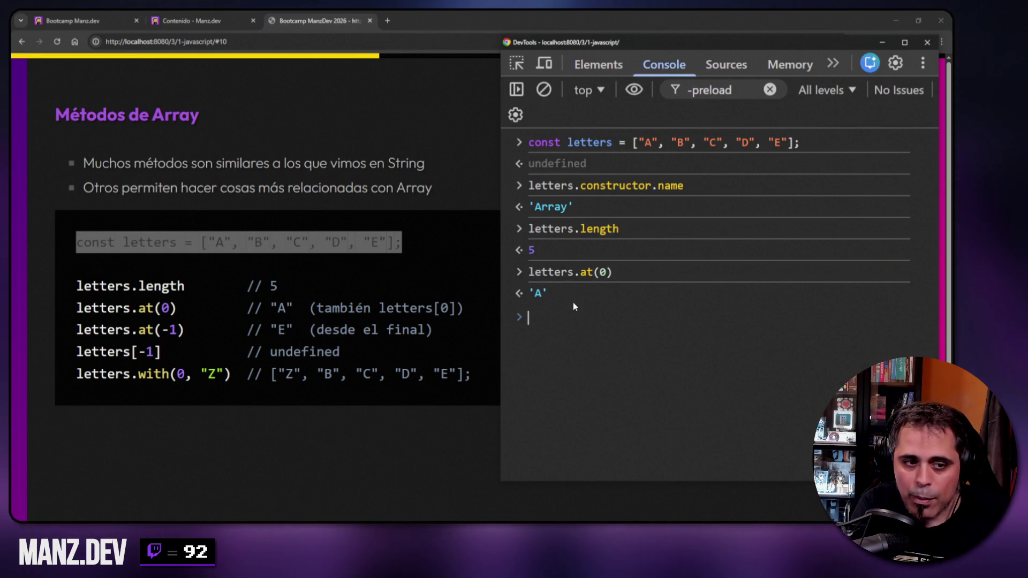
- Run letters.at(2) and letters.at(-1), returning 'C' and 'E'
key("Up")
key("Left")
key("BackSpace")
type("2")
key("Return")
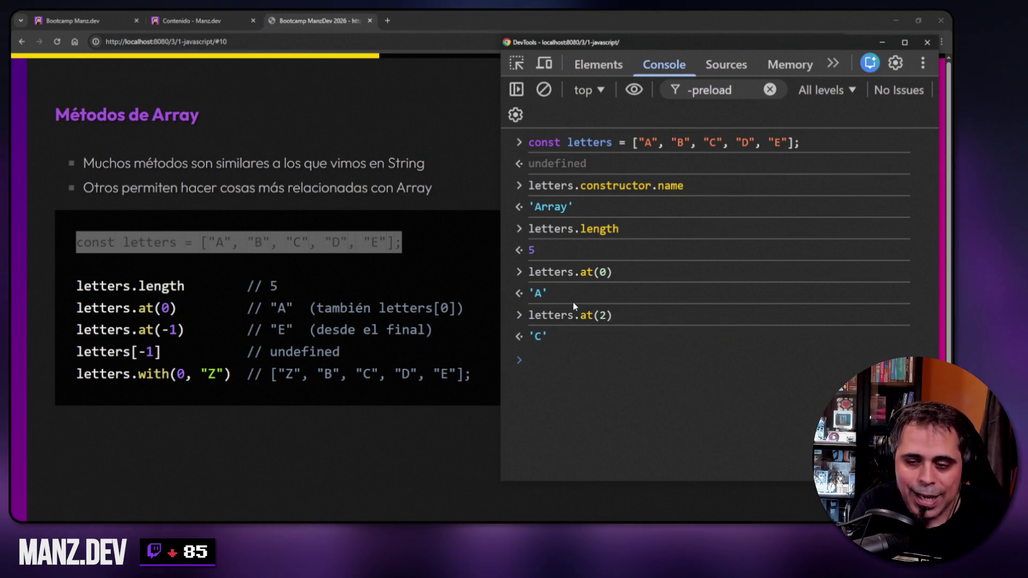
key("Up")
key("Left")
key("BackSpace")
type("-")
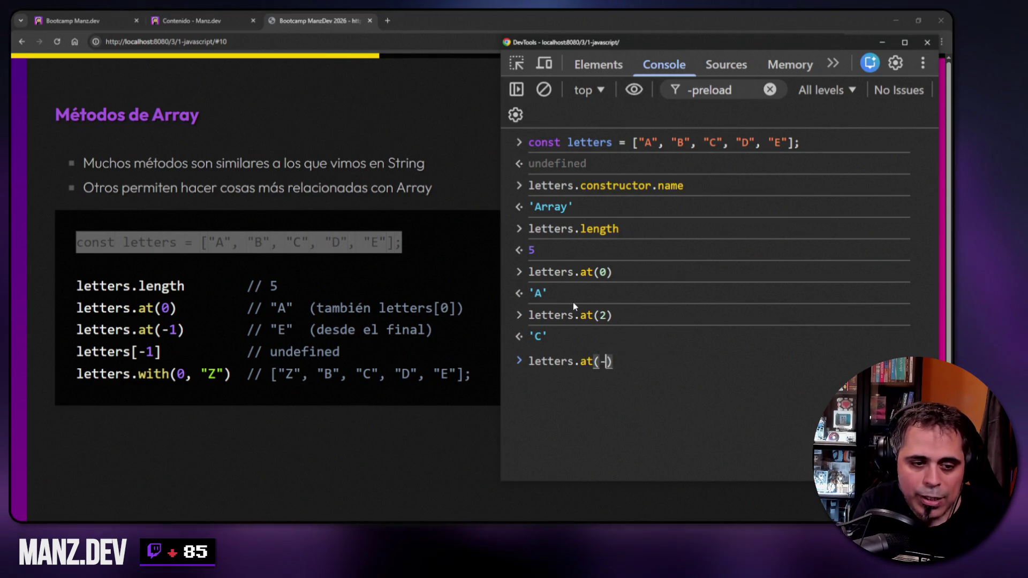
type("1")
key("Return")
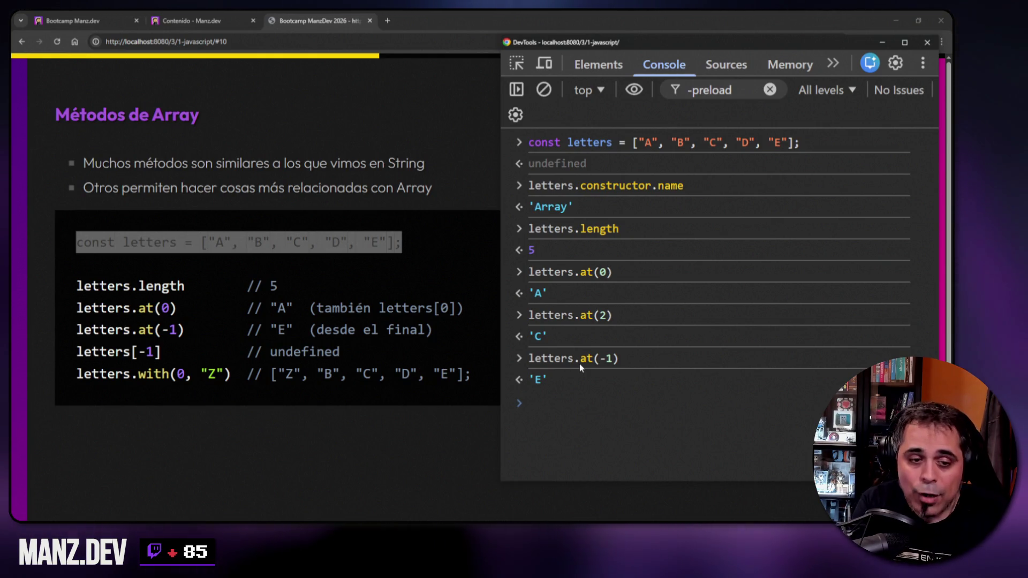
- Clear the console output with Ctrl+L, leaving an empty prompt
key("ctrl+l")
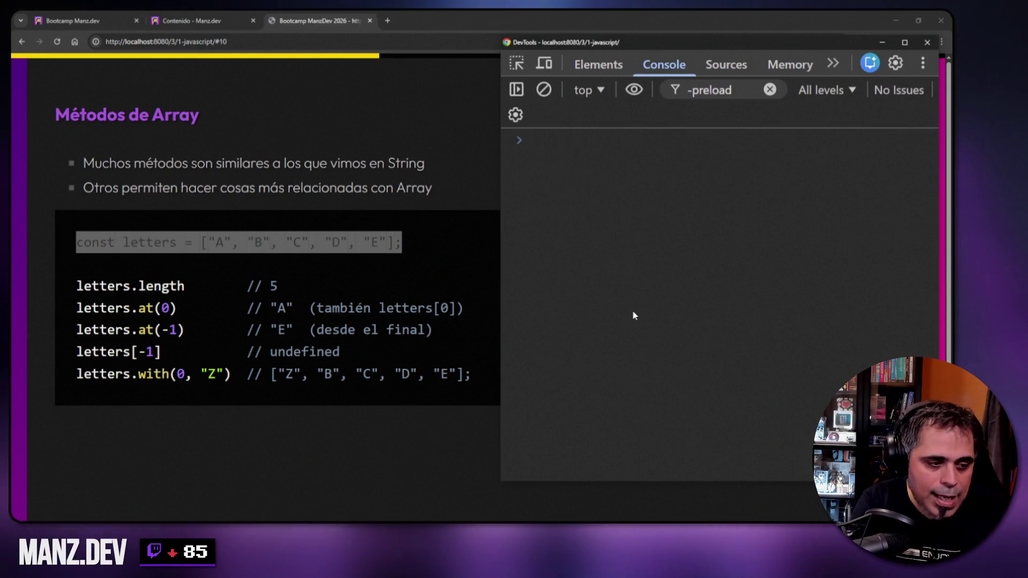
- Compare letters[-1] (undefined) with letters.at(-1) ('E'), printing letters in between
type("letters")
type("[-1]")
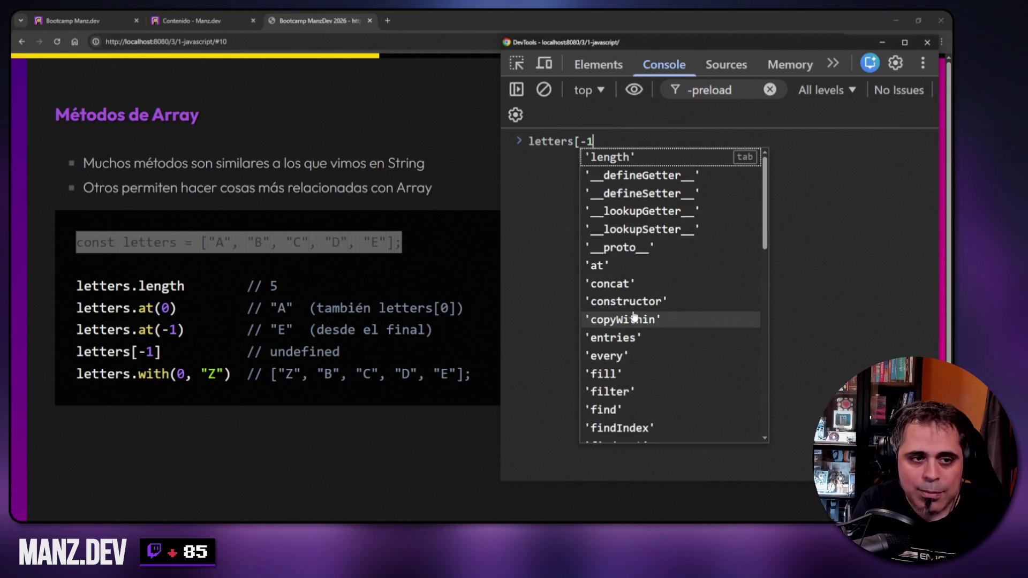
key("Return")
type("letters")
key("Return")
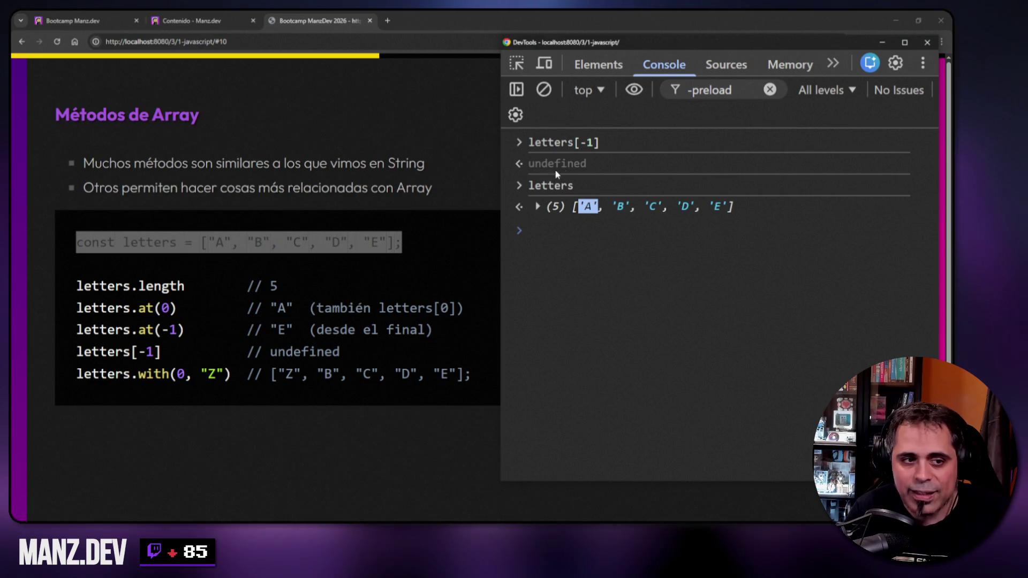
left_click(619, 329)
type("letters")
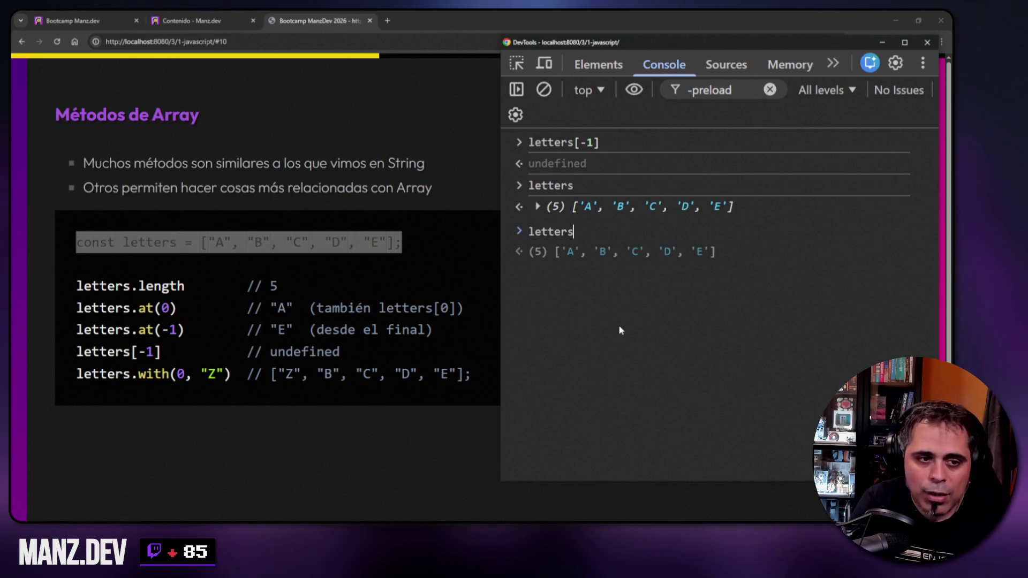
type(".at(-1)")
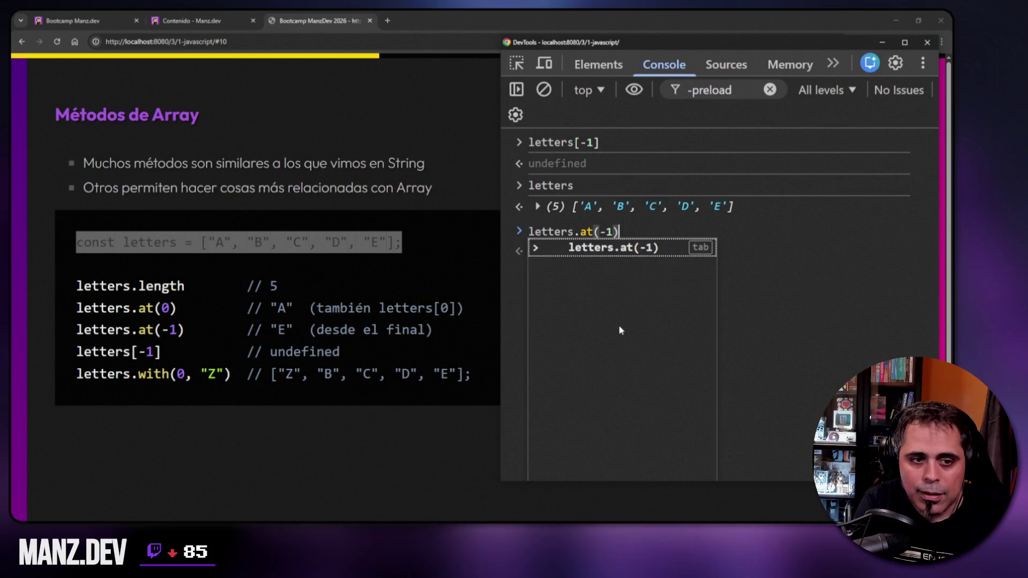
key("Return")
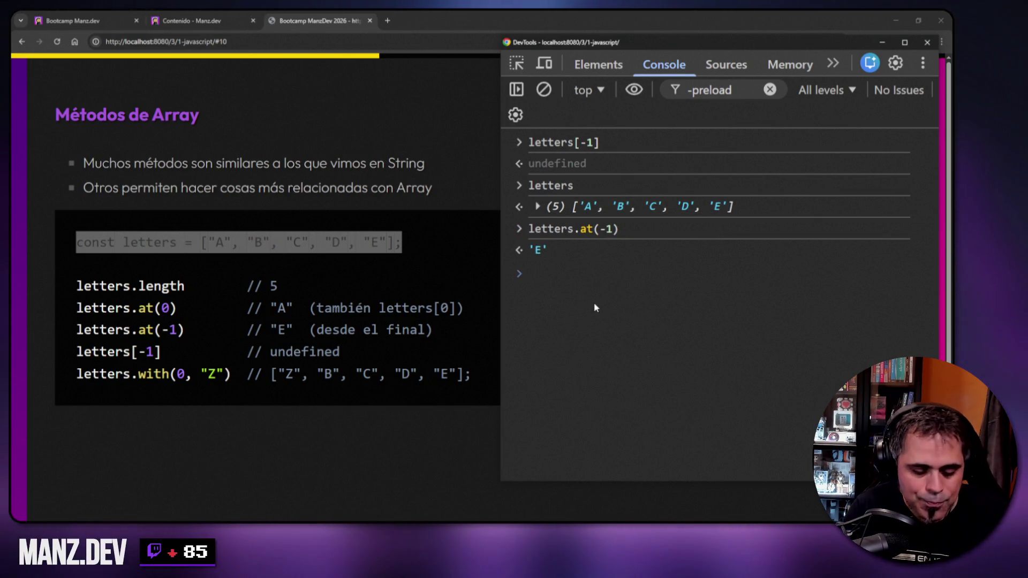
- Clear the console and print letters again as ['A', 'B', 'C', 'D', 'E']
key("ctrl+l")
type("letters")
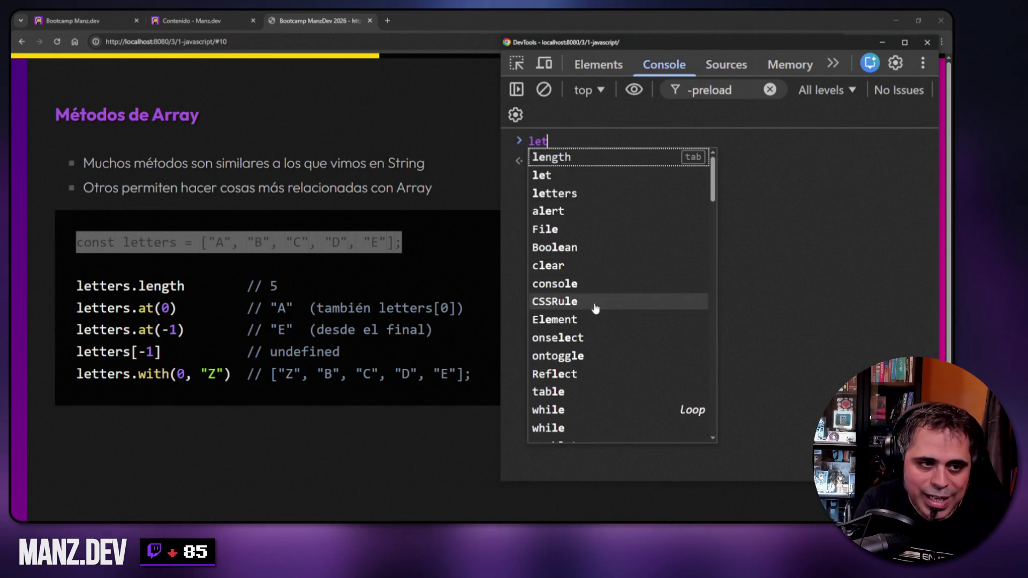
key("Return")
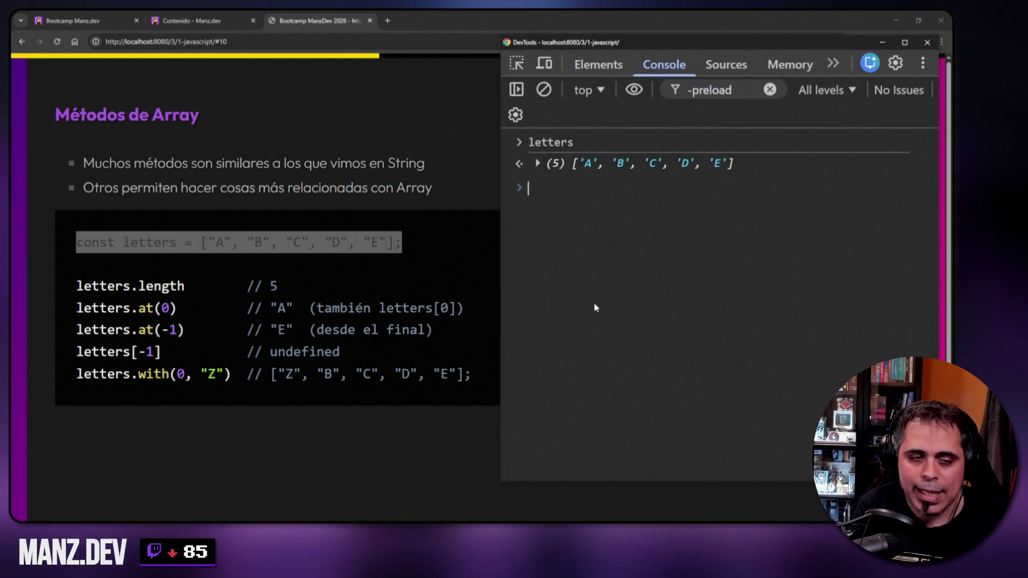
type("letters")
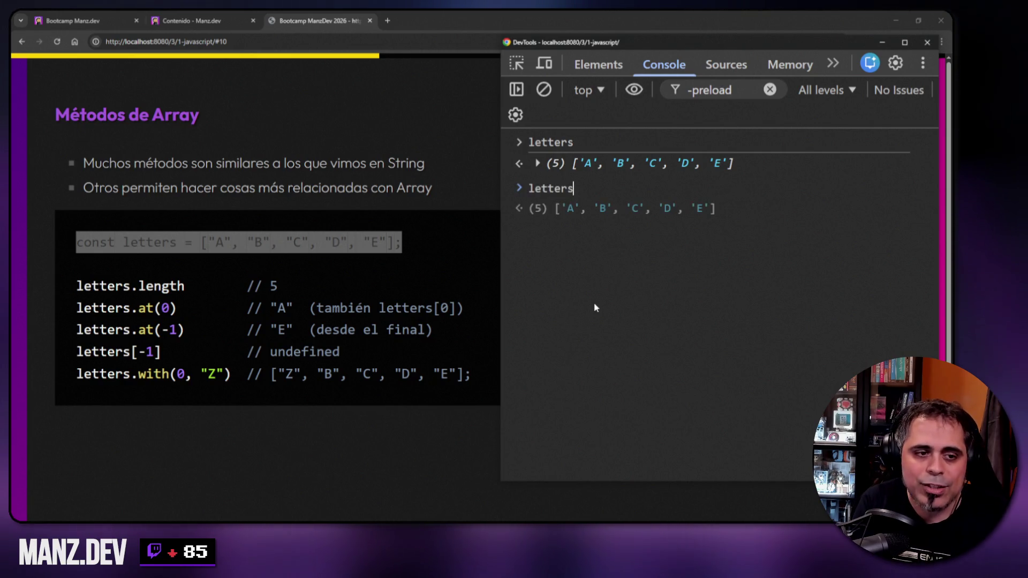
type(".with()")
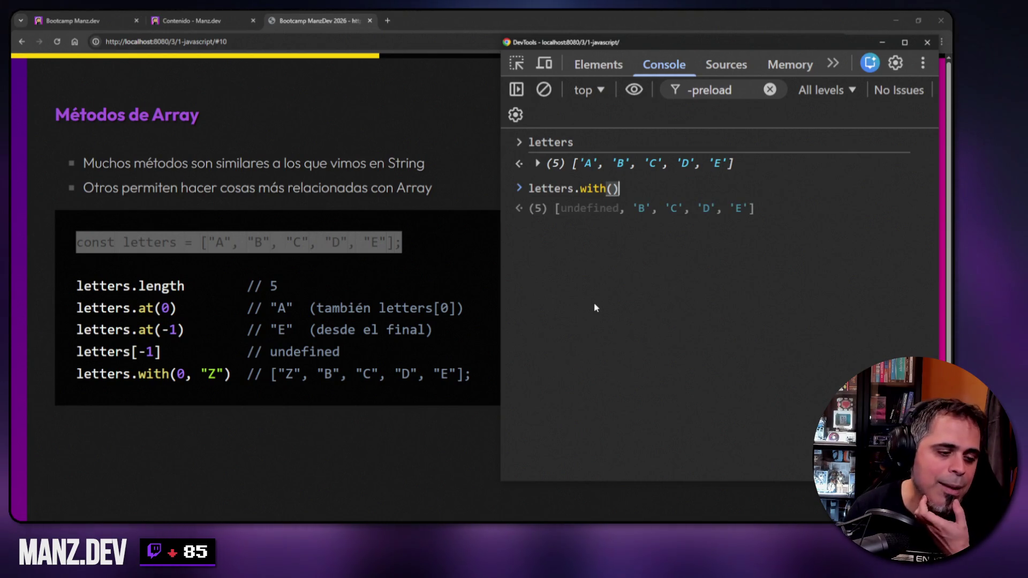
- Run letters.with(0, 6), getting [6, 'B', 'C', 'D', 'E'] while the original stays unchanged
key("Left")
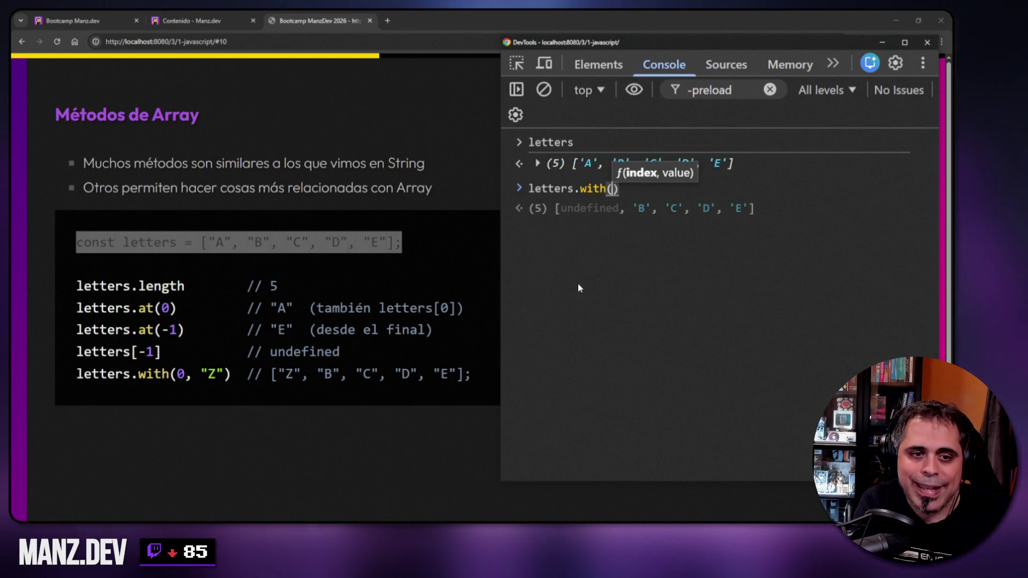
type("0, ")
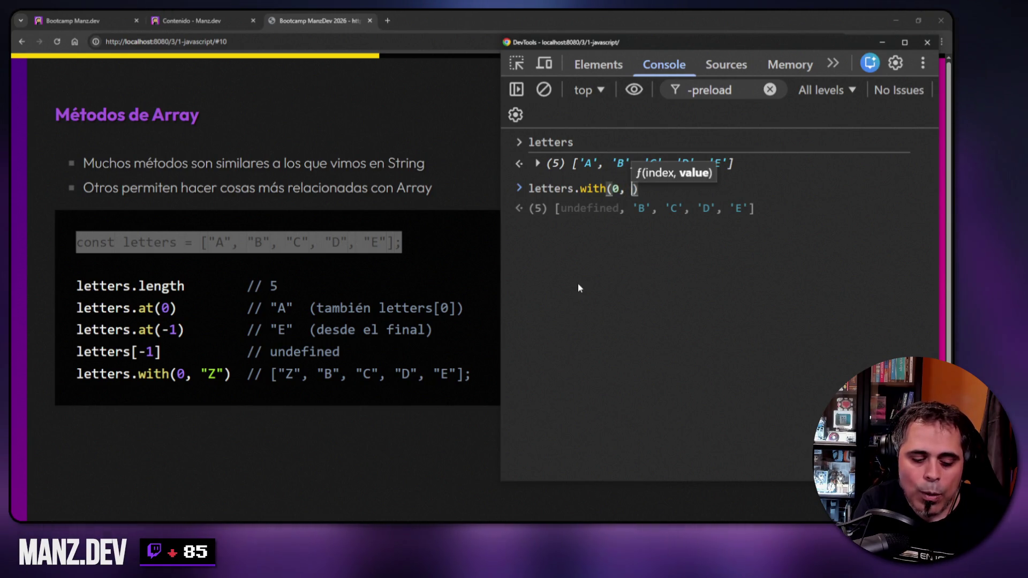
type("6")
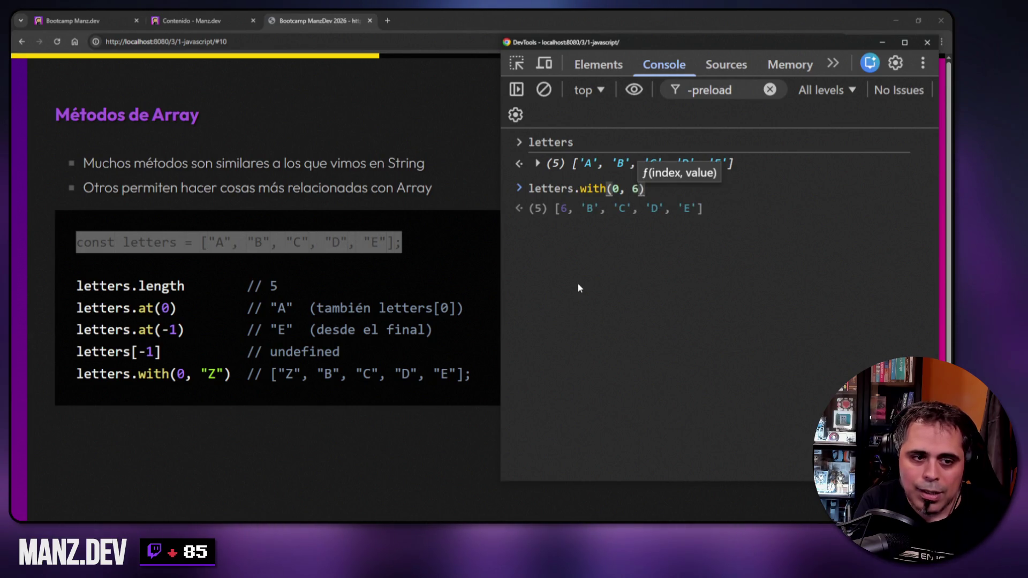
key("Return")
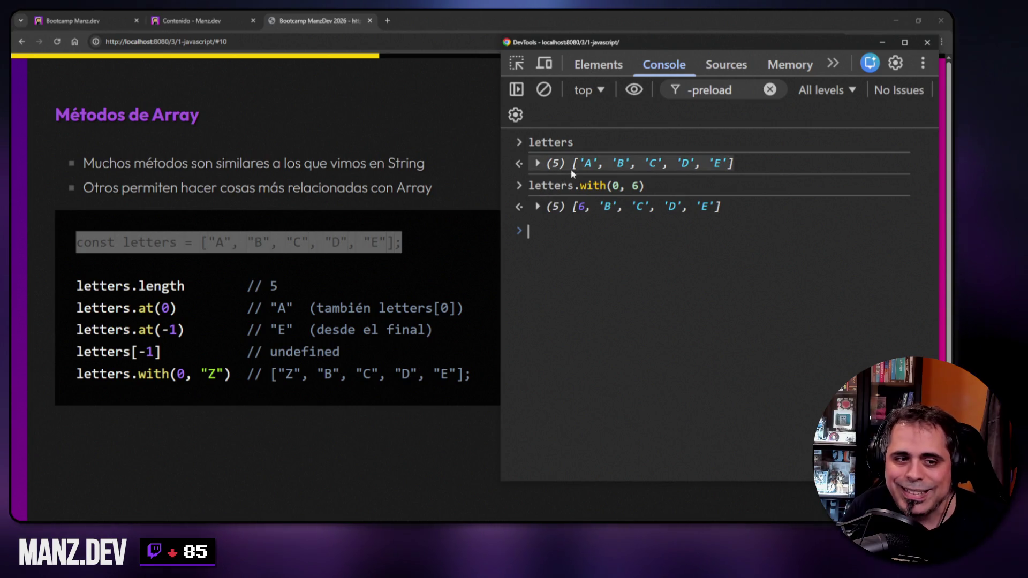
left_click_drag(573, 166, 736, 168)
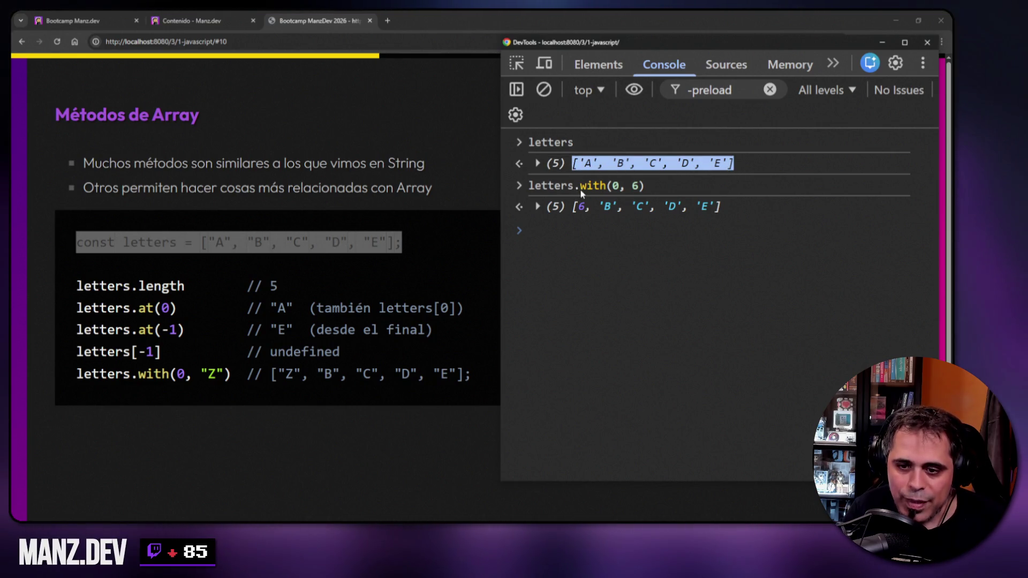
double_click(616, 187)
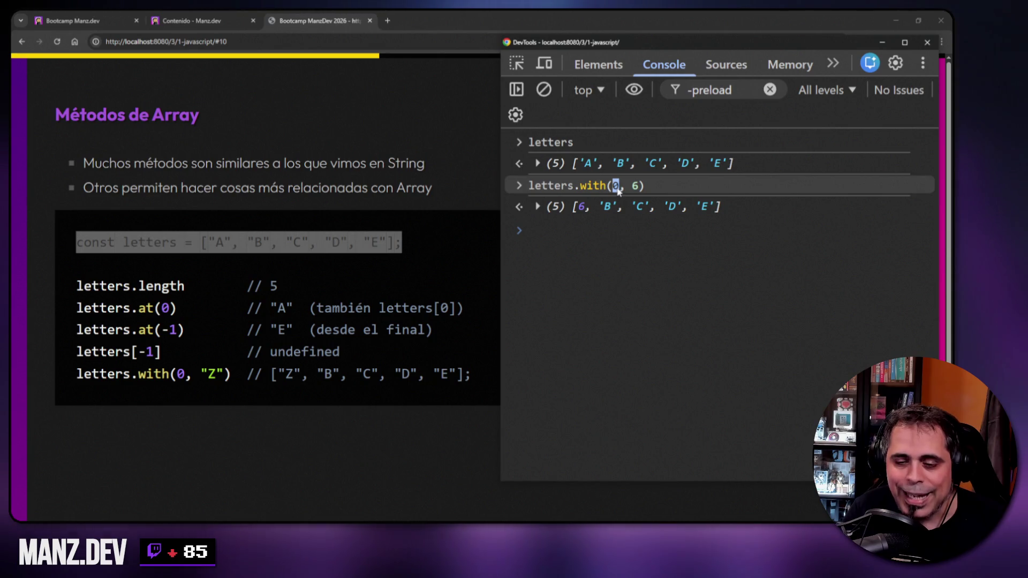
double_click(636, 187)
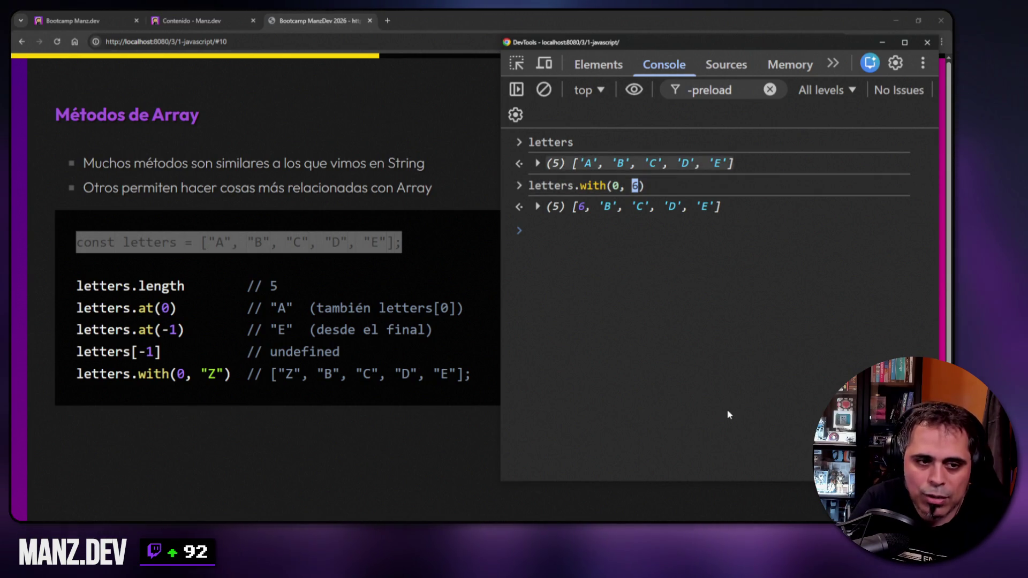
- Edit the command into letters.with(3, 6), getting ['A', 'B', 'C', 6, 'E']
left_click(703, 306)
key("Up")
key("Left")
key("Left")
key("Left")
key("BackSpace")
type("3")
key("Return")
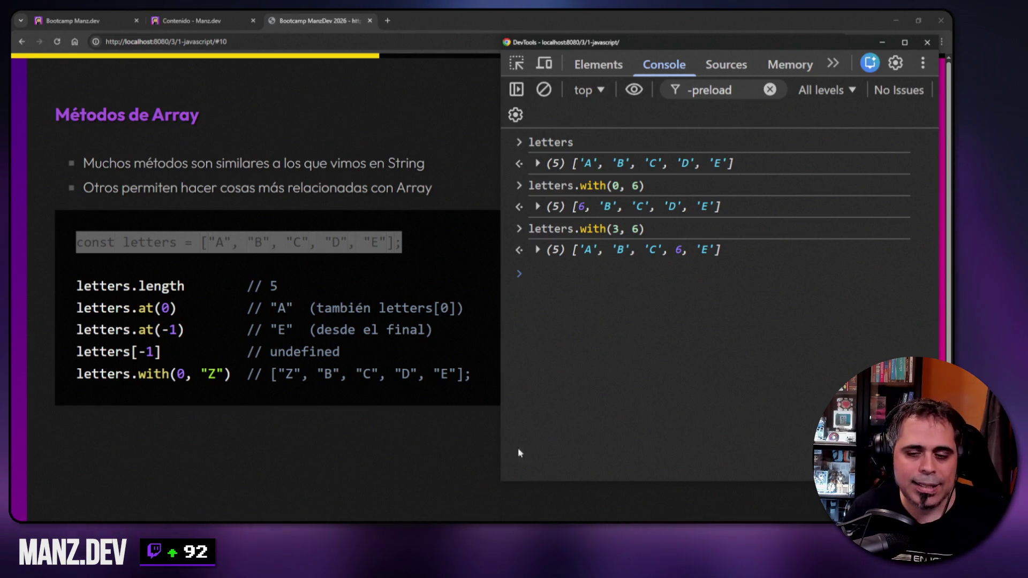
- Clear the console, close DevTools and advance to the 'Mutación de variables originales' slide
right_click(654, 342)
left_click(677, 358)
key("F12")
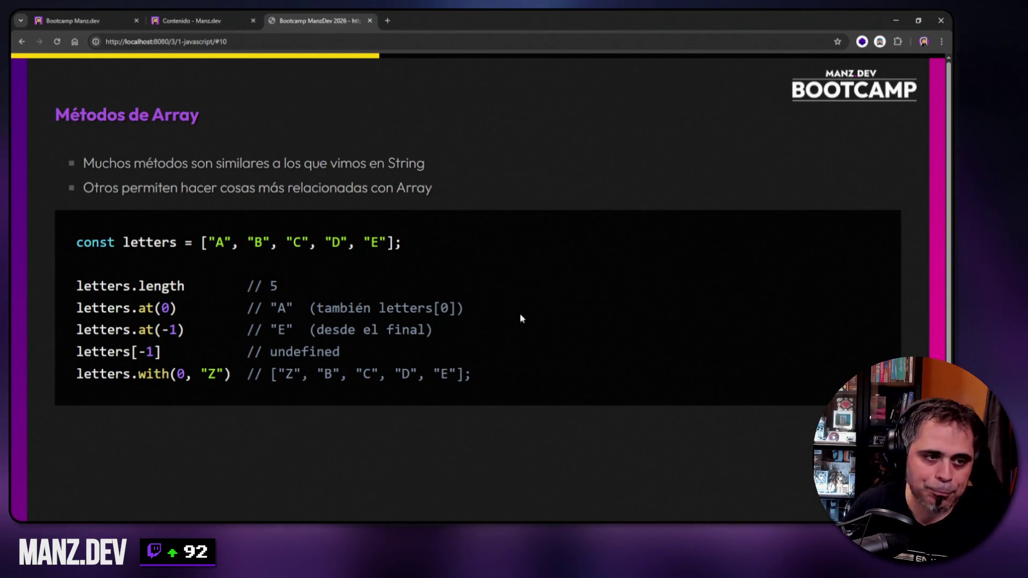
key("Right")
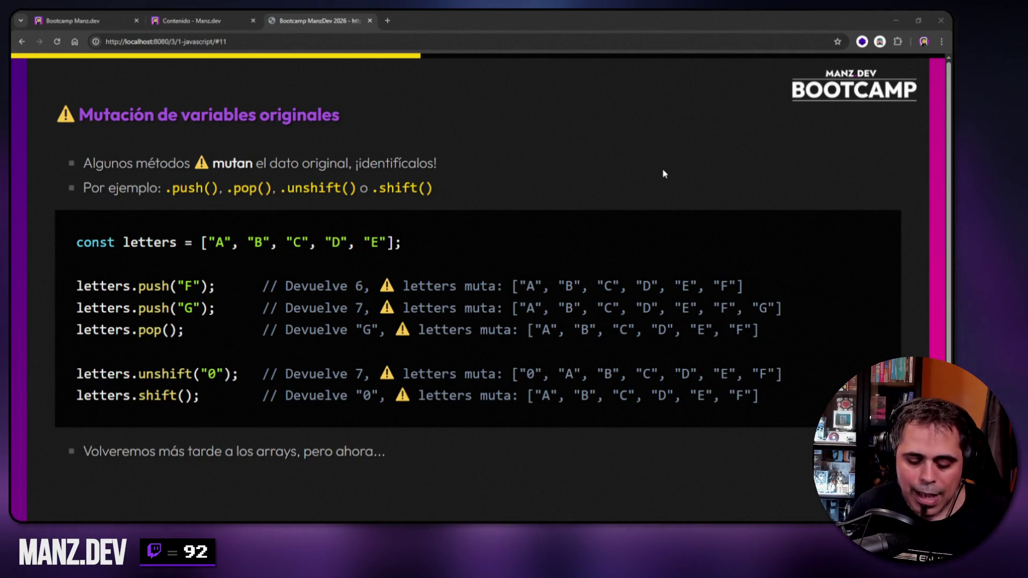
key("F12")
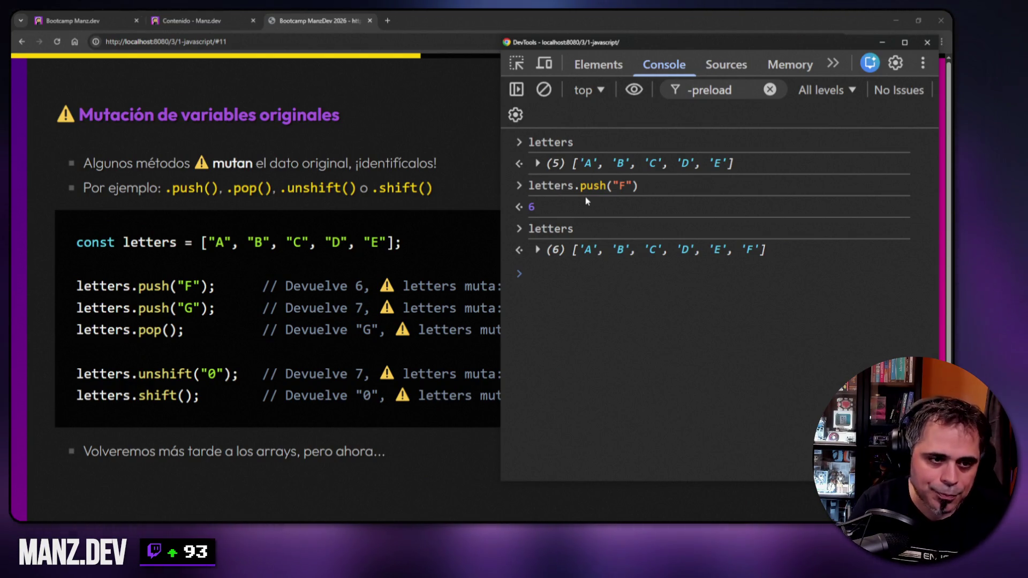
- Narrow and clear the console, then display the letters array
left_click_drag(500, 298, 523, 321)
right_click(649, 341)
left_click(669, 351)
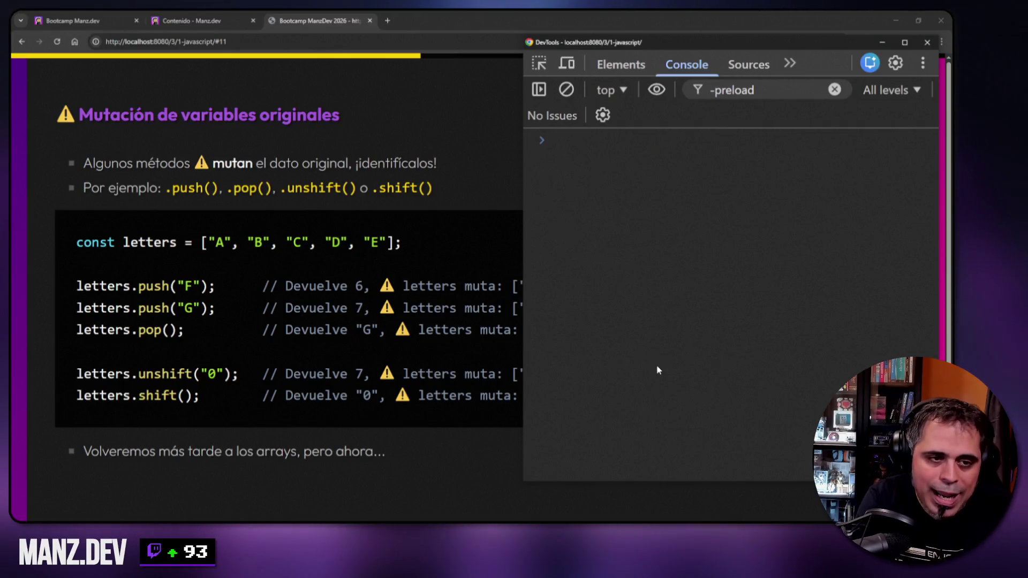
type("lettres")
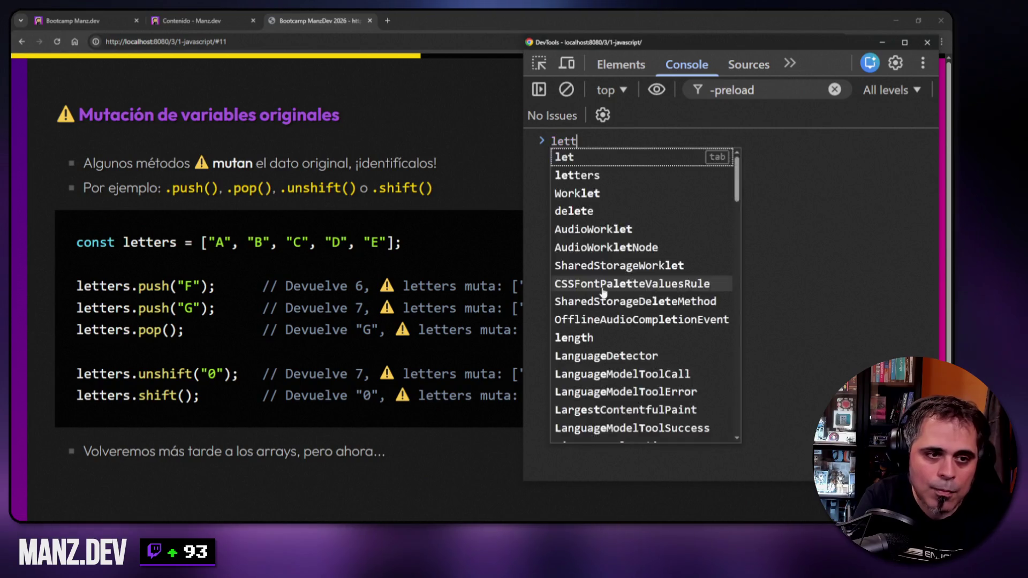
key("BackSpace")
key("BackSpace")
key("BackSpace")
type("ers")
key("Return")
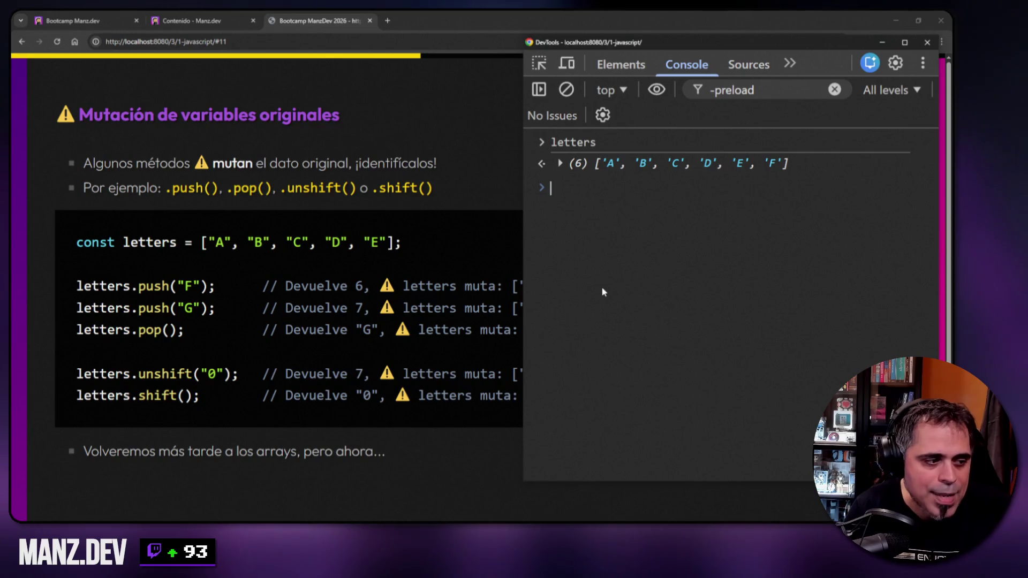
- Push "G" onto letters (length 7), then pop it off, leaving A–F
type("letters.push")
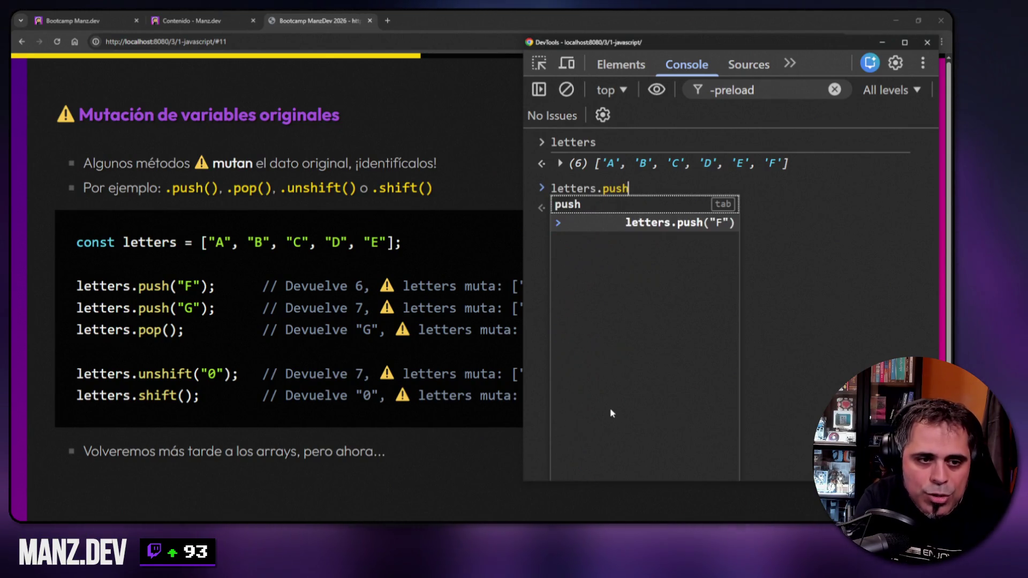
type("(\"G\")")
key("Return")
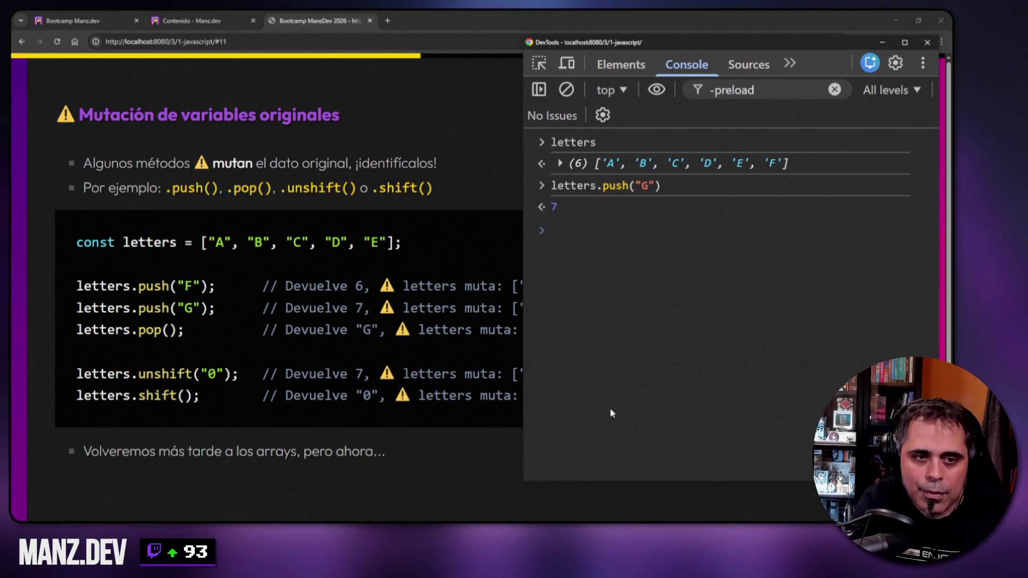
type("letters")
key("Return")
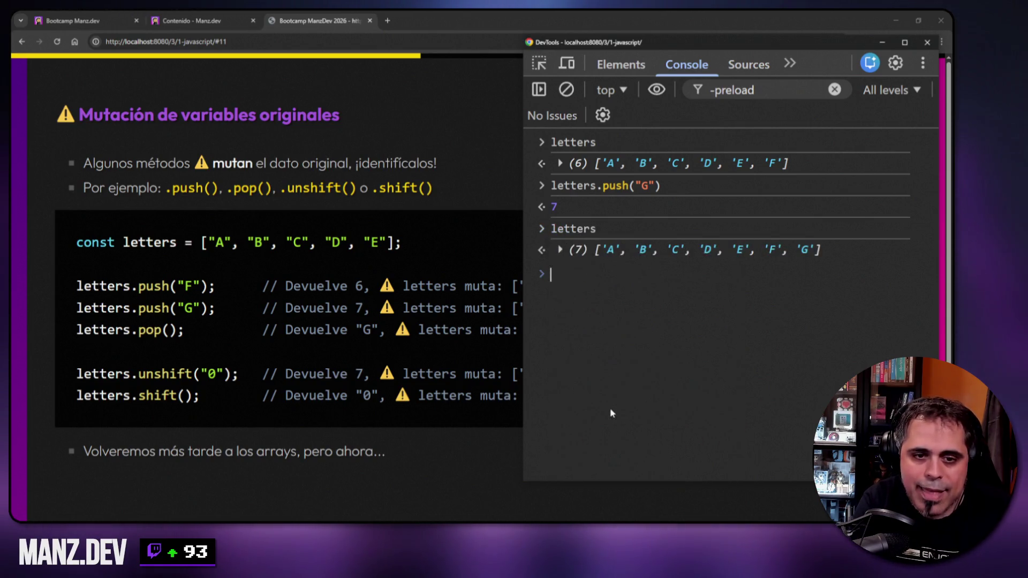
type("le")
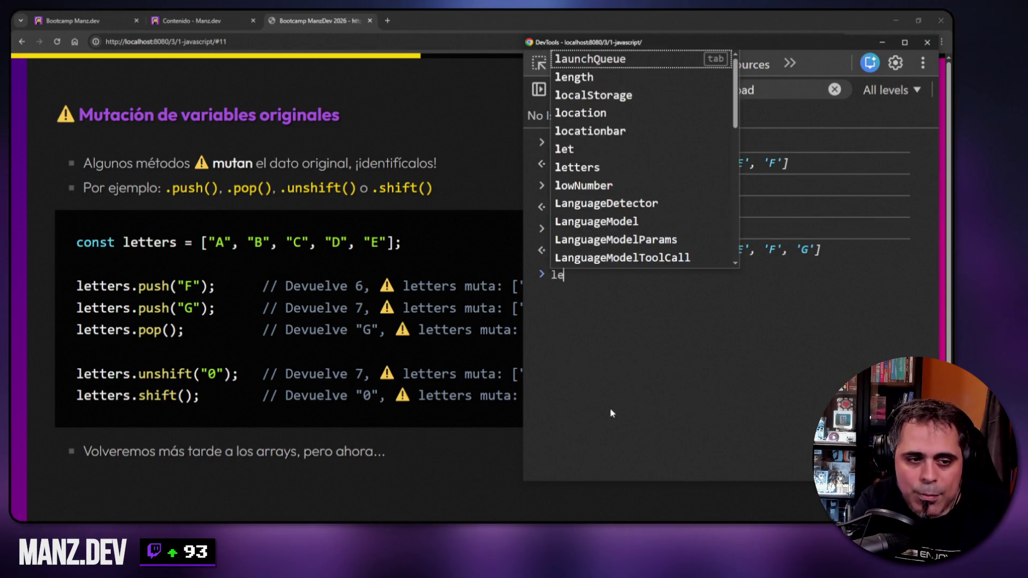
type("tters.pop()")
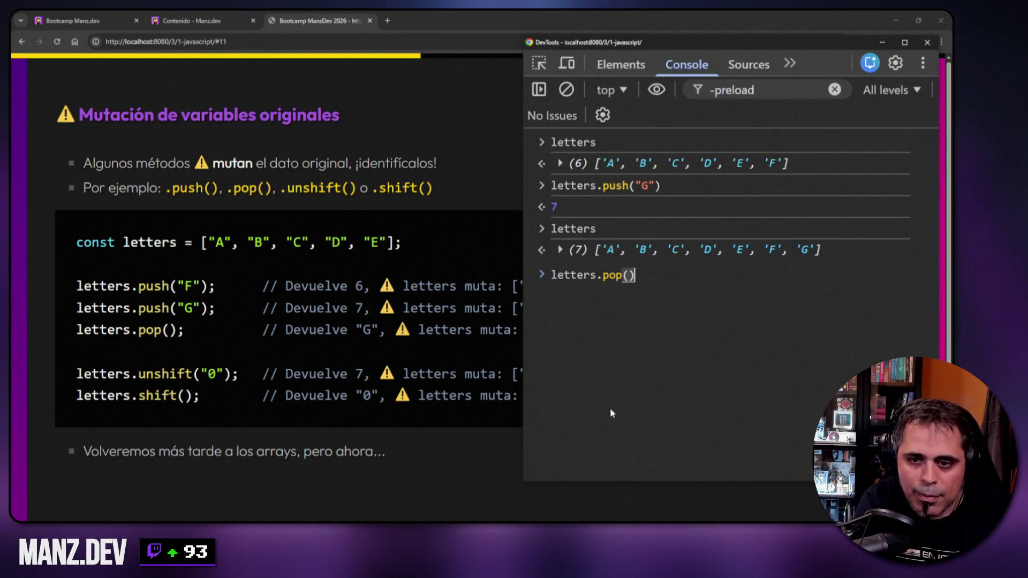
key("Return")
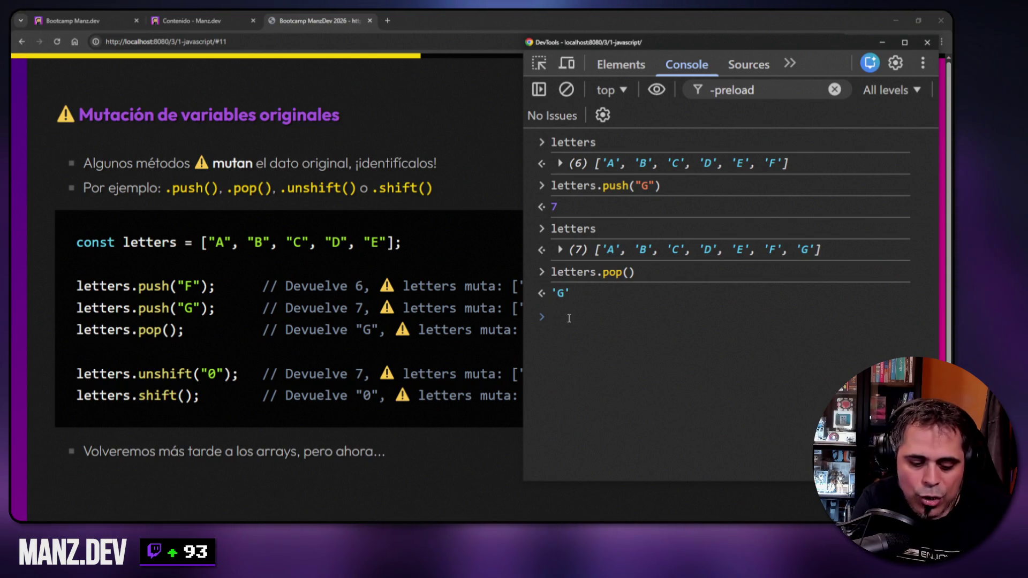
type("letters")
key("Return")
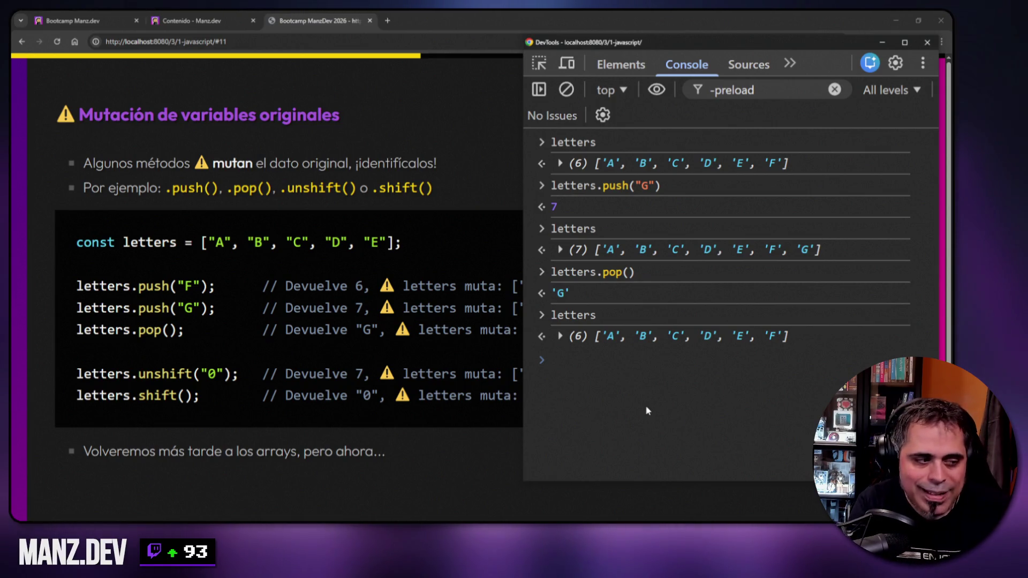
type("letters.unshift")
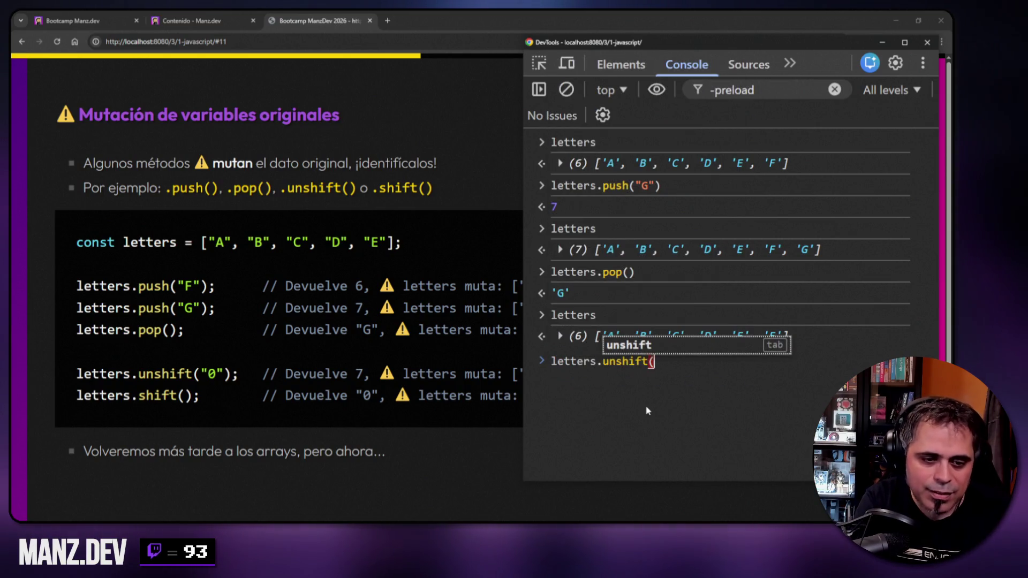
type("()")
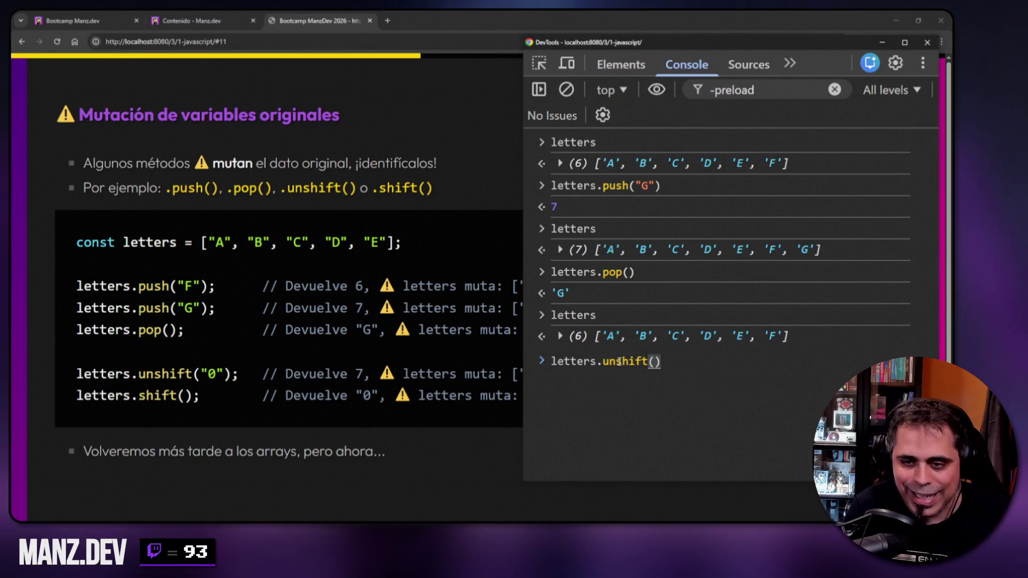
- Prepend "0" with unshift, shift it back off leaving A–F, then switch to the cheatsheet PDF
type("\"0\"")
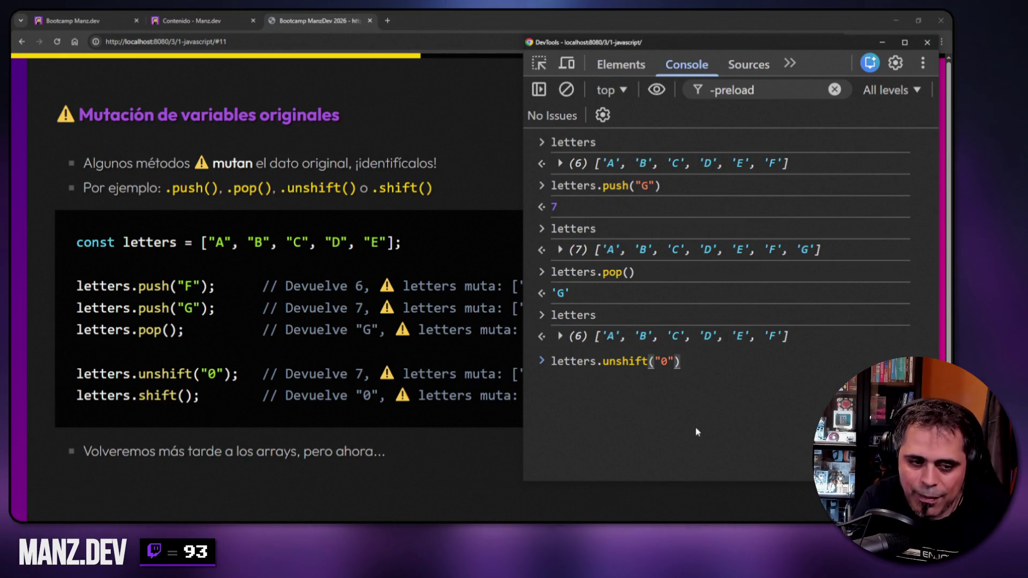
key("Return")
type("letters")
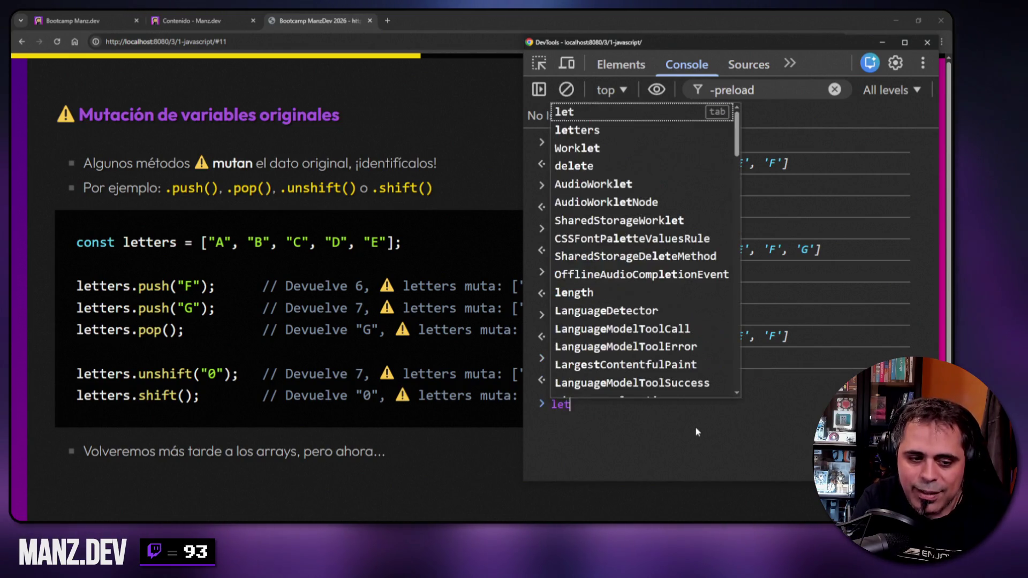
key("Return")
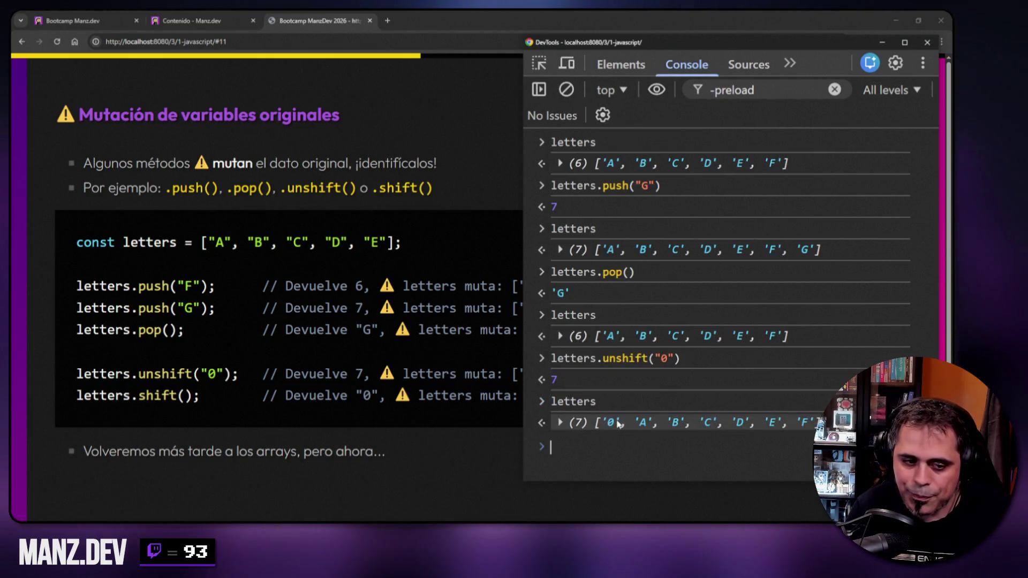
type("lette")
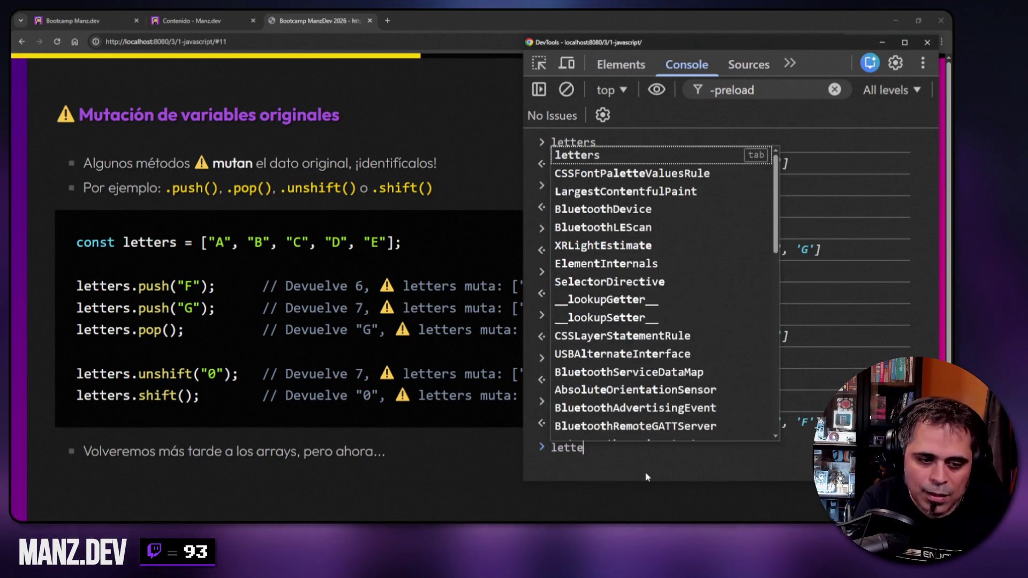
type("rs.shift()")
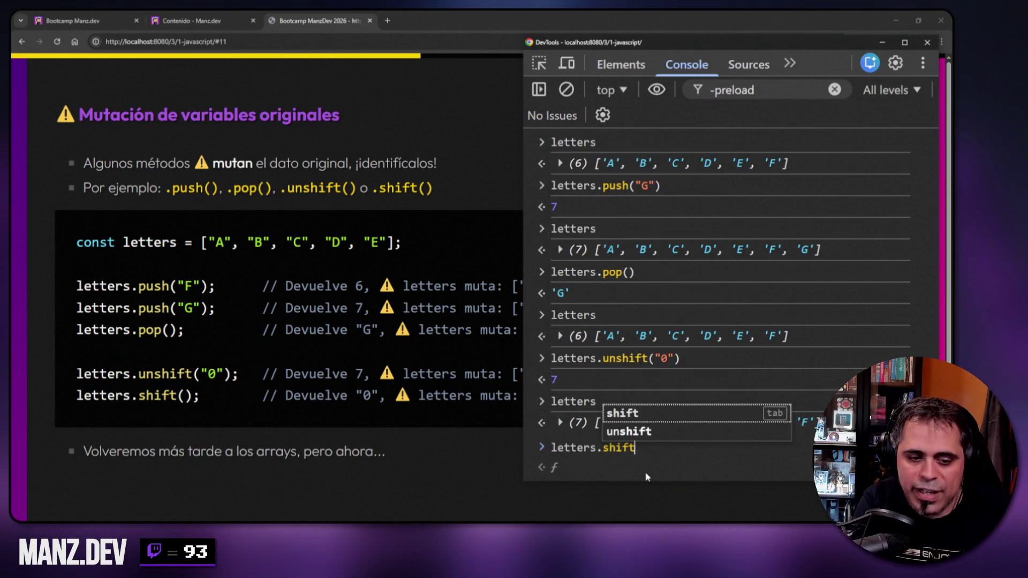
key("Return")
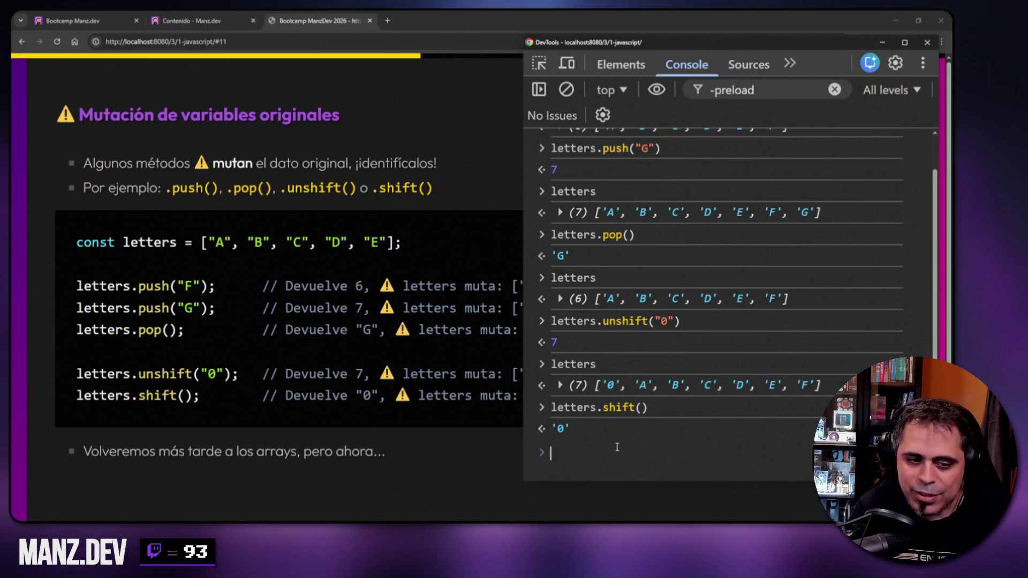
type("letters")
key("Return")
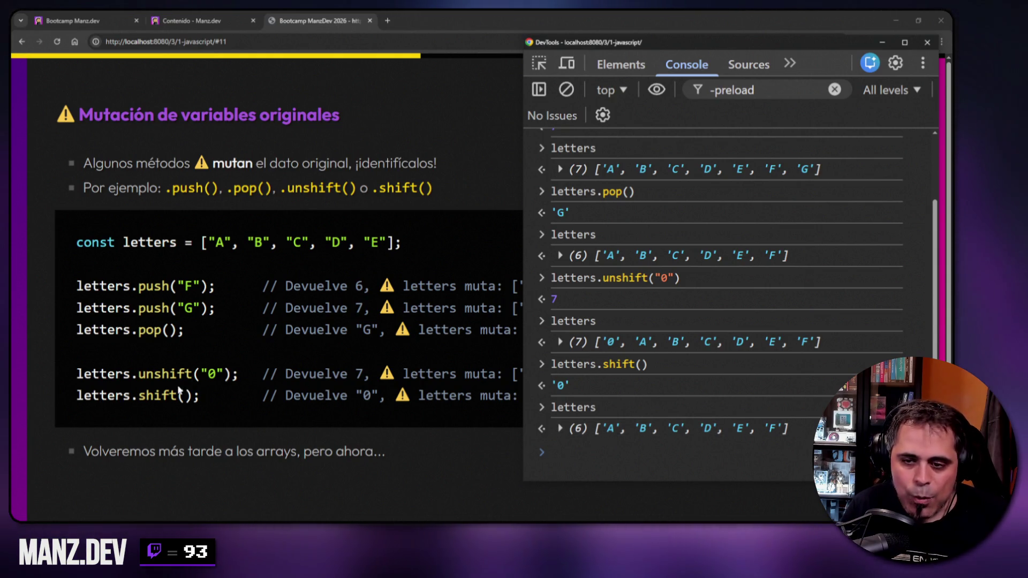
key("alt+Tab")
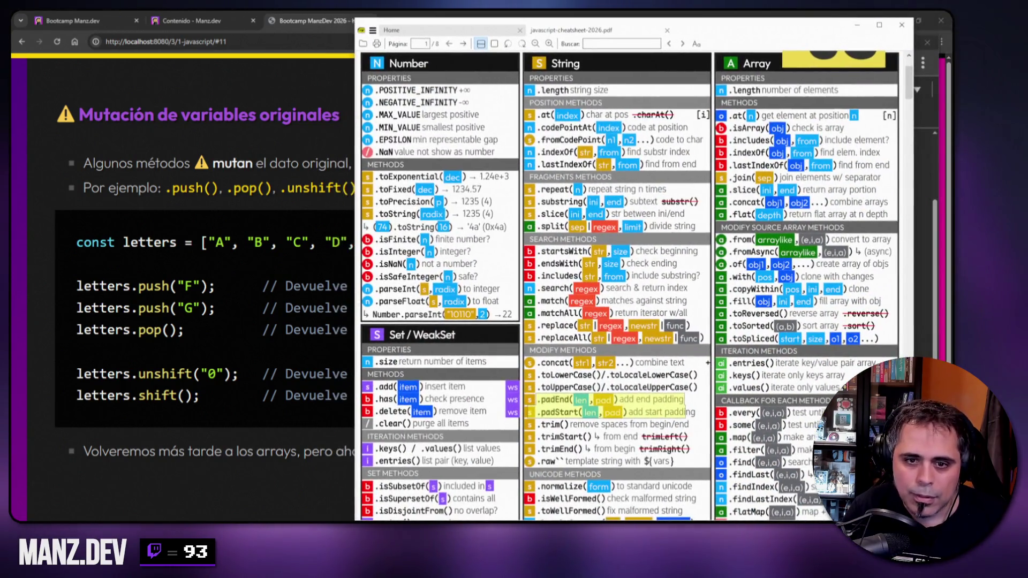
- Search the cheatsheet for 'push', highlight 'start' in the unshift entry, then close SumatraPDF
mouse_move(914, 87)
left_mouse_down()
mouse_move(903, 166)
mouse_move(909, 396)
left_mouse_up()
type("push")
key("Return")
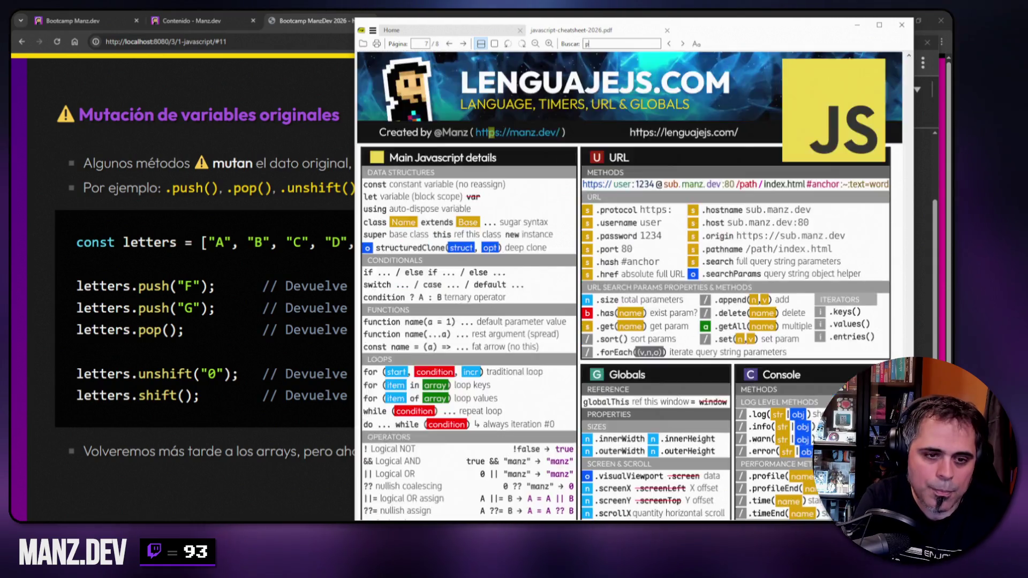
key("Return")
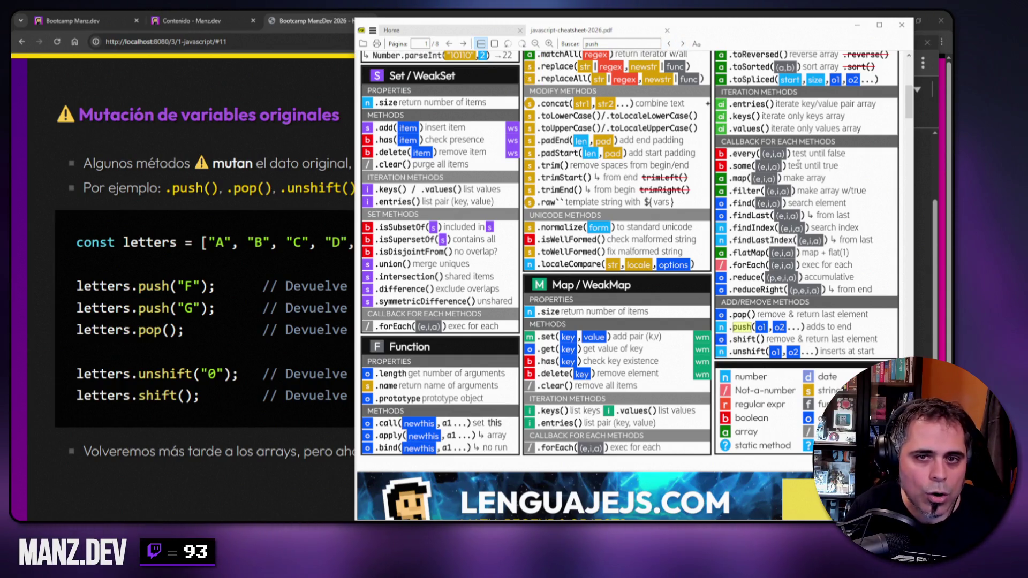
mouse_move(908, 111)
left_mouse_down()
mouse_move(909, 75)
mouse_move(902, 193)
mouse_move(904, 110)
left_mouse_up()
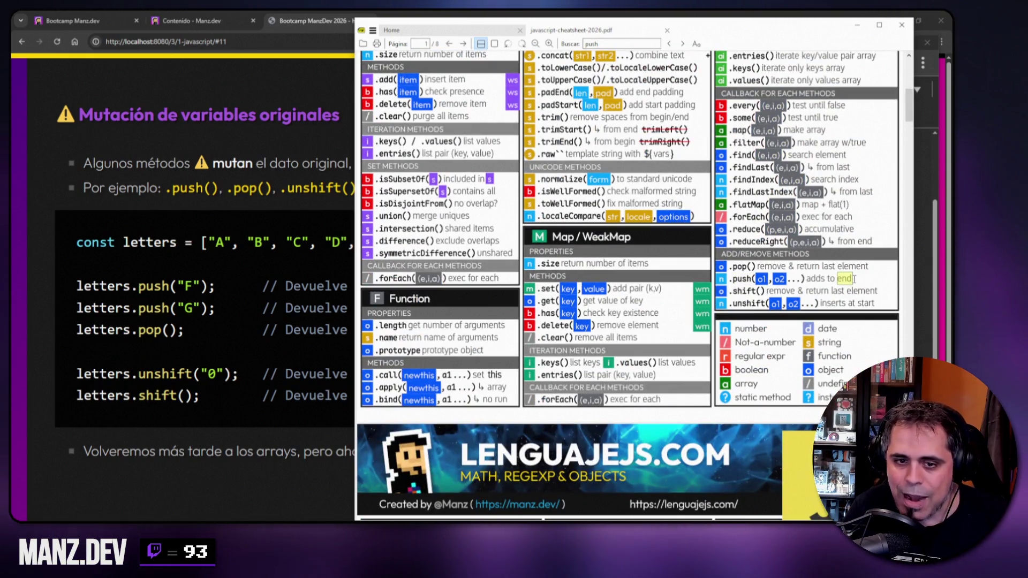
left_click_drag(857, 303, 877, 303)
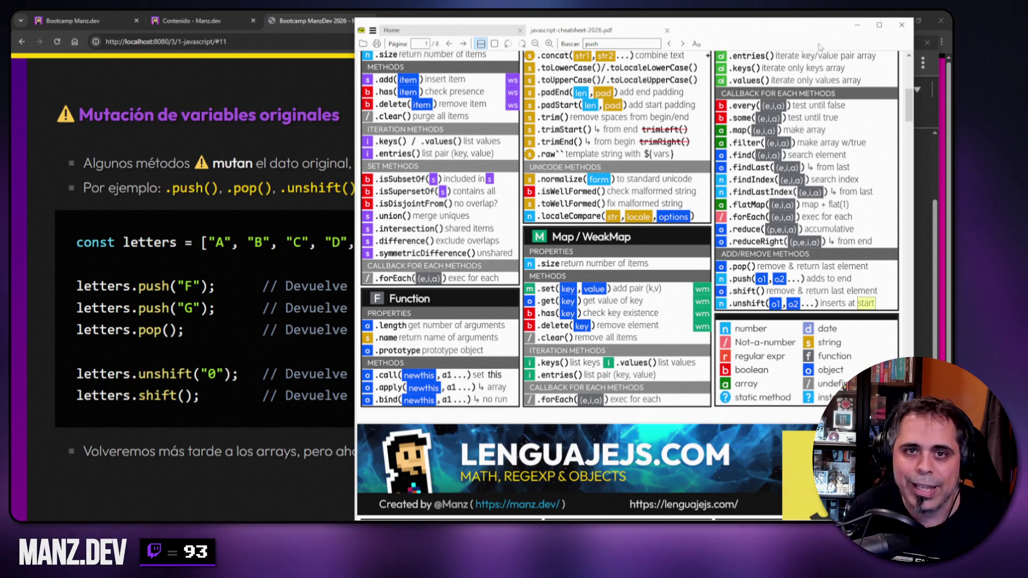
left_click(857, 26)
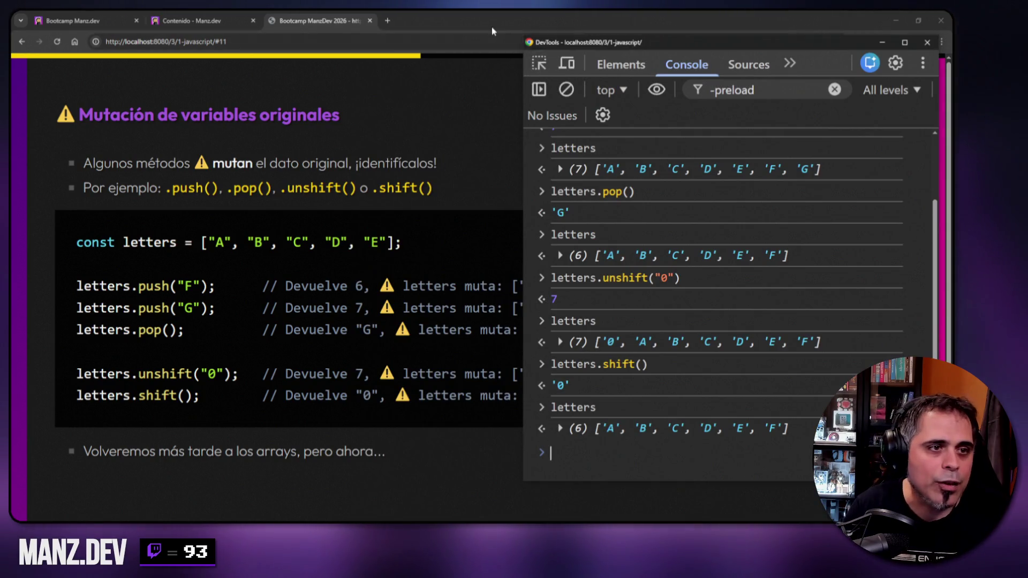
- Close DevTools and load lenguajejs.com in a new tab
key("F12")
key("ctrl+t")
type("lenguajejs.com")
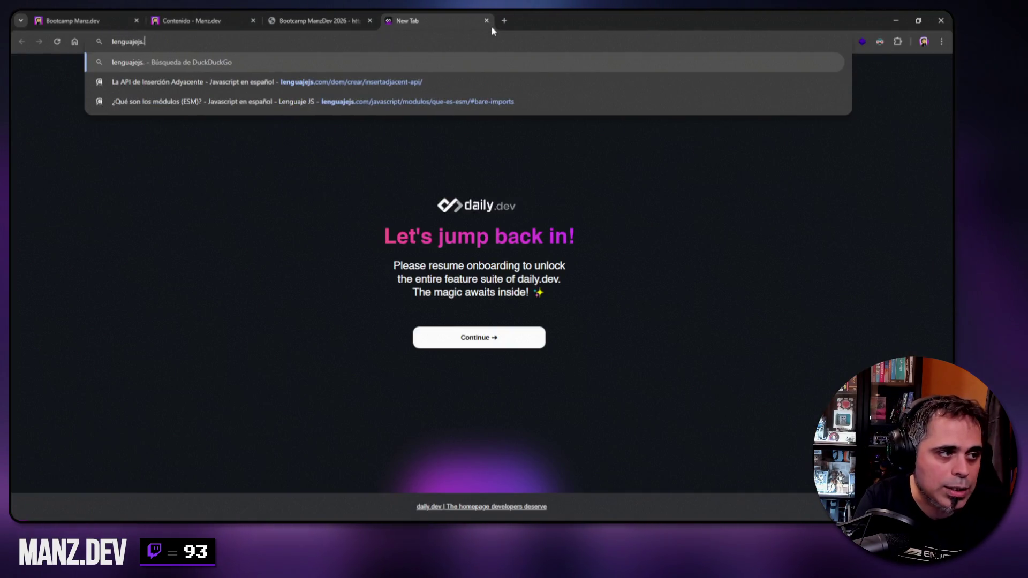
key("Return")
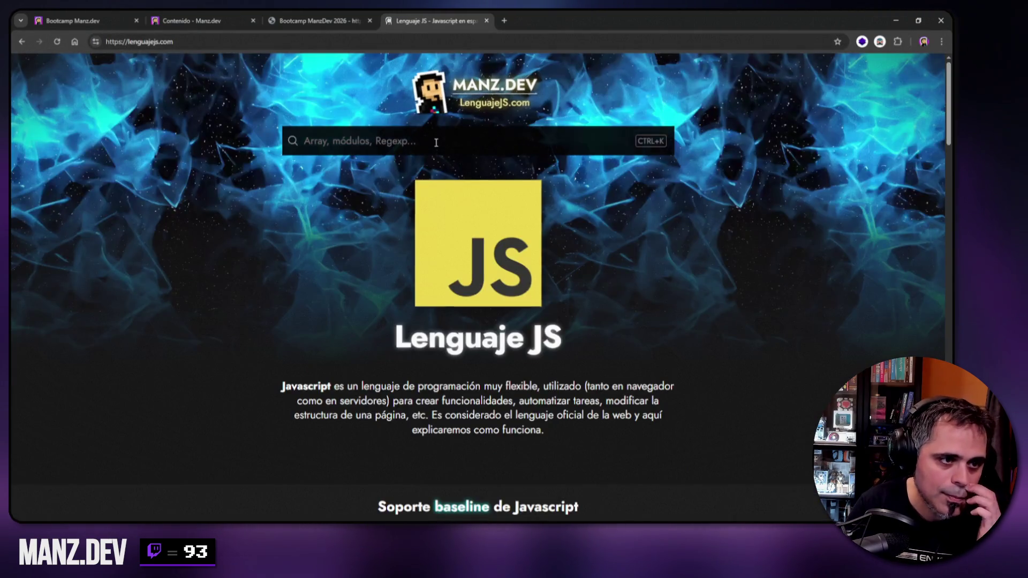
- Search the site for 'estructuras', open the Estructuras de datos article and scroll to its structure types
left_click(435, 141)
type("estructuras")
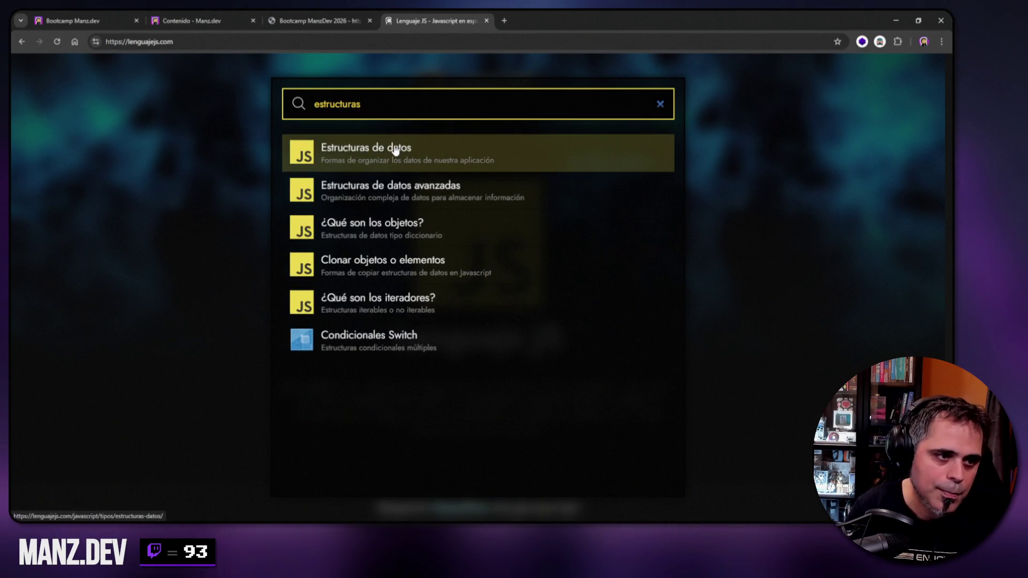
left_click(394, 150)
scroll(465, 211, "down", 6)
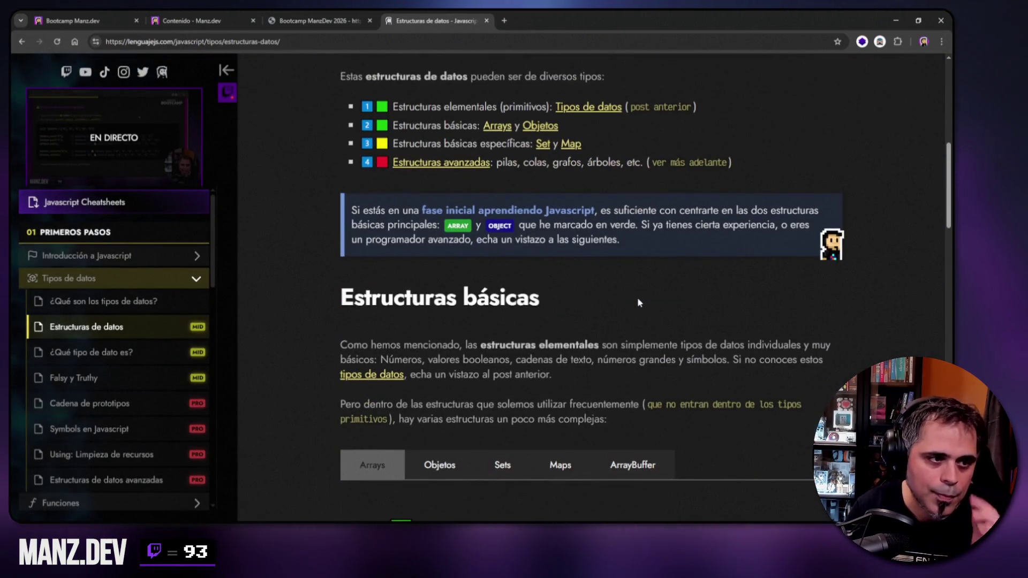
scroll(630, 271, "down", 3)
scroll(577, 236, "down", 4)
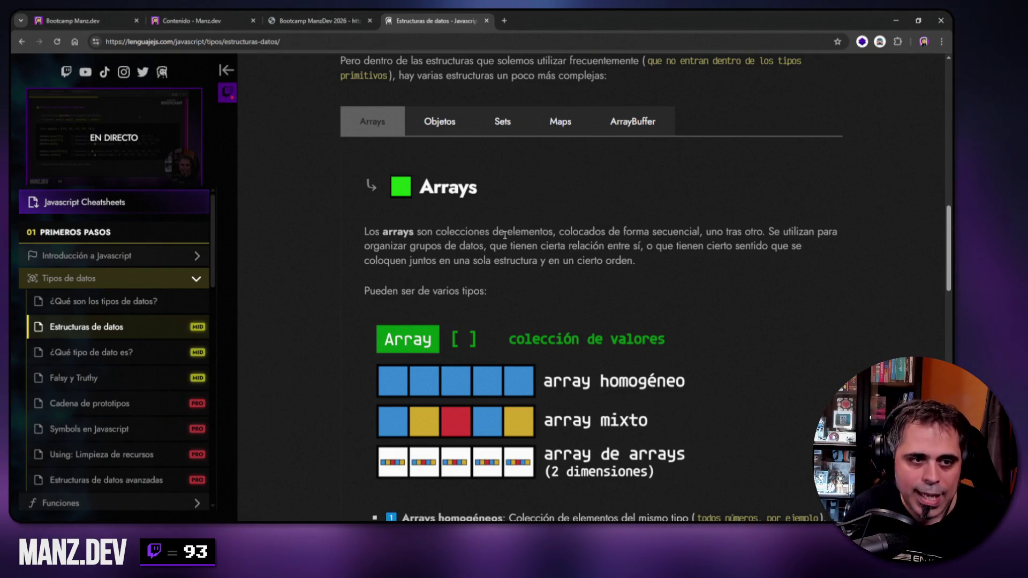
scroll(504, 236, "down", 9)
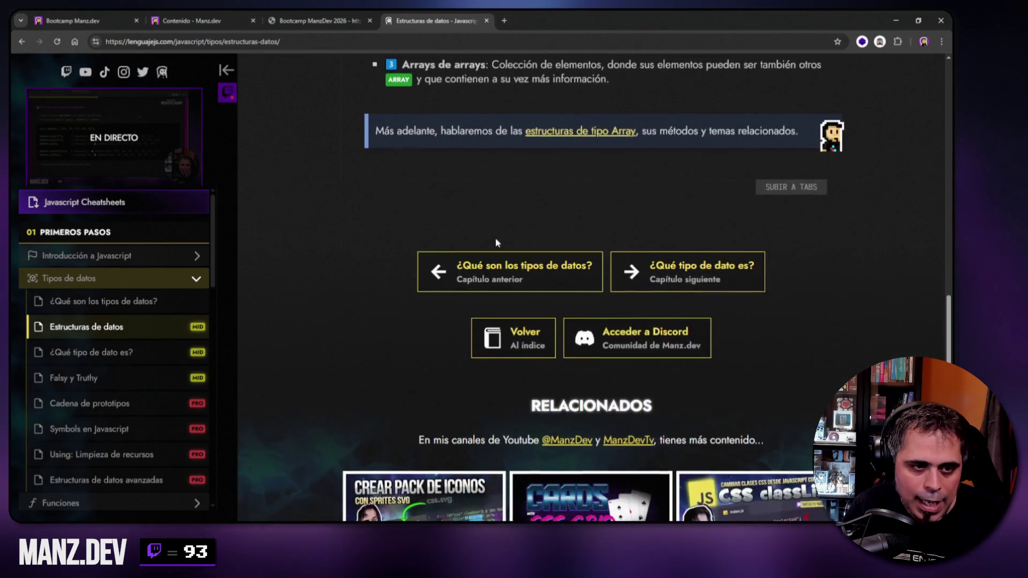
scroll(496, 242, "up", 20)
scroll(485, 248, "down", 6)
scroll(485, 248, "down", 3)
- Open 'Estructuras de datos avanzadas' from the sidebar and scroll toward the Estructuras lineales diagrams
left_click(120, 481)
scroll(391, 376, "down", 7)
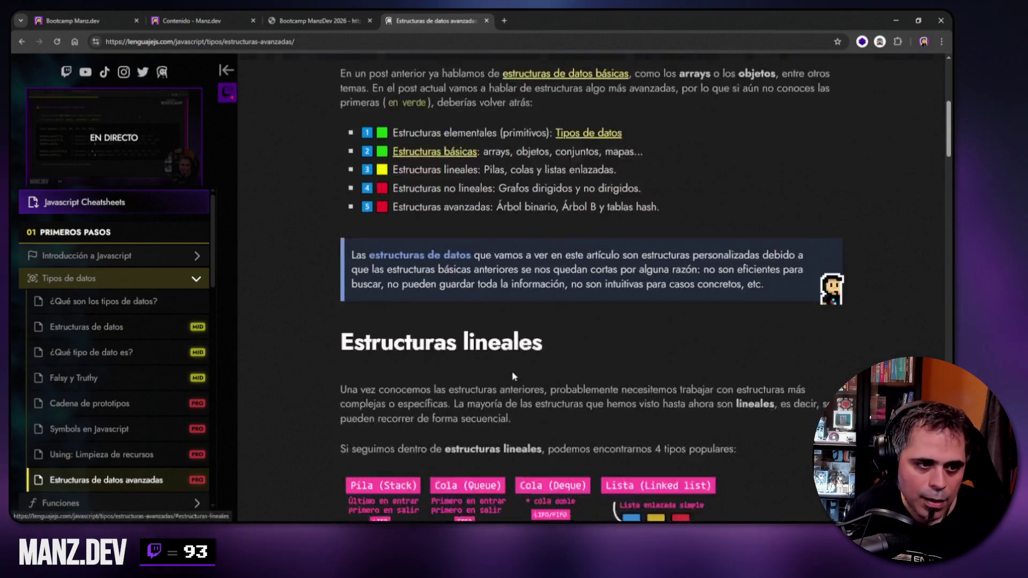
scroll(511, 375, "down", 7)
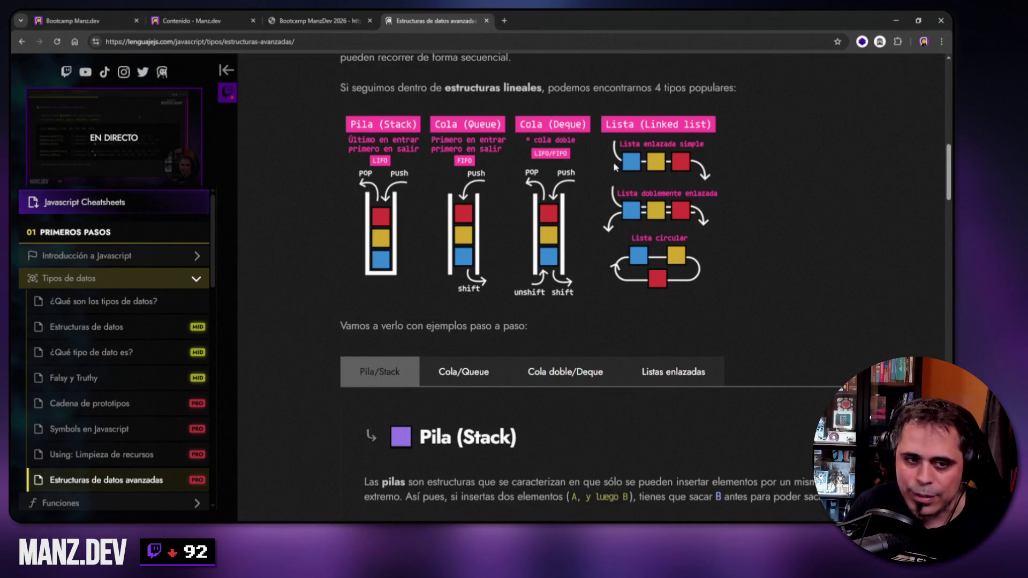
- View the Cola (Queue), Cola doble/Deque and Listas enlazadas examples in turn
scroll(530, 313, "down", 8)
scroll(488, 260, "up", 7)
scroll(433, 319, "down", 5)
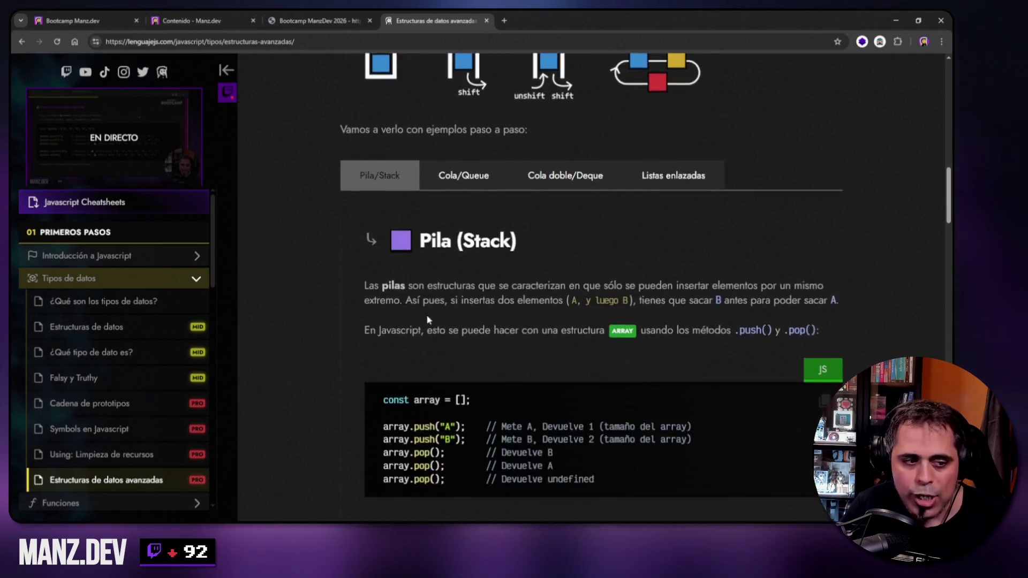
scroll(420, 301, "up", 1)
left_click(467, 80)
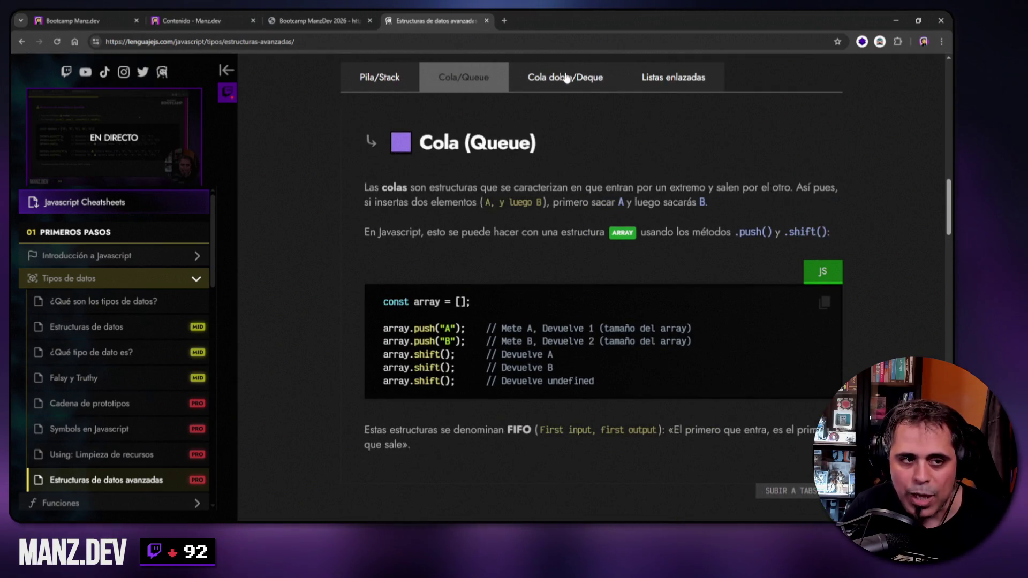
left_click(567, 77)
left_click(678, 81)
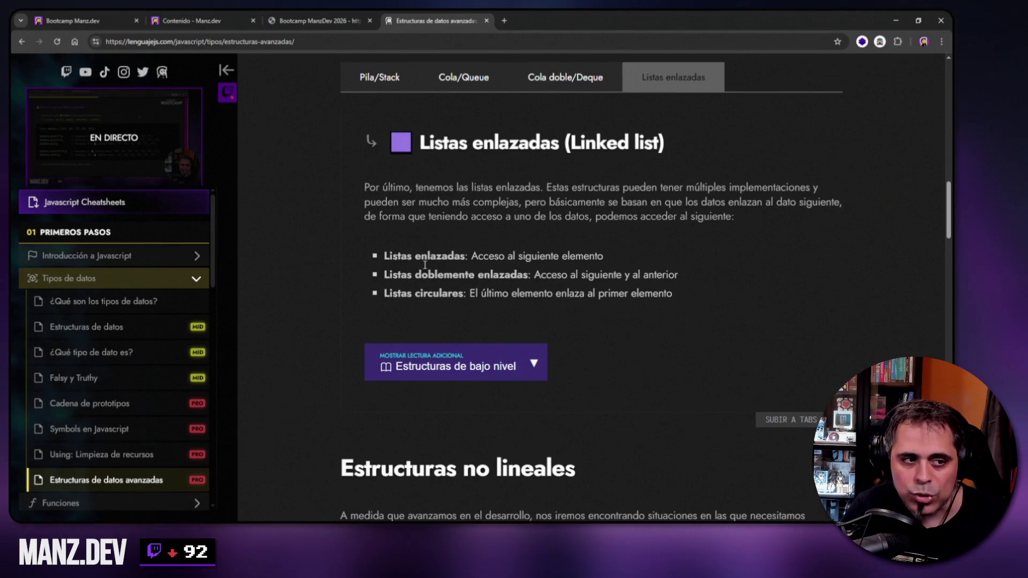
- Expand 'Estructuras de bajo nivel', read through it, then close the article tab
left_click(512, 365)
scroll(489, 300, "down", 7)
scroll(464, 299, "down", 3)
scroll(408, 337, "up", 1)
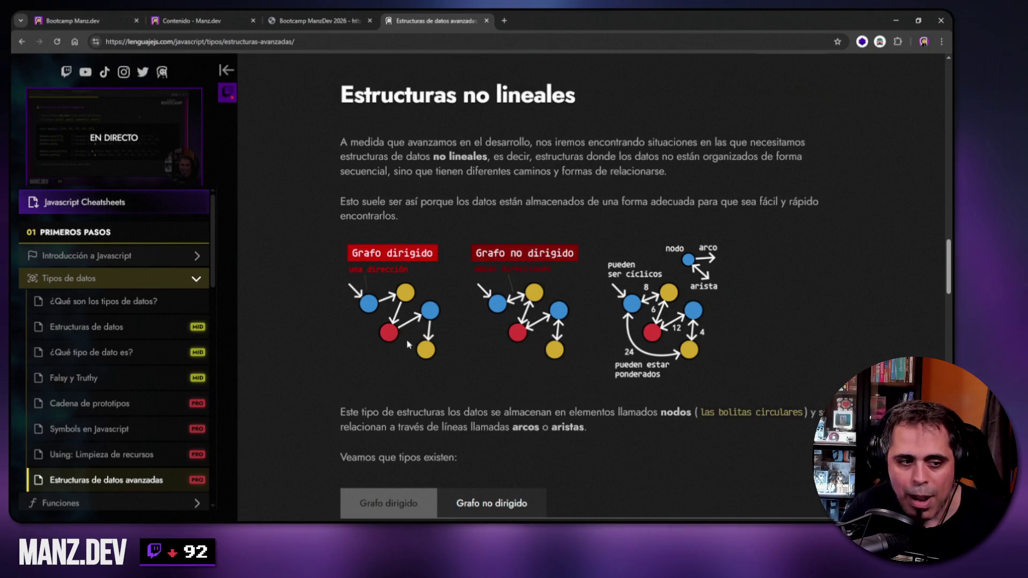
scroll(491, 385, "down", 10)
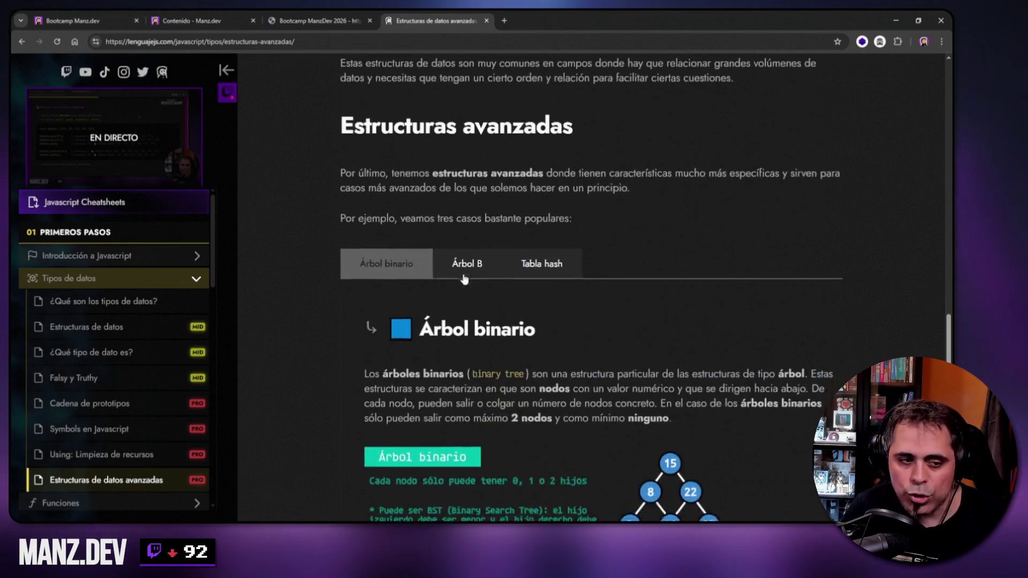
scroll(497, 306, "down", 5)
scroll(490, 350, "up", 9)
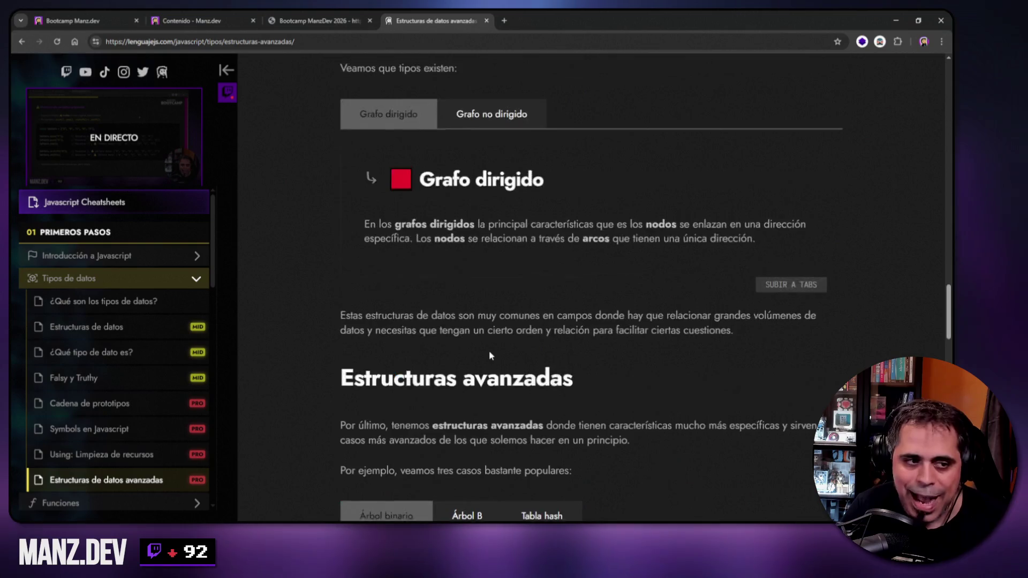
scroll(490, 356, "up", 5)
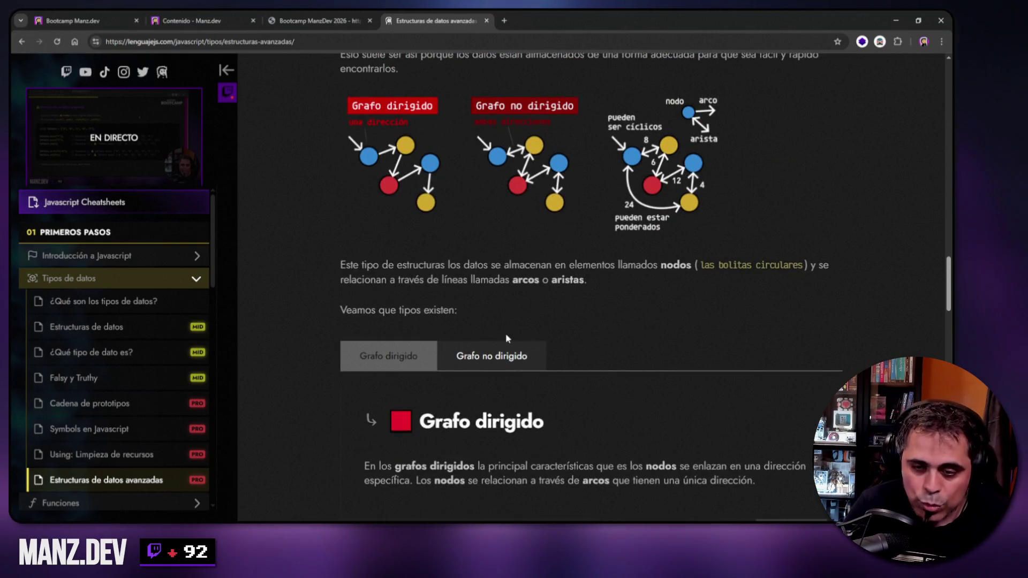
left_click(487, 20)
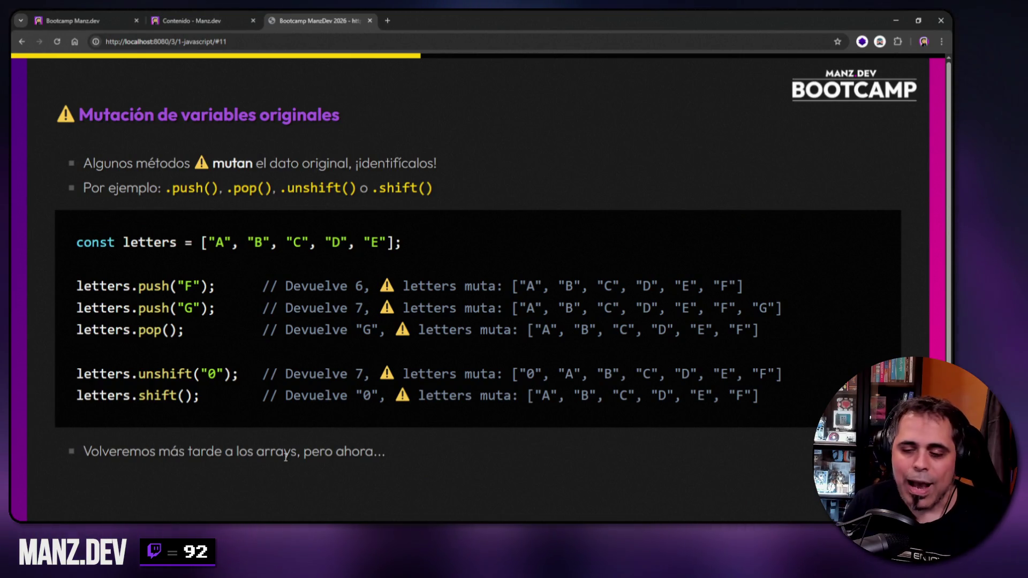
key("Right")
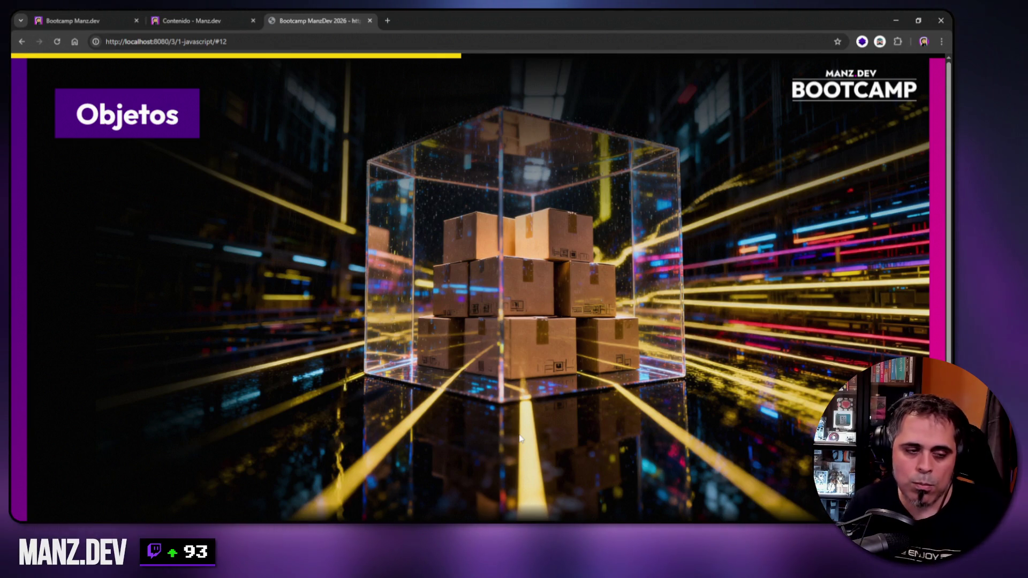
- Advance to the Métodos de Objetos slide and right-click its bullet list
key("Right")
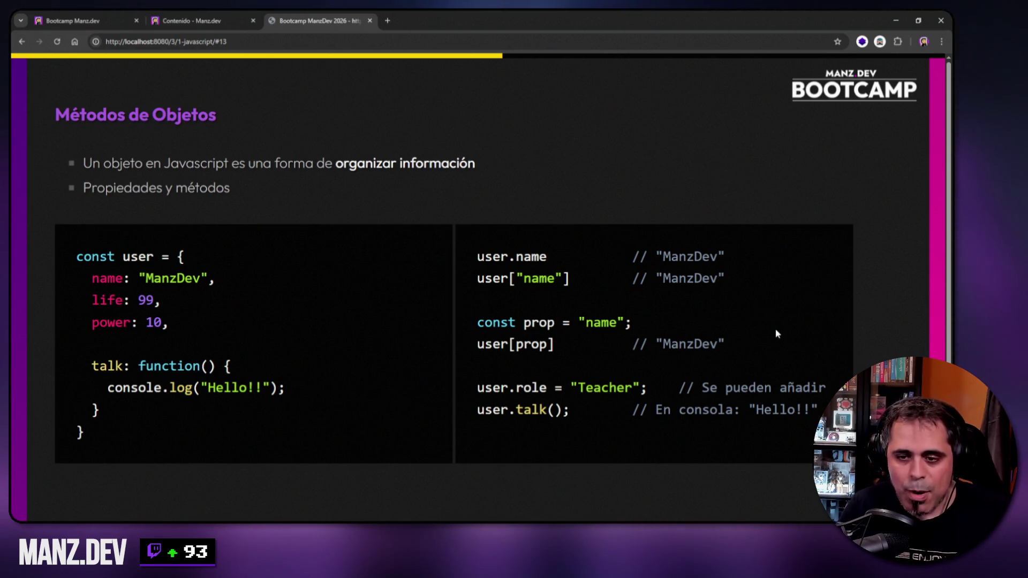
right_click(634, 161)
- Inspect the slide, switch to the Console and clear the earlier letters output
left_click(664, 394)
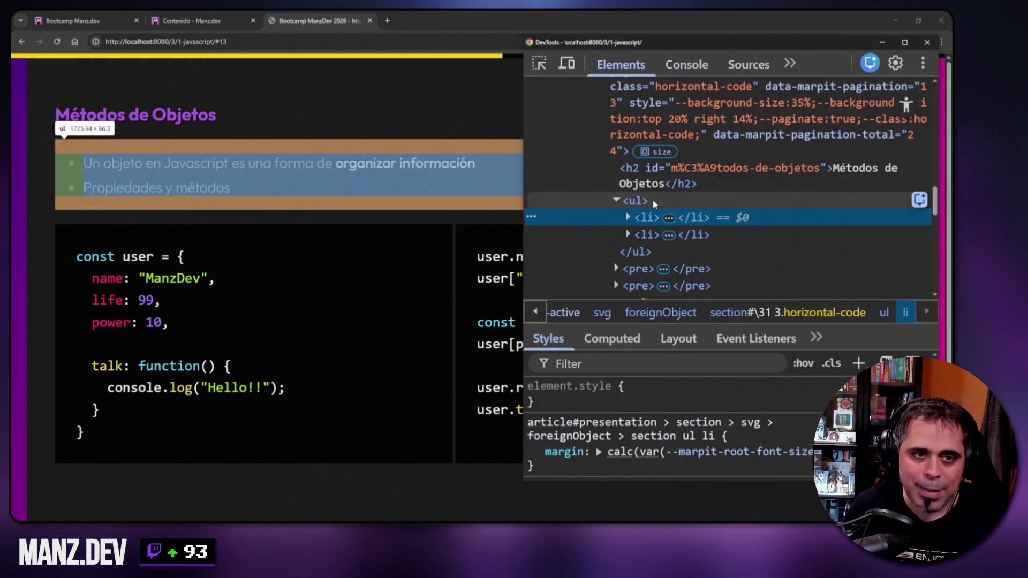
left_click(687, 64)
right_click(649, 200)
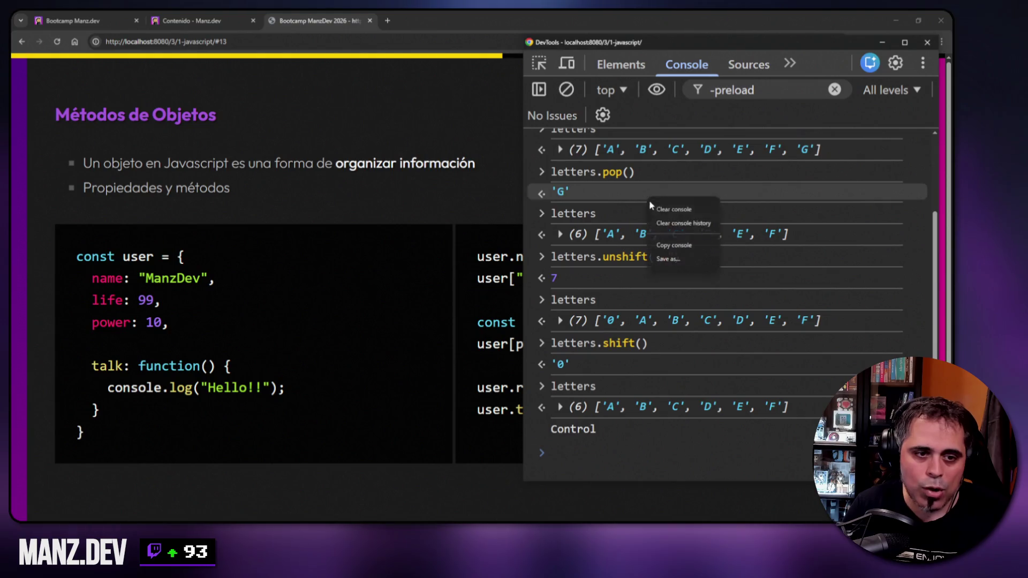
left_click(681, 214)
right_click(602, 178)
left_click(619, 205)
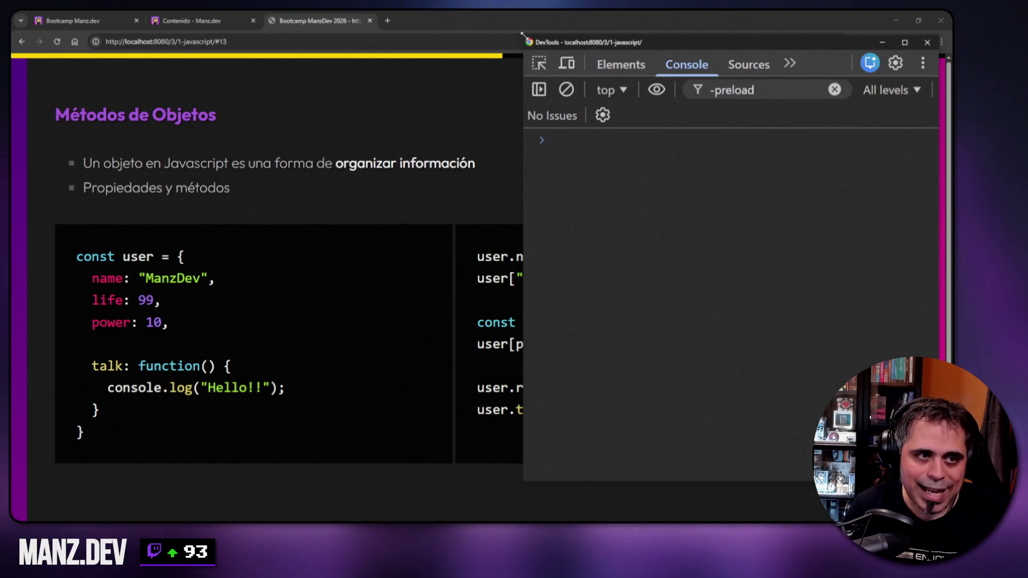
- Resize the undocked DevTools window smaller and bring the slide back to front
left_click_drag(522, 34, 446, 34)
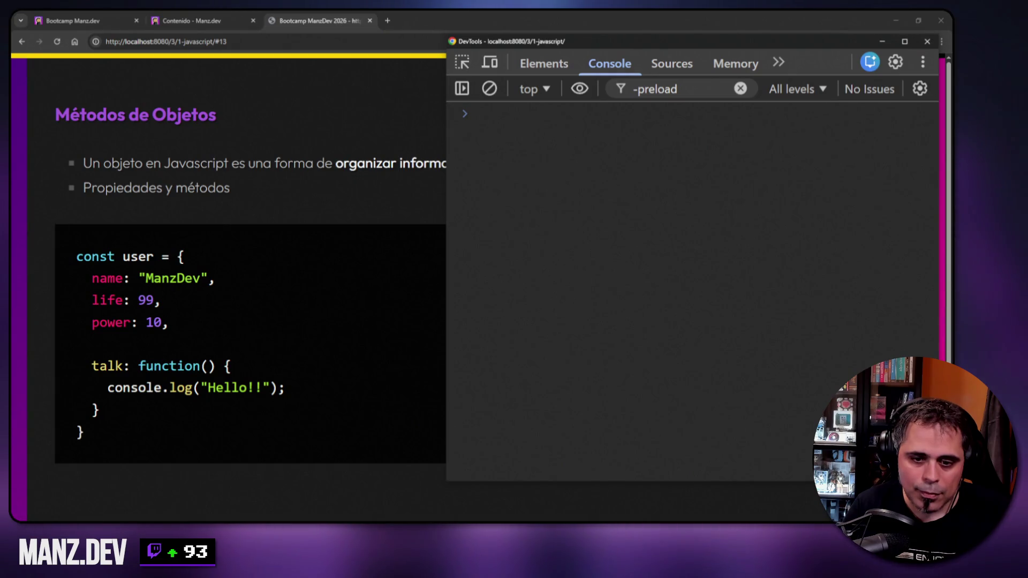
mouse_move(940, 481)
left_mouse_down()
mouse_move(911, 375)
mouse_move(911, 314)
left_mouse_up()
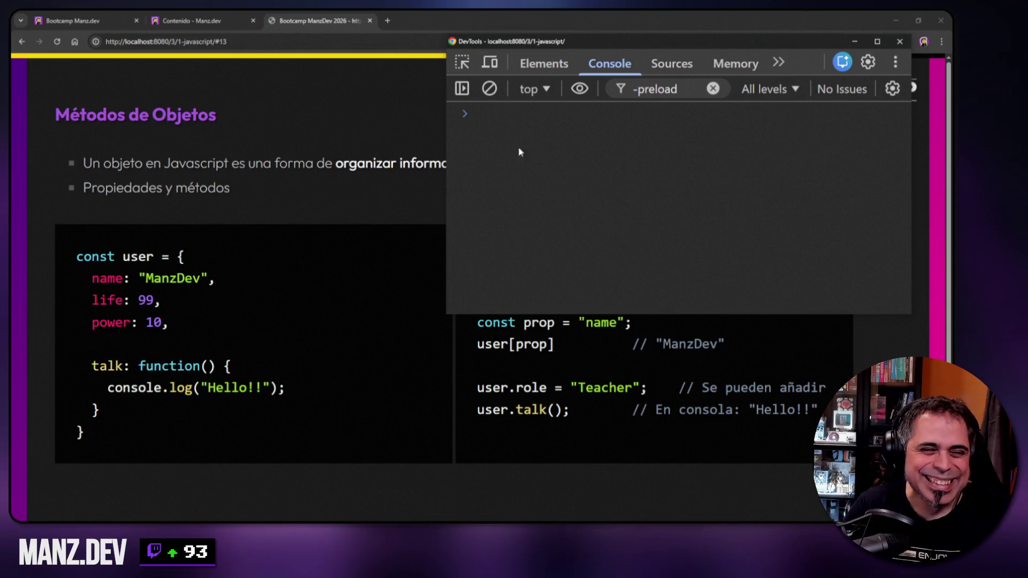
left_click_drag(447, 34, 402, 22)
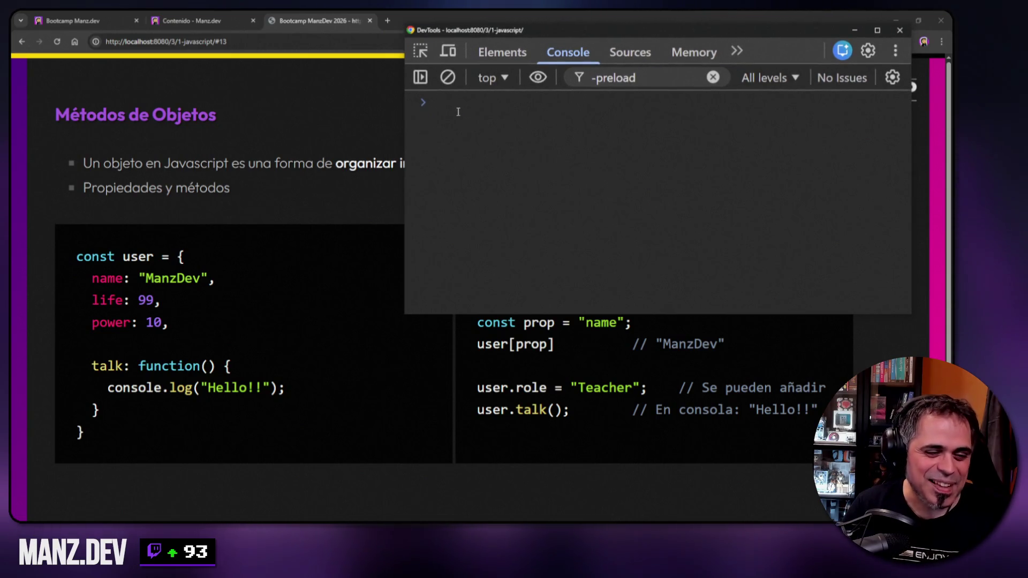
mouse_move(406, 314)
left_mouse_down()
mouse_move(381, 236)
mouse_move(417, 241)
mouse_move(382, 241)
left_mouse_up()
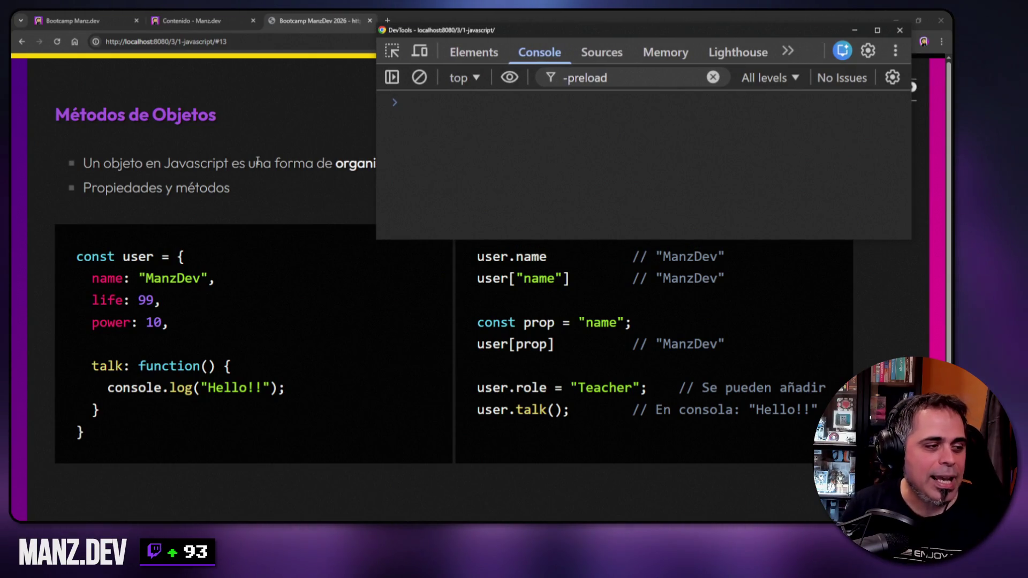
left_click(246, 142)
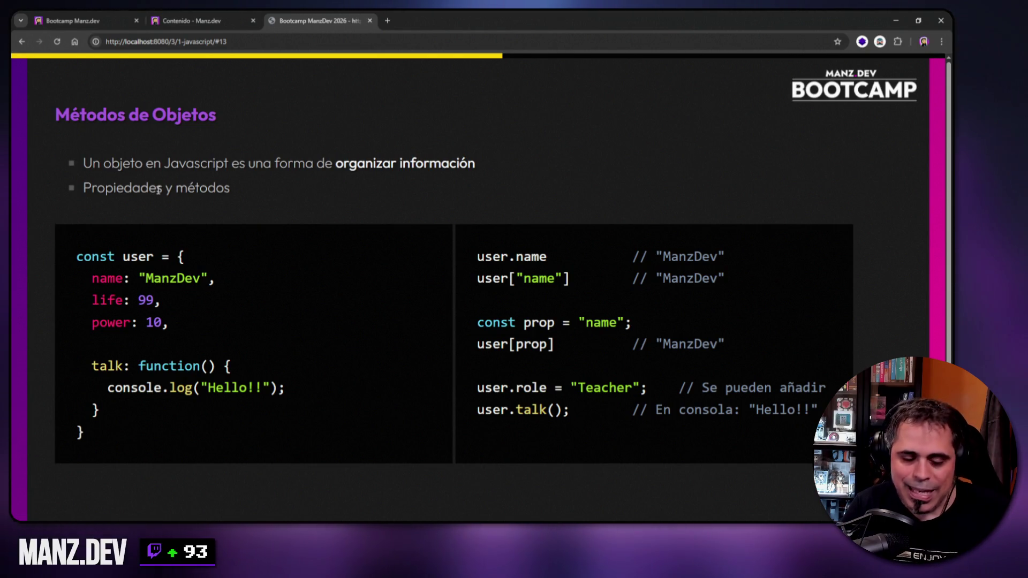
- Copy the slide's const user object code, paste it into a cleared console and run it
mouse_move(76, 257)
left_mouse_down()
mouse_move(97, 410)
mouse_move(81, 433)
left_mouse_up()
key("ctrl+c")
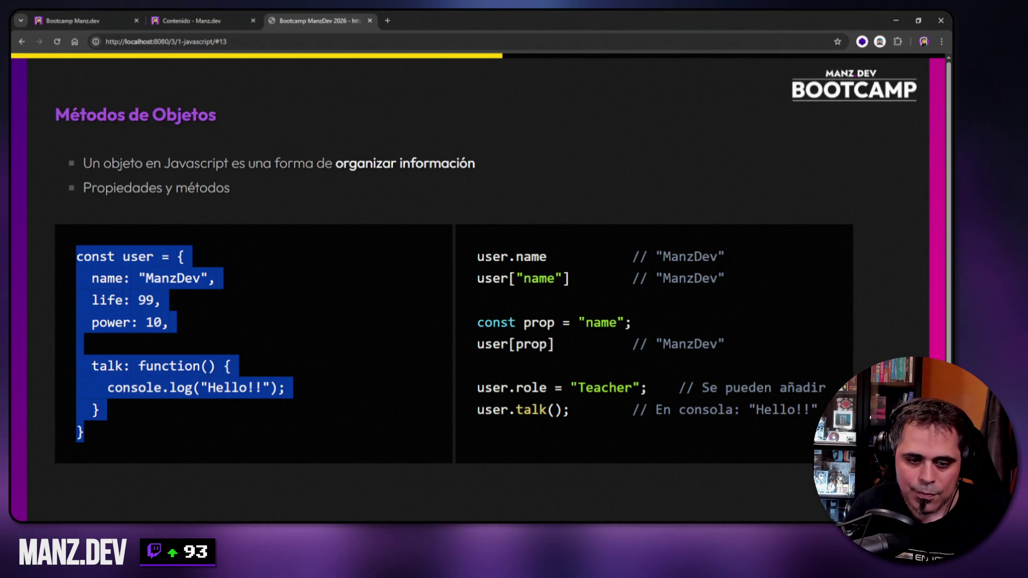
key("F12")
right_click(525, 172)
left_click(535, 185)
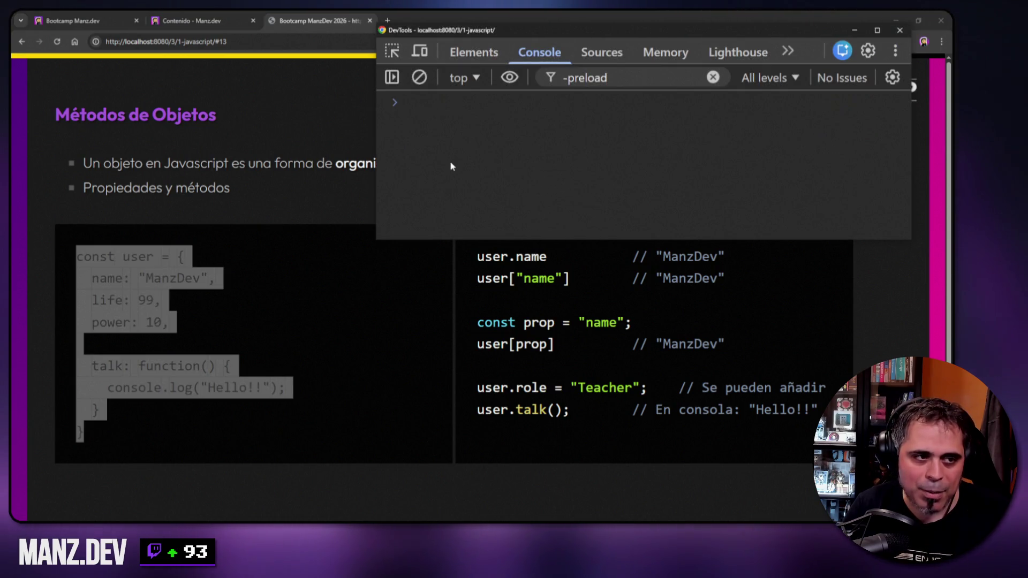
key("ctrl+v")
left_click_drag(696, 239, 658, 338)
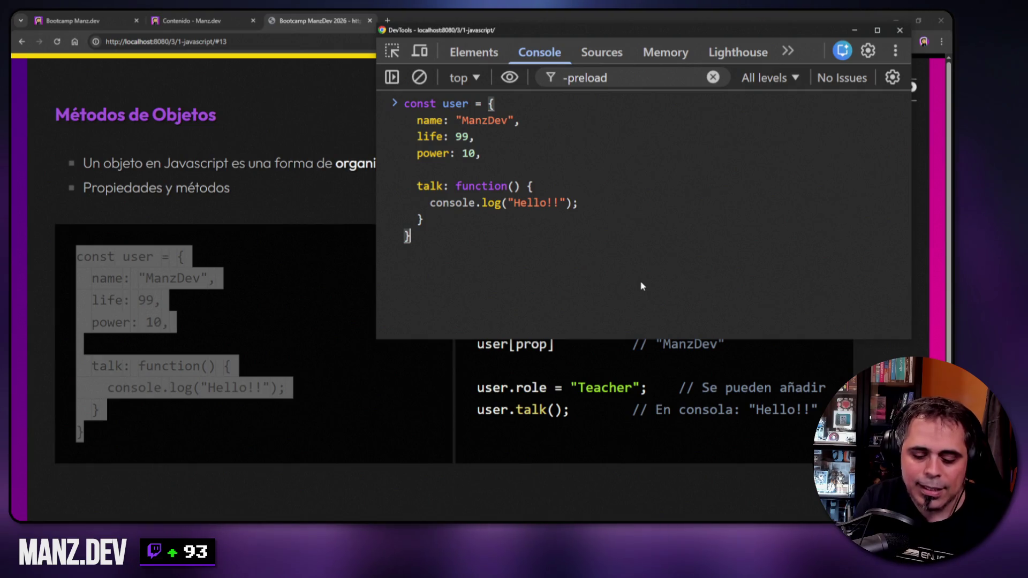
key("Return")
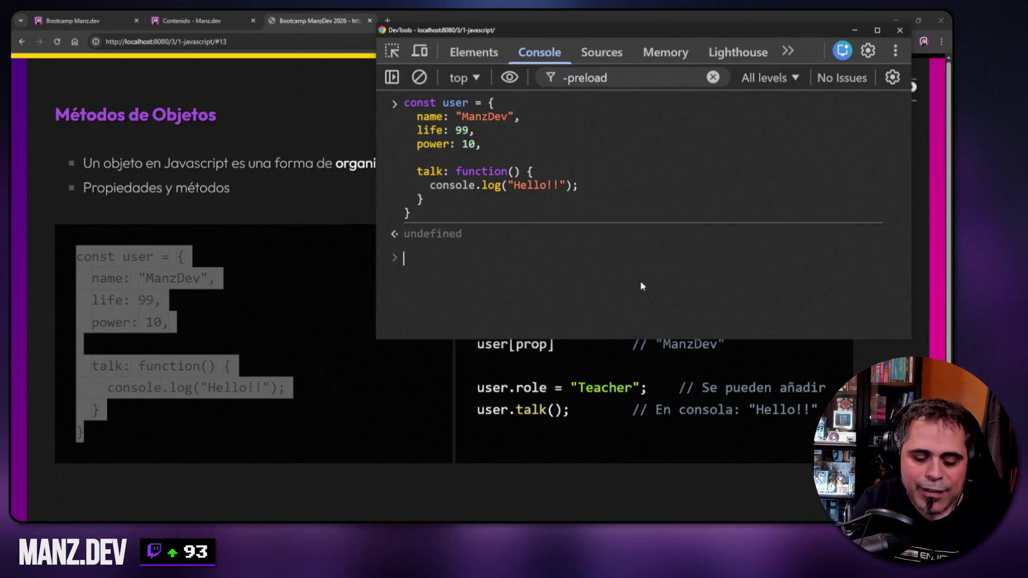
- Evaluate user, user.name ('ManzDev') and user.life (99) in the console
type("user")
key("Return")
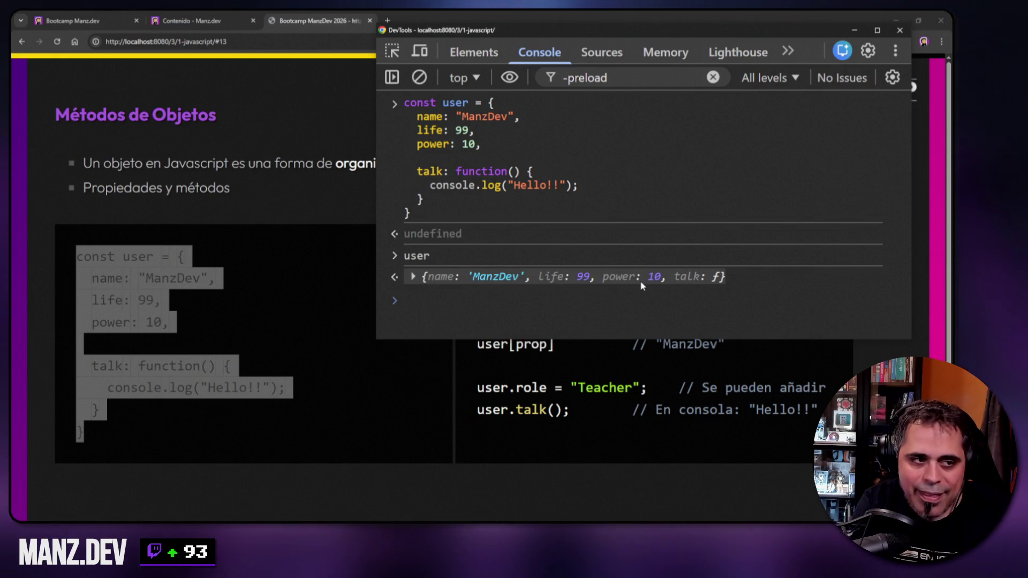
type("user.name")
key("Return")
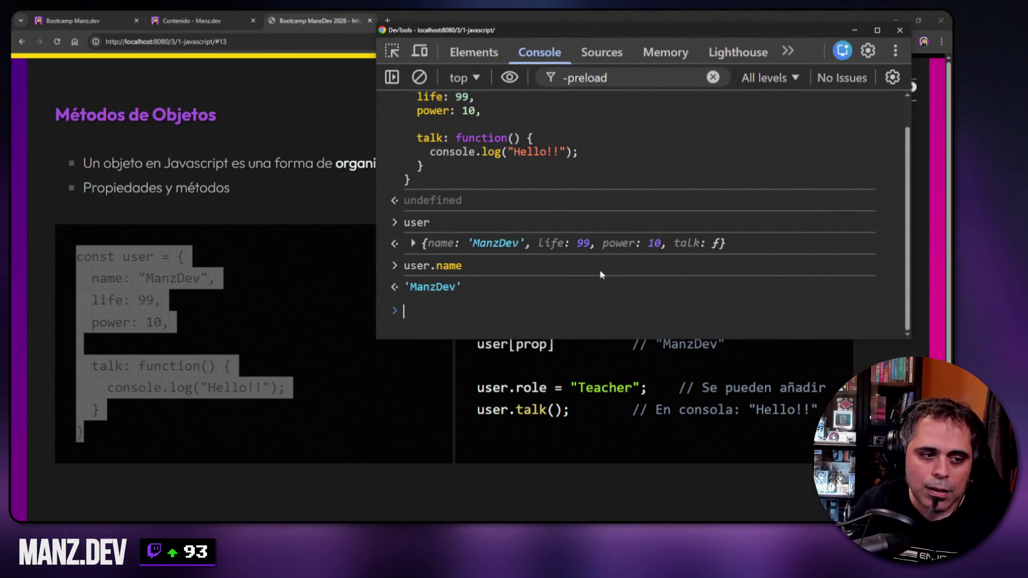
left_click_drag(479, 338, 479, 394)
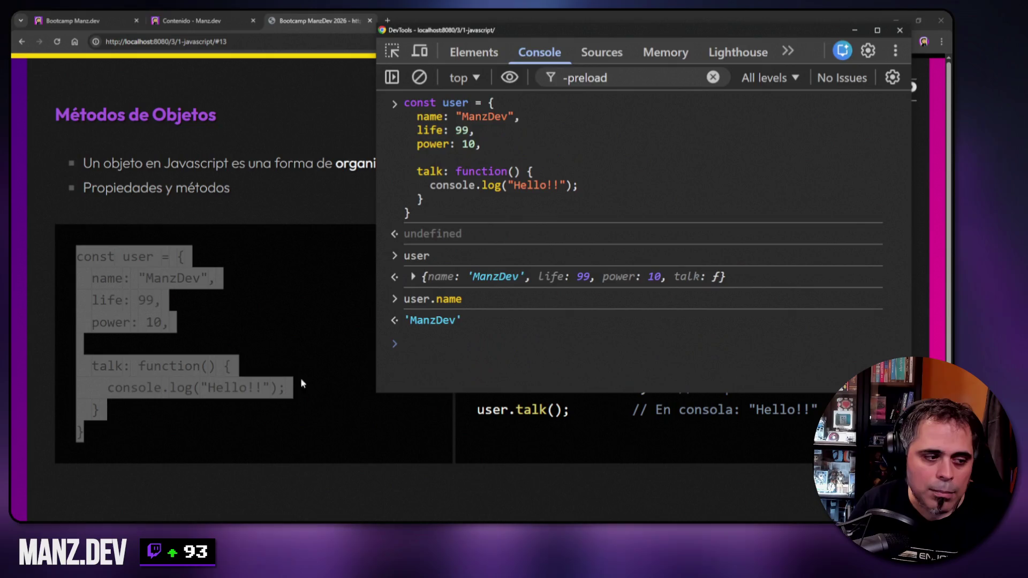
left_click(172, 329)
key("alt+Tab")
type("user.life")
key("Return")
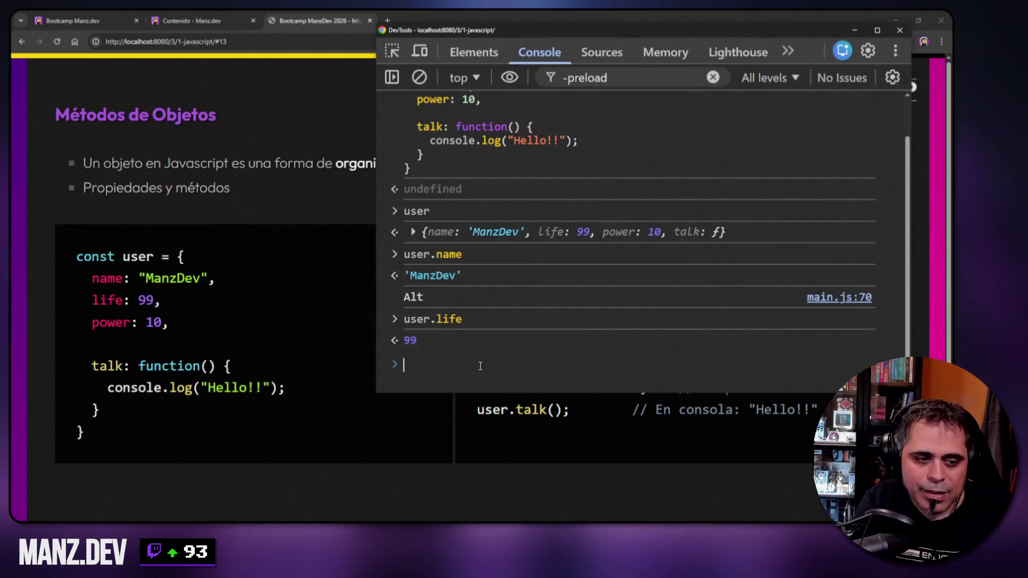
- Read user.power, then evaluate user.talk to show its function source
type("user.power")
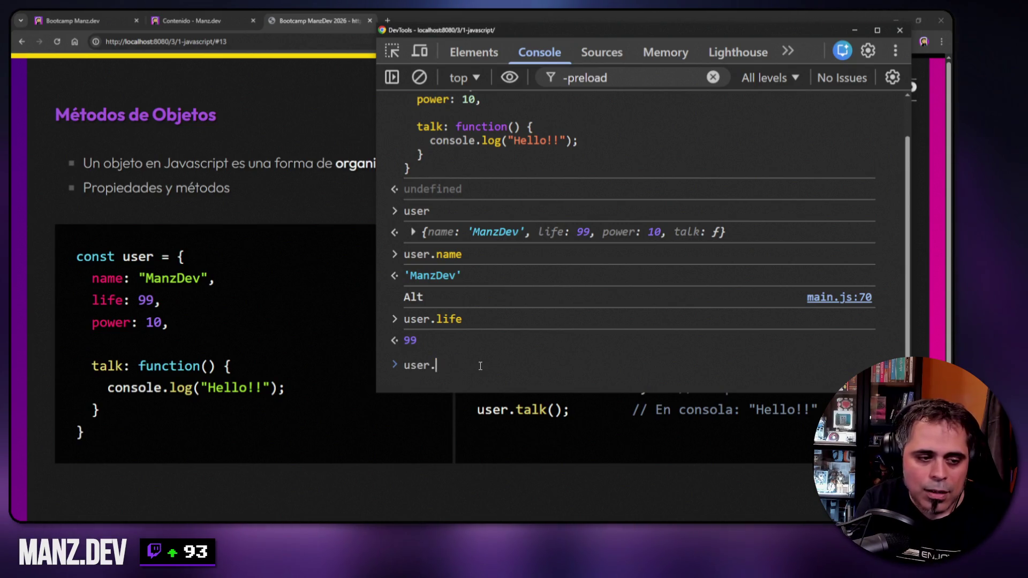
key("Return")
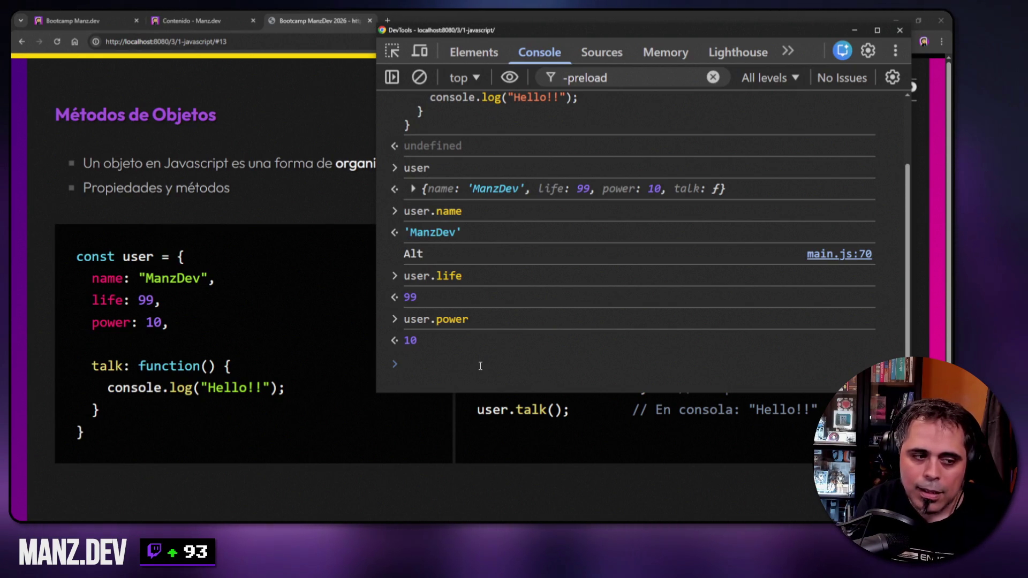
key("Up")
key("BackSpace")
key("BackSpace")
key("BackSpace")
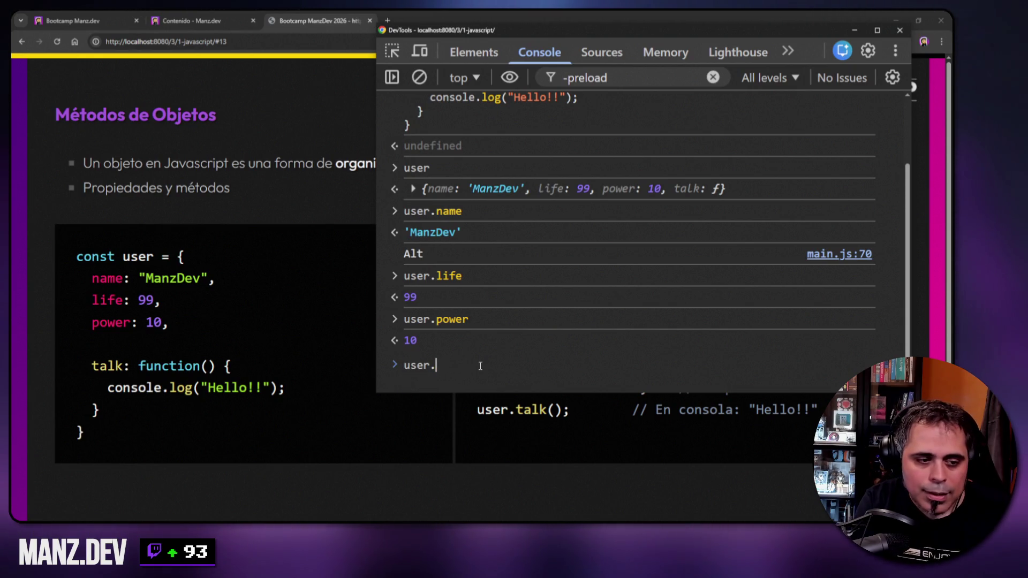
type("talk")
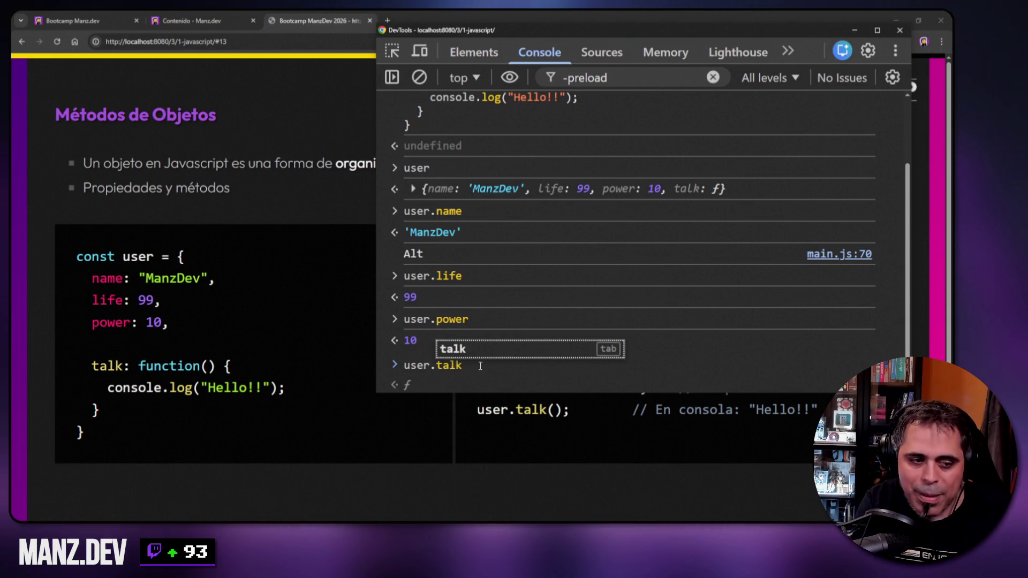
key("Return")
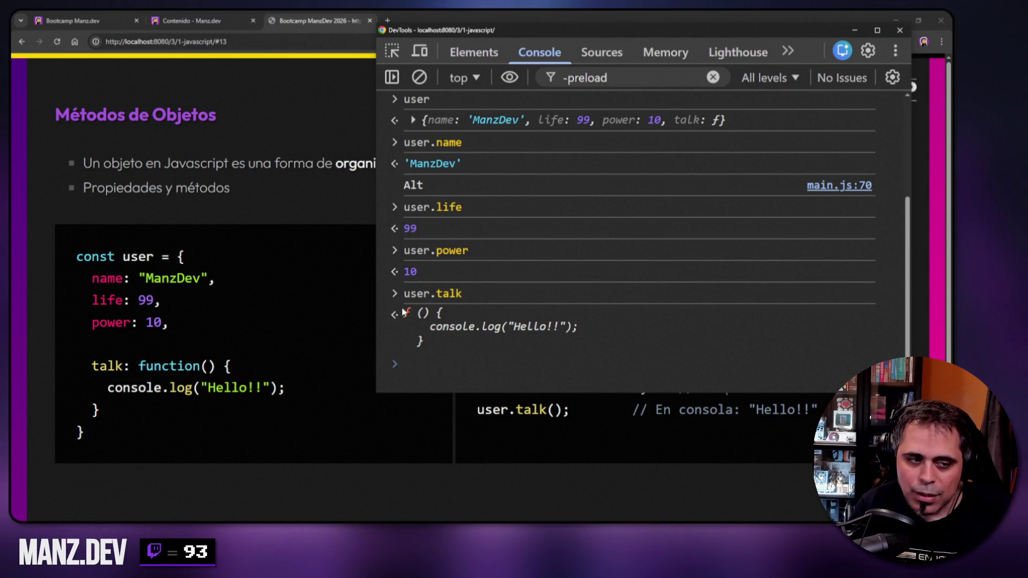
- Run user.talk() to print Hello!!, then clear the console
key("Up")
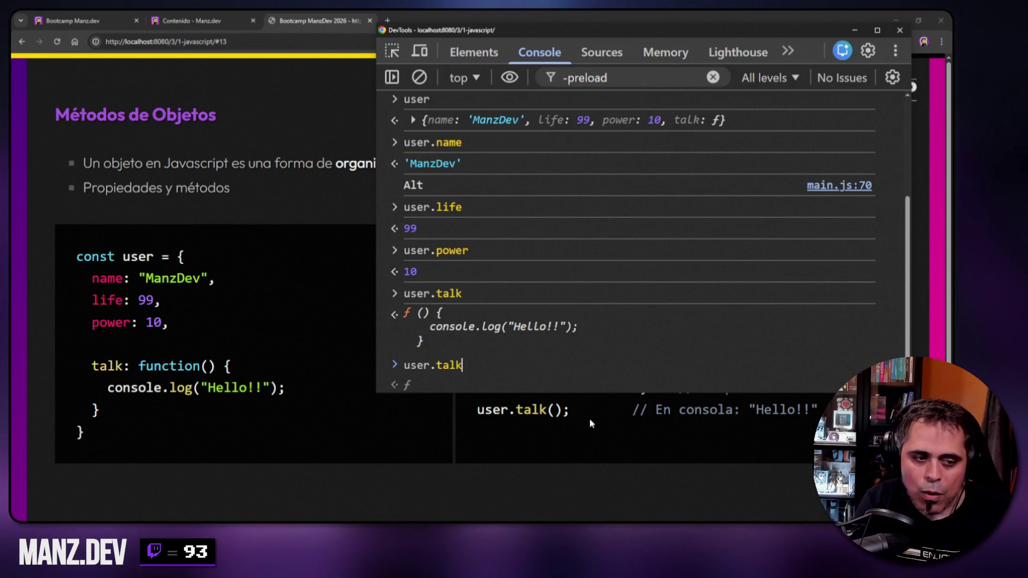
type("()")
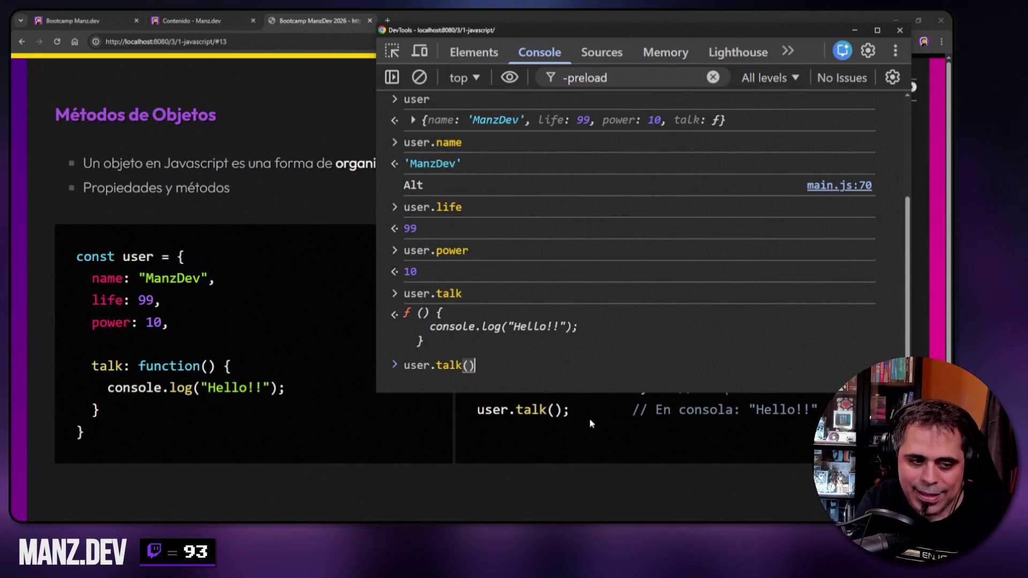
key("Return")
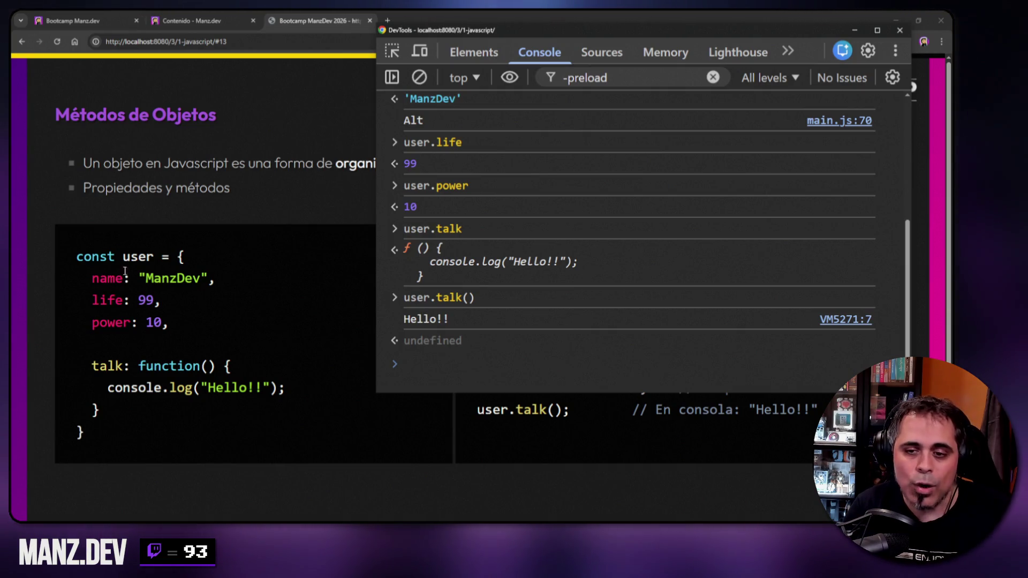
right_click(621, 217)
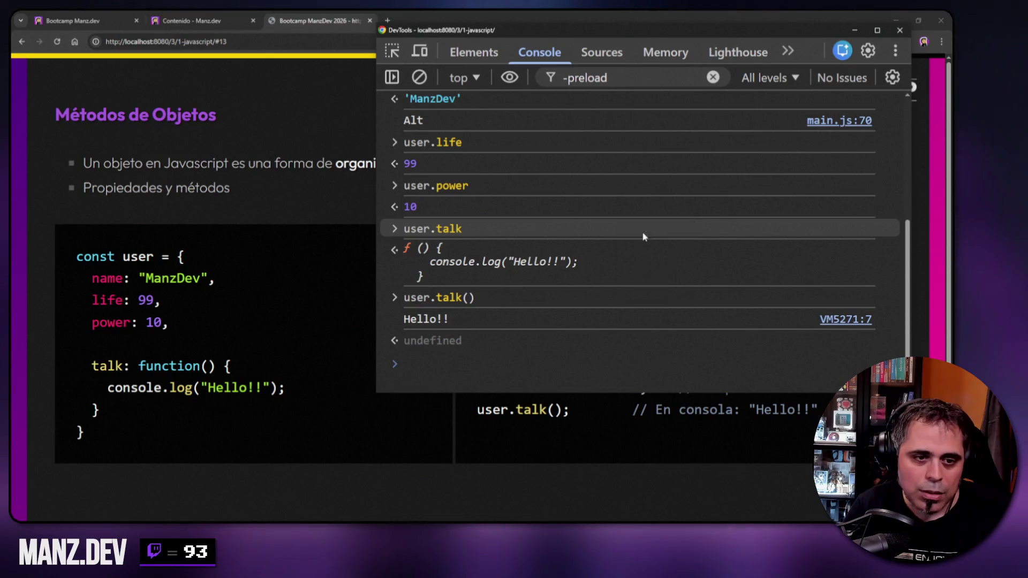
left_click(642, 229)
- Evaluate user to show the object, then start typing const usuario = ["ManzDev", 99,
type("user")
key("Return")
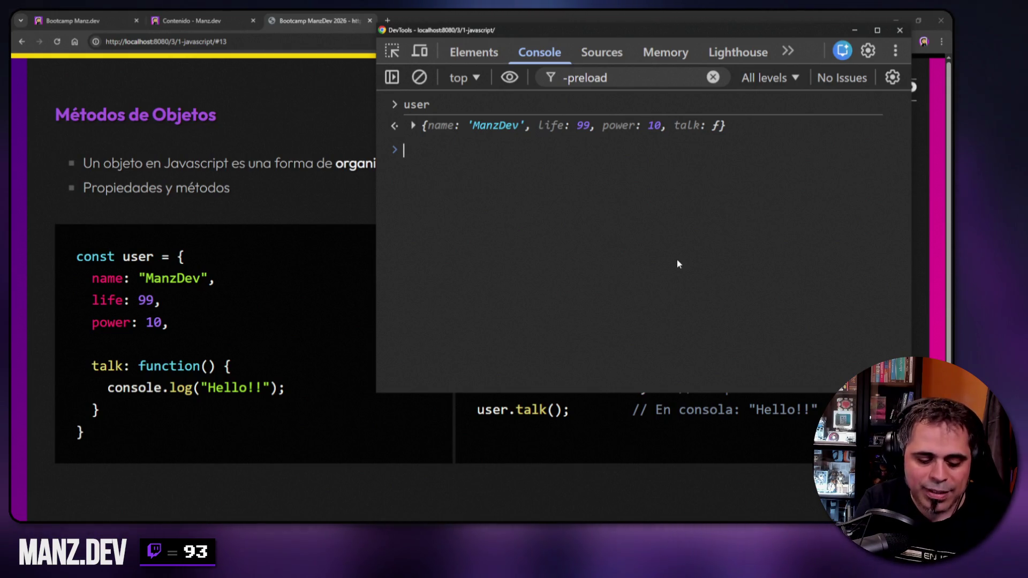
type("const use")
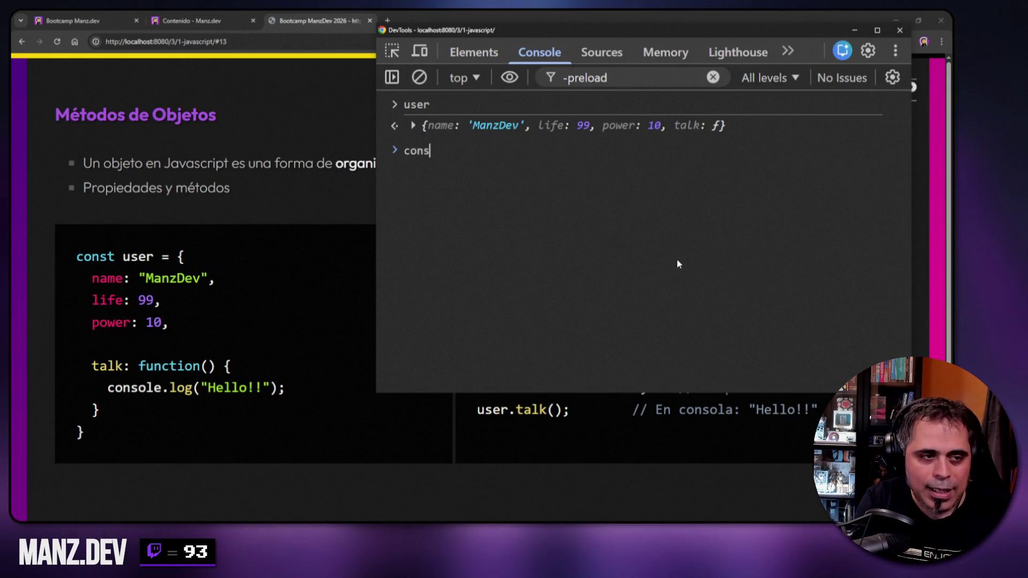
key("BackSpace")
type("uario = [\"ManzDe")
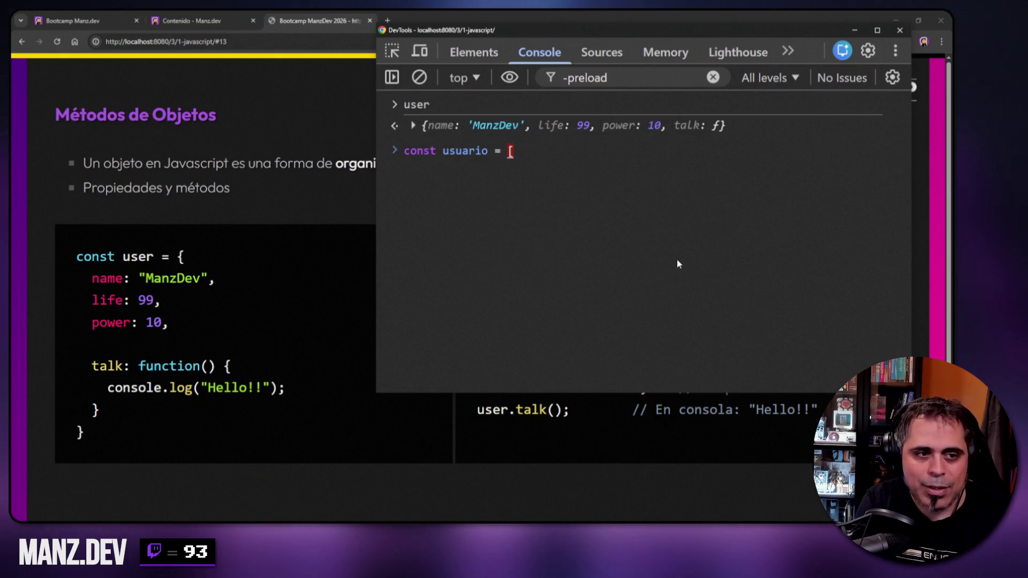
type("v\", ")
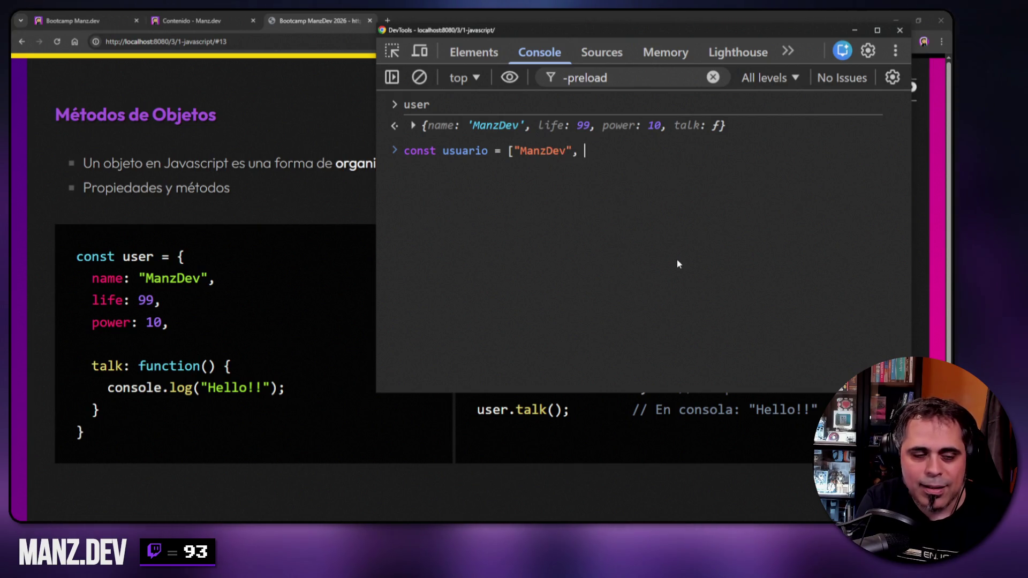
type("99,")
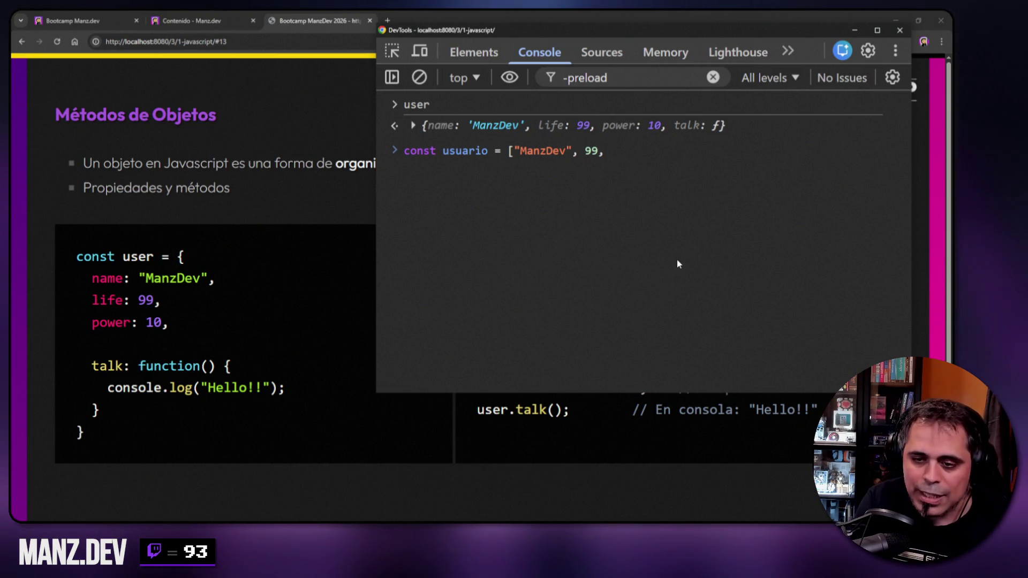
- Discard the half-written usuario array and paste the slide's user object code
key("ctrl+a")
key("BackSpace")
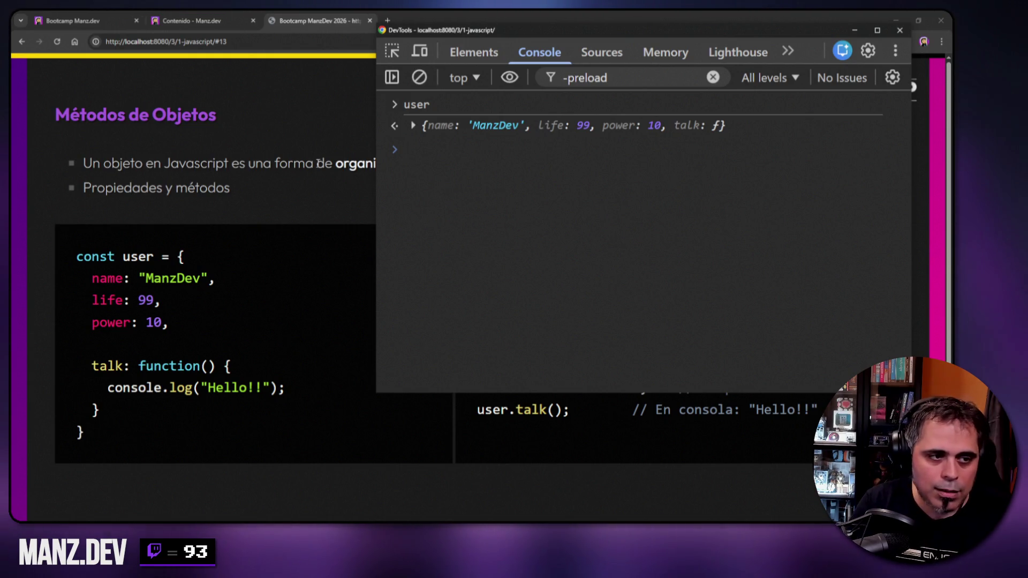
type("const user = {   name: \"ManzDev\",   life: 99,   power: 10,    talk: function() {     console.log(\"Hello!!\");   } }")
- Start reshaping the pasted object's name value, trying array brackets around 'ManzDev'
left_click(479, 209)
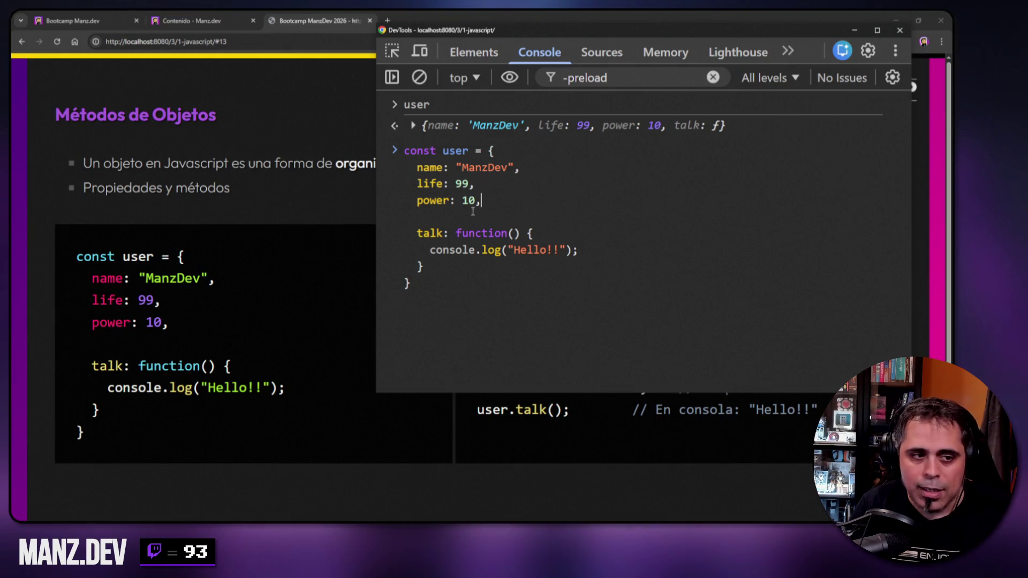
left_click_drag(455, 167, 508, 168)
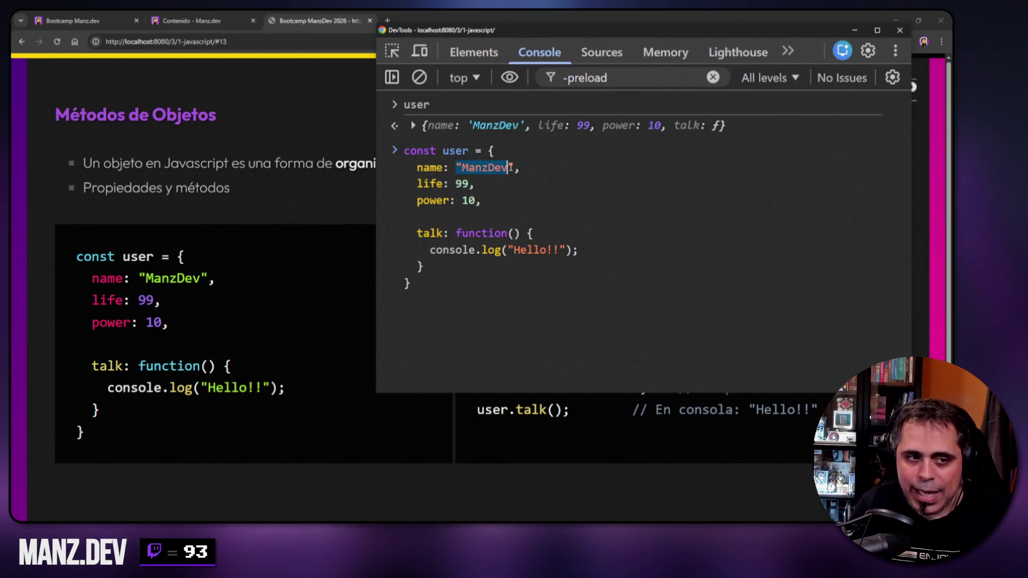
left_click(457, 168)
type("[")
key("End")
key("Left")
type("]")
key("Left")
type(", \"")
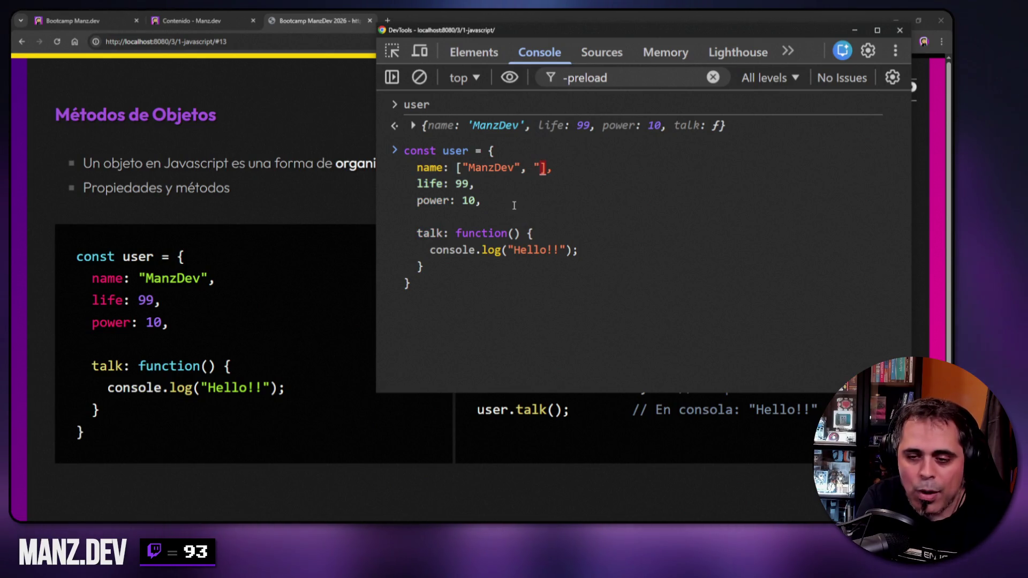
key("BackSpace")
key("BackSpace")
key("BackSpace")
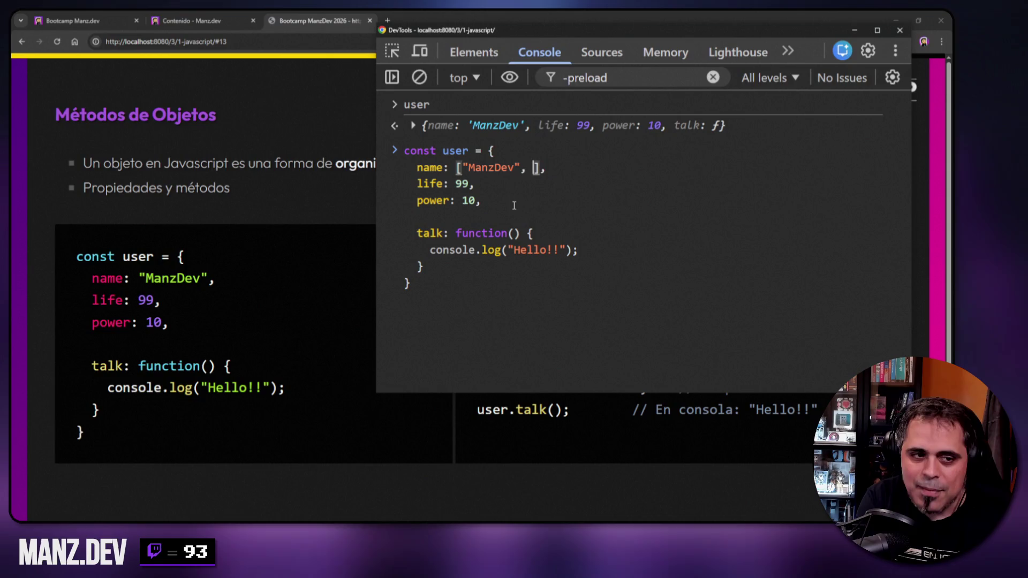
key("Left")
- Turn name into { nickname: "ManzDev", surname: "" }
key("Left")
key("Left")
key("Left")
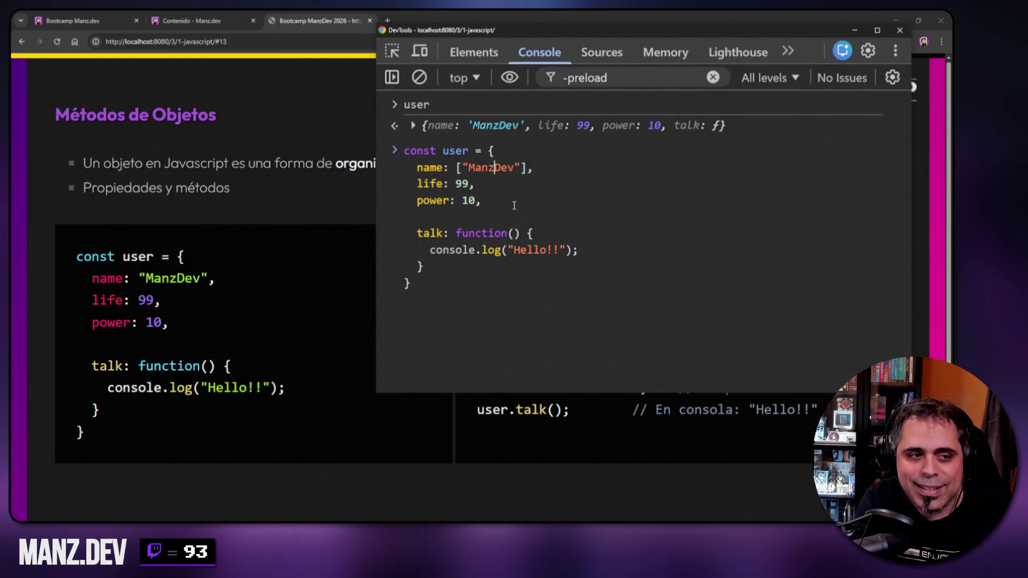
key("BackSpace")
type("{")
key("End")
key("Left")
key("BackSpace")
type("}")
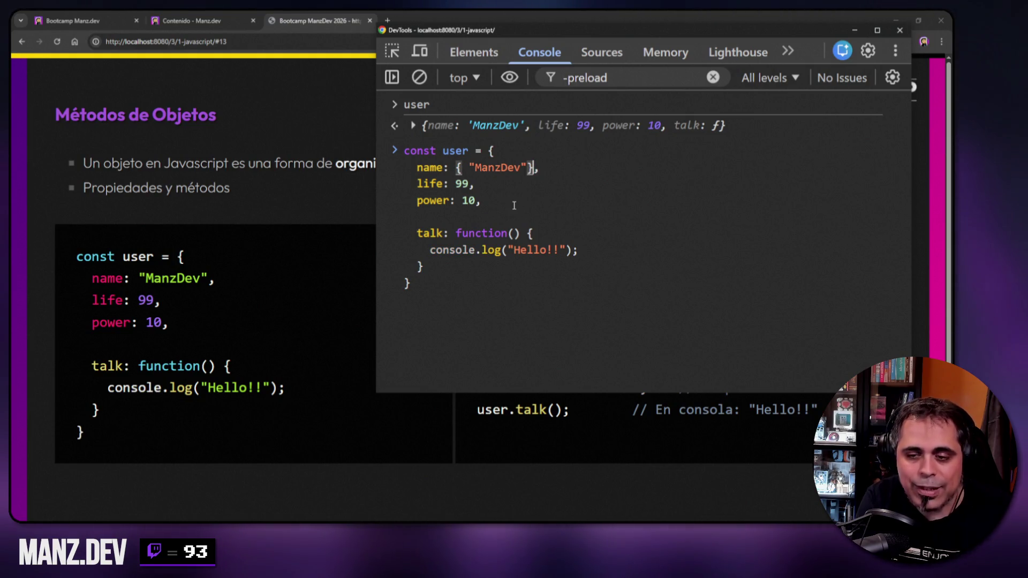
key("Left")
key("Left")
key("Left")
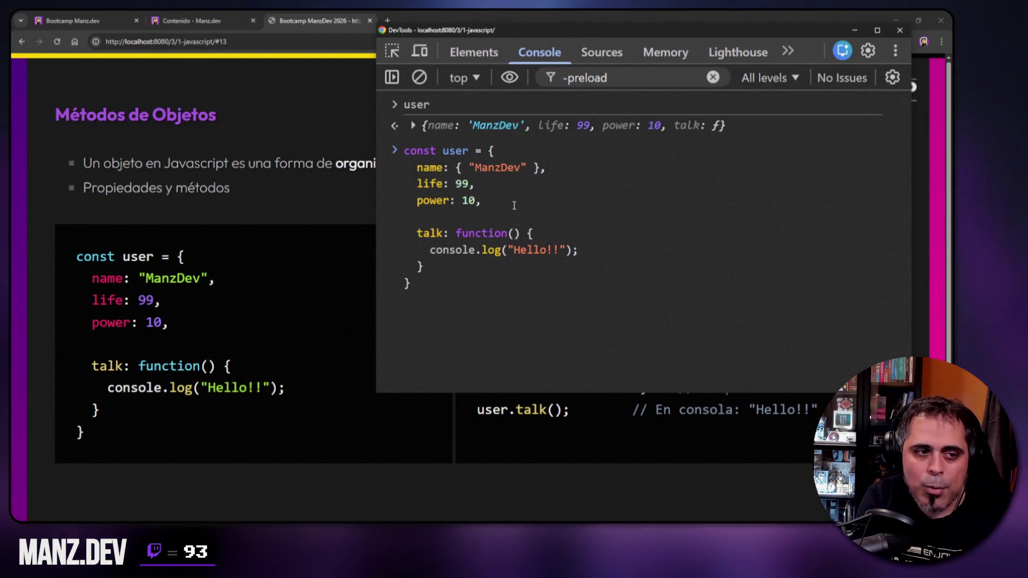
type("nickname:")
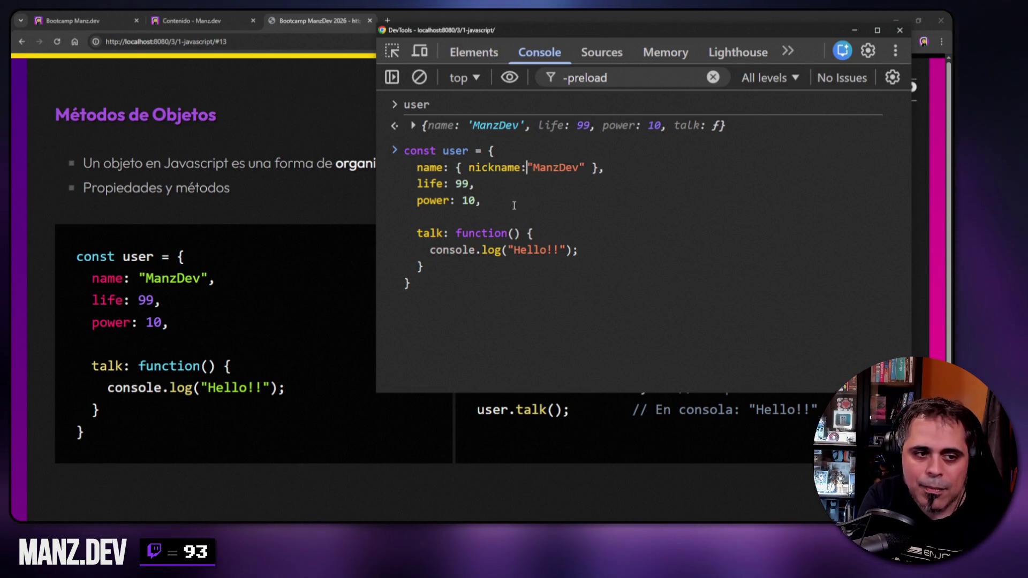
key("Right")
key("Right")
key("Right")
type(", surp")
key("BackSpace")
type("name: \"")
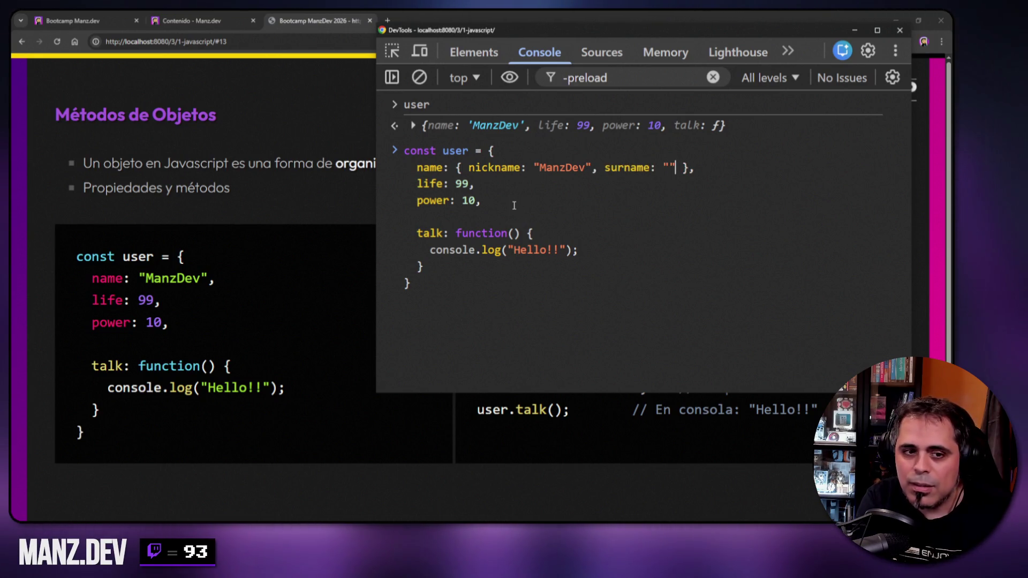
- Add a user.name.nickname line below the object and highlight its nickname parts
key("Down")
key("Down")
key("Down")
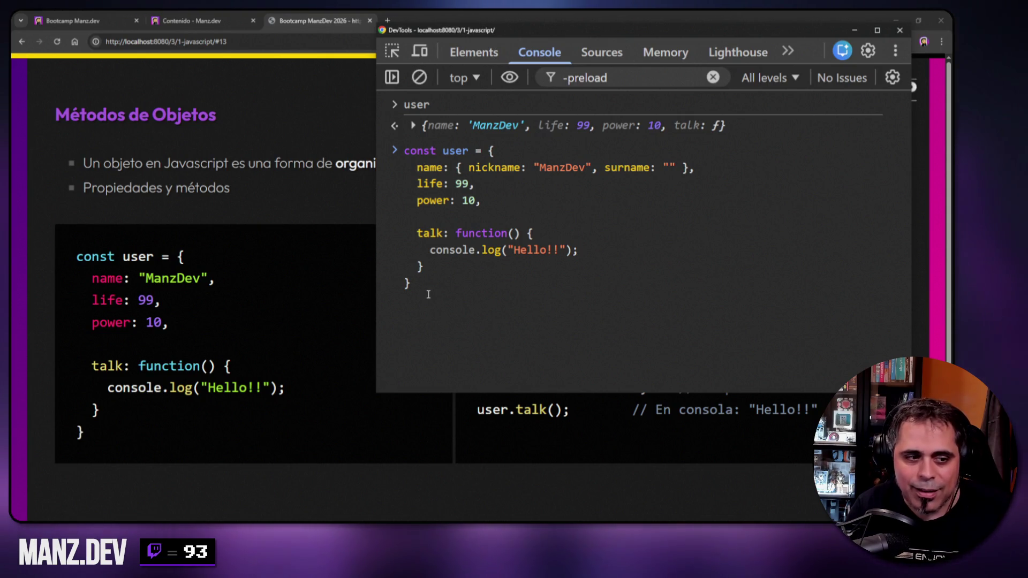
key("shift+Return")
key("shift+Return")
type("user.name")
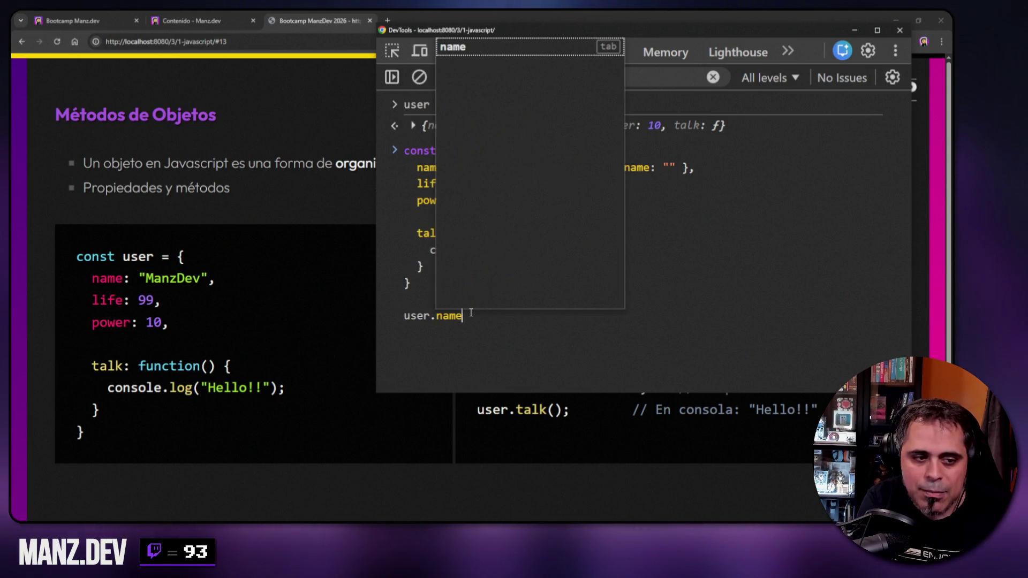
type(".nickname")
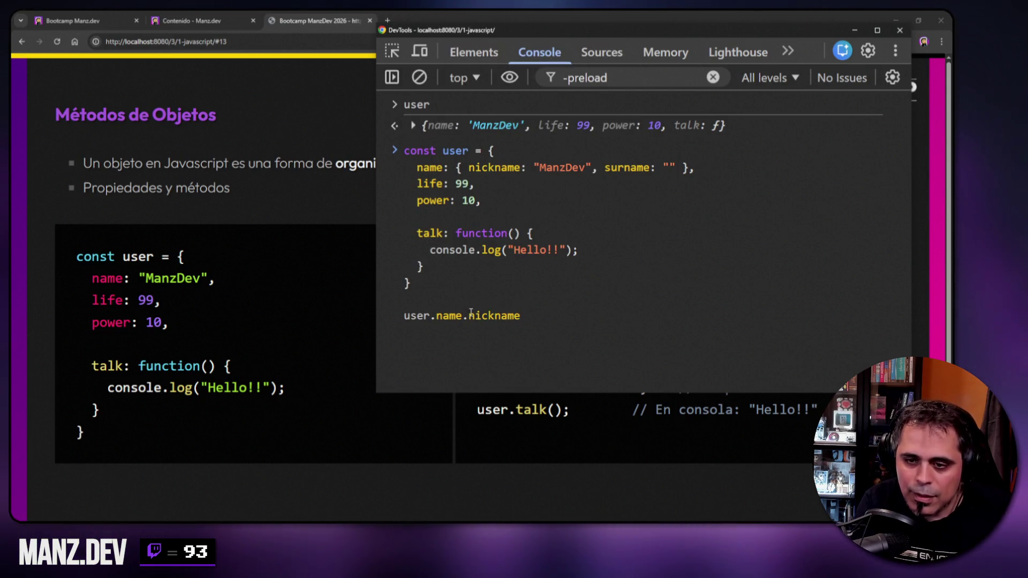
left_click_drag(539, 167, 585, 167)
left_click_drag(468, 316, 520, 316)
key("Right")
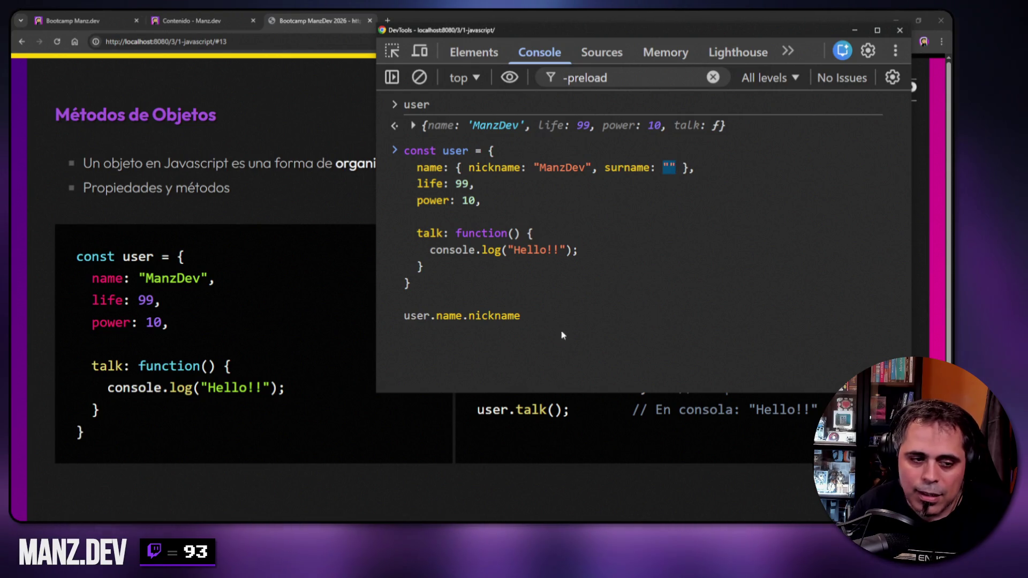
- Clear all the console input and close DevTools
key("ctrl+a")
key("BackSpace")
scroll(542, 335, "down", 2)
key("ctrl+a")
key("BackSpace")
key("F12")
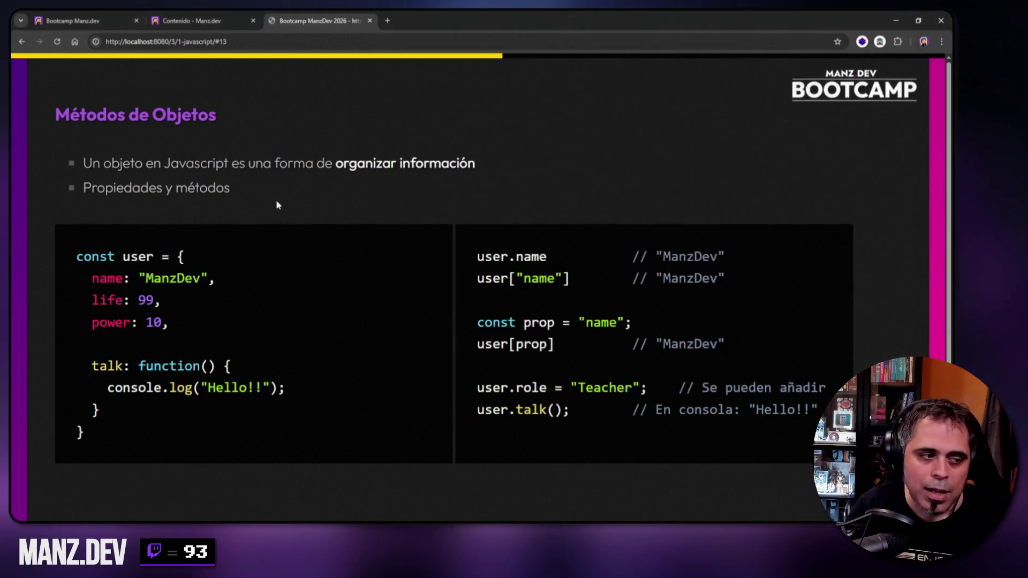
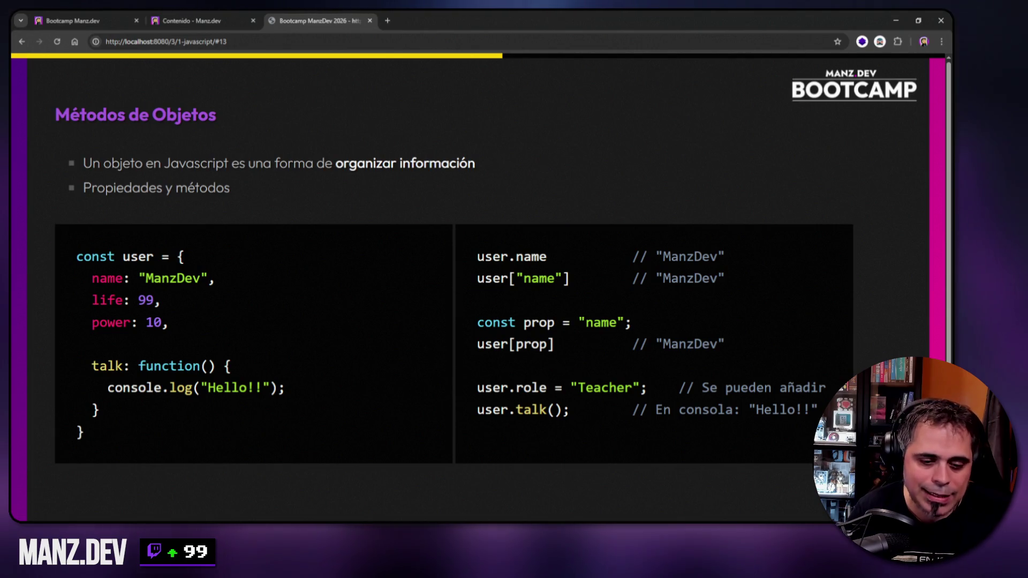
- Open the console over the slides and print user and user.name, returning 'ManzDev'
key("F12")
mouse_move(379, 394)
left_mouse_down()
mouse_move(330, 334)
mouse_move(193, 214)
left_mouse_up()
type("user")
key("Return")
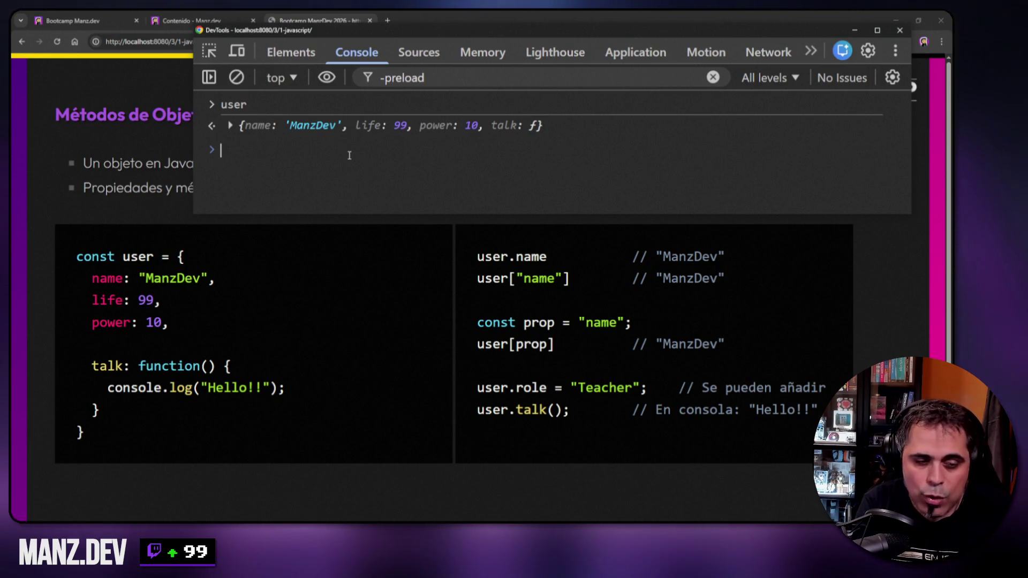
type("user")
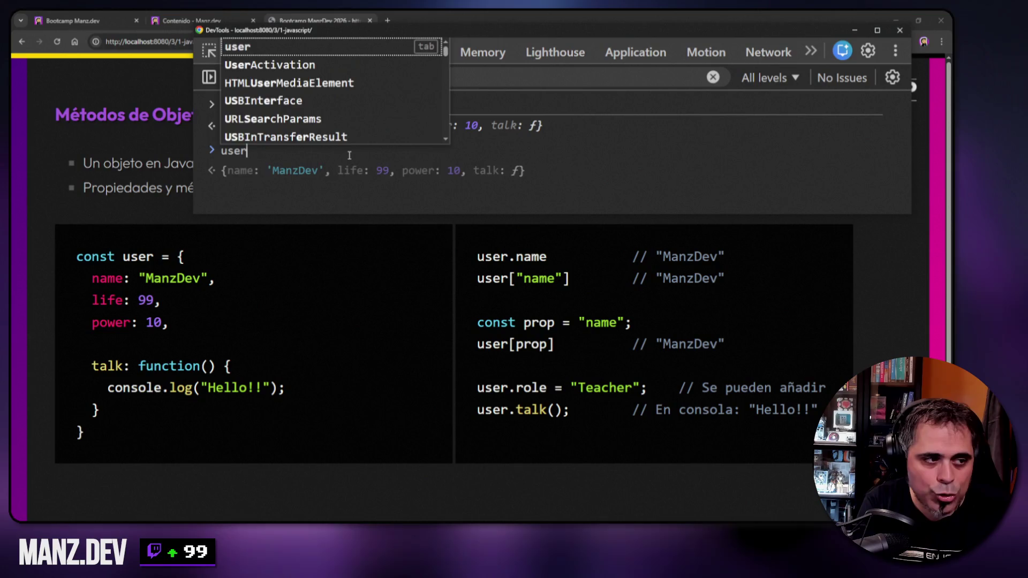
type(".name")
key("Return")
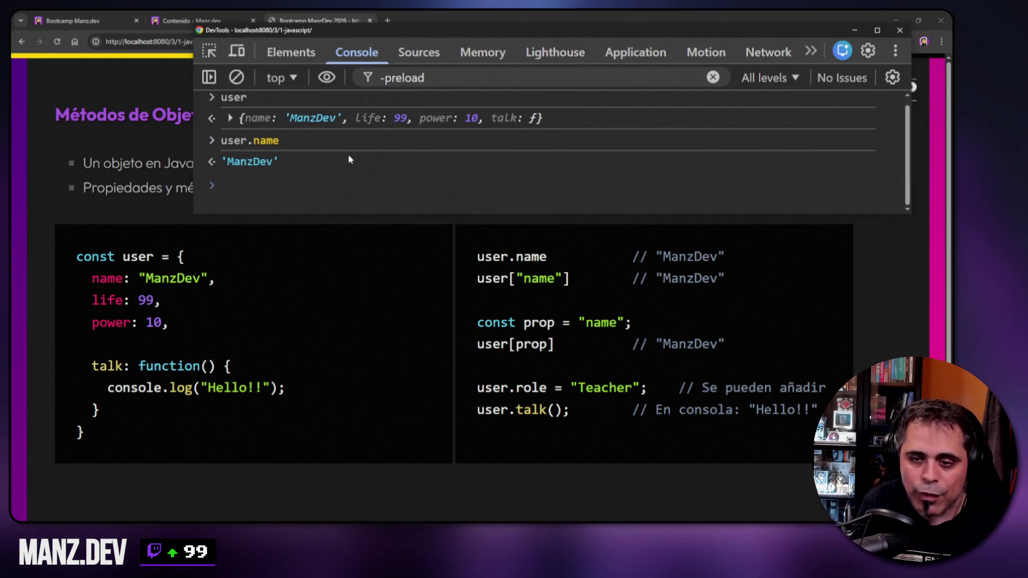
- Read the name with bracket notation user["name"], highlighting the "name" string
left_click_drag(359, 214, 362, 242)
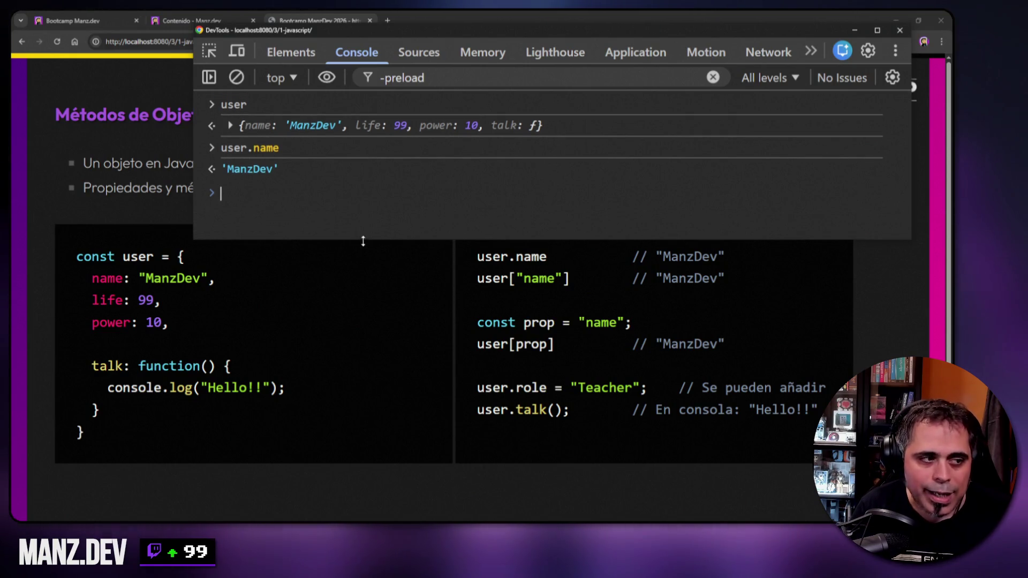
type("user[\"name\"]")
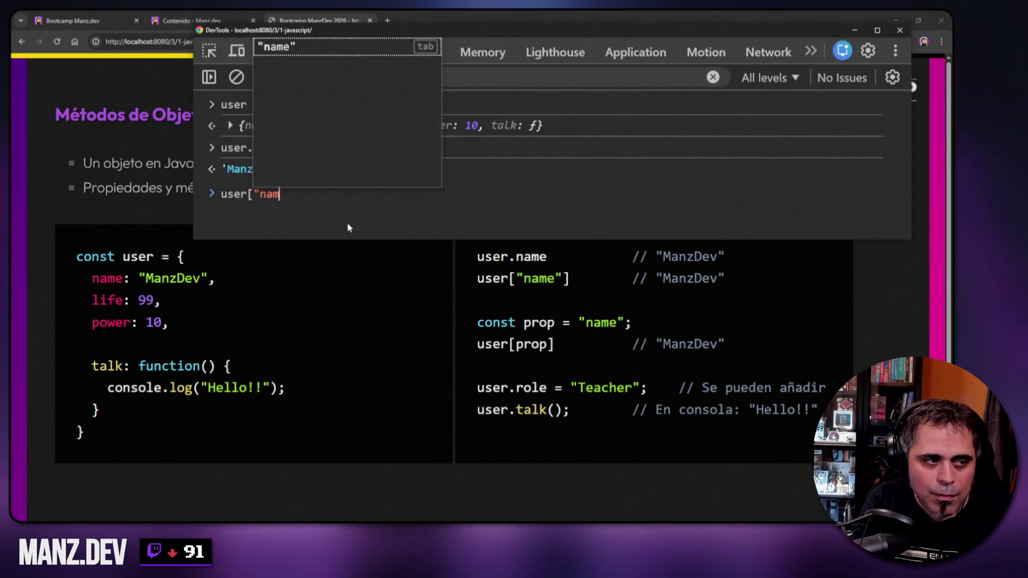
key("Return")
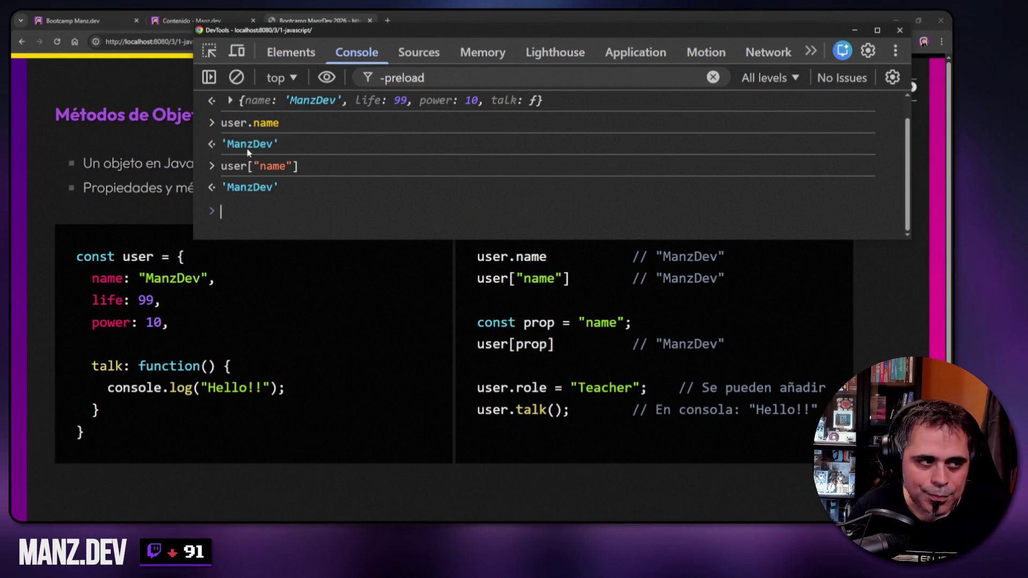
left_click_drag(253, 167, 292, 170)
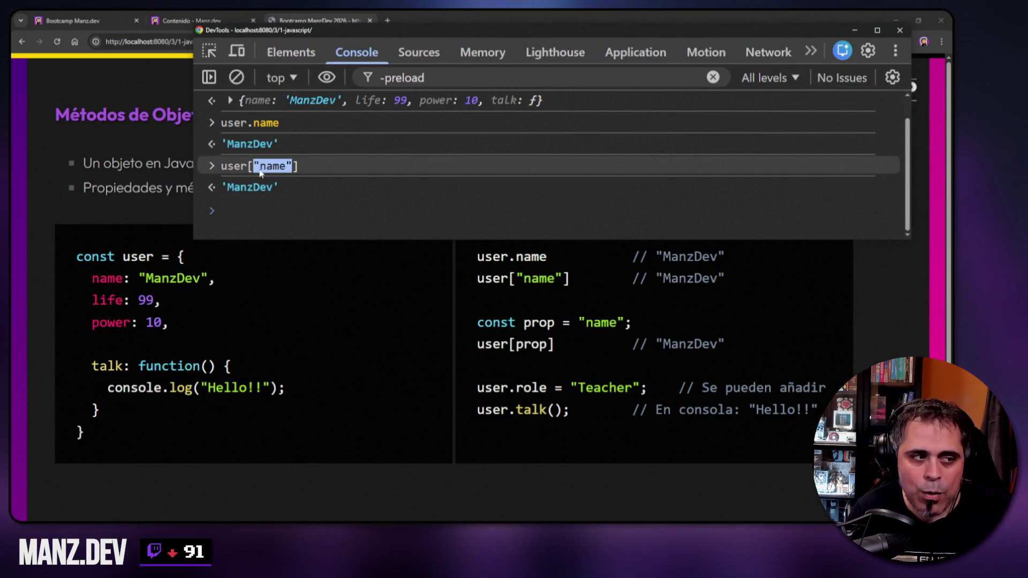
left_click(238, 208)
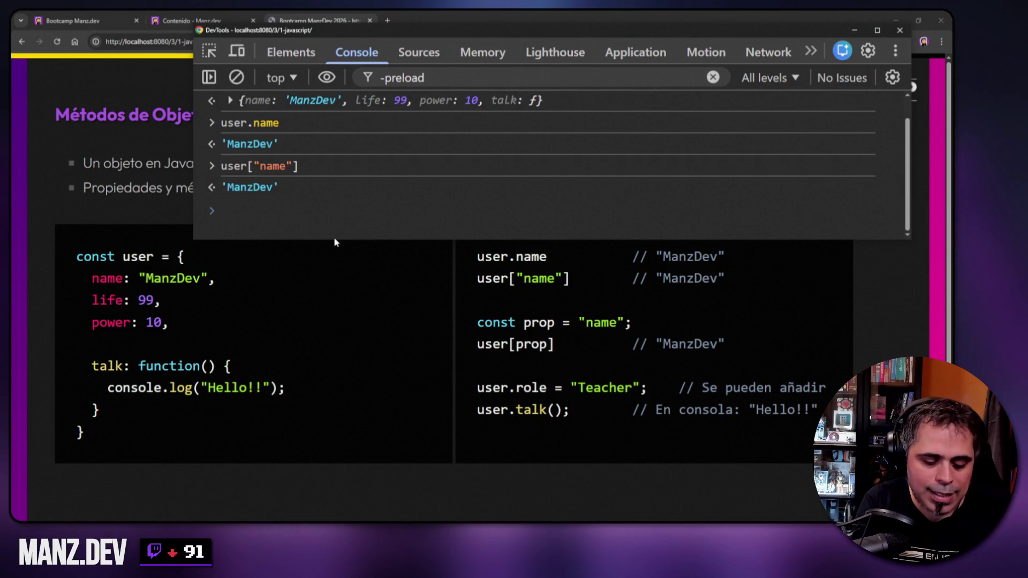
- Define const key = "name" and read user[key], which also returns 'ManzDev'
type("const ")
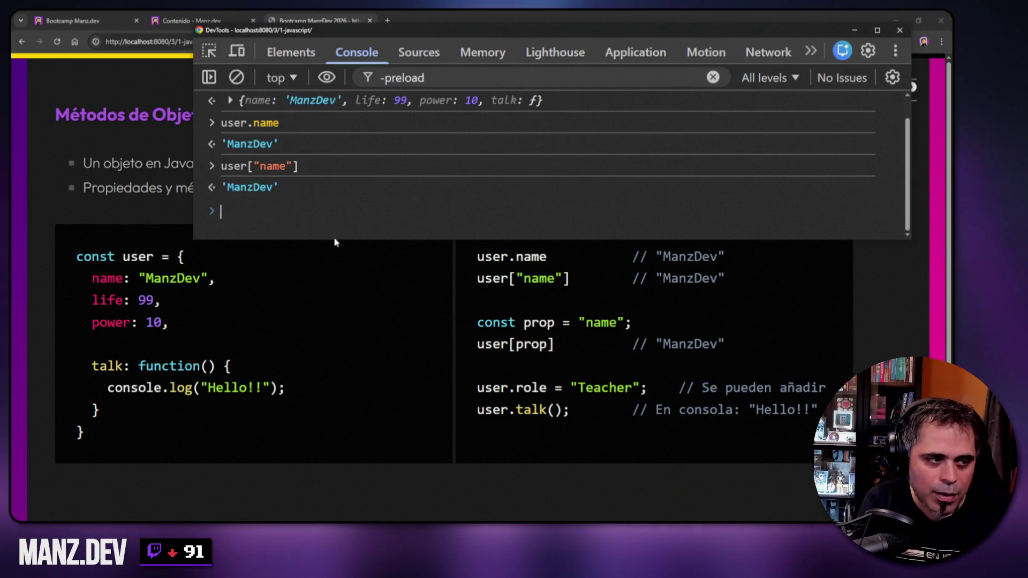
type("key = \"name\"")
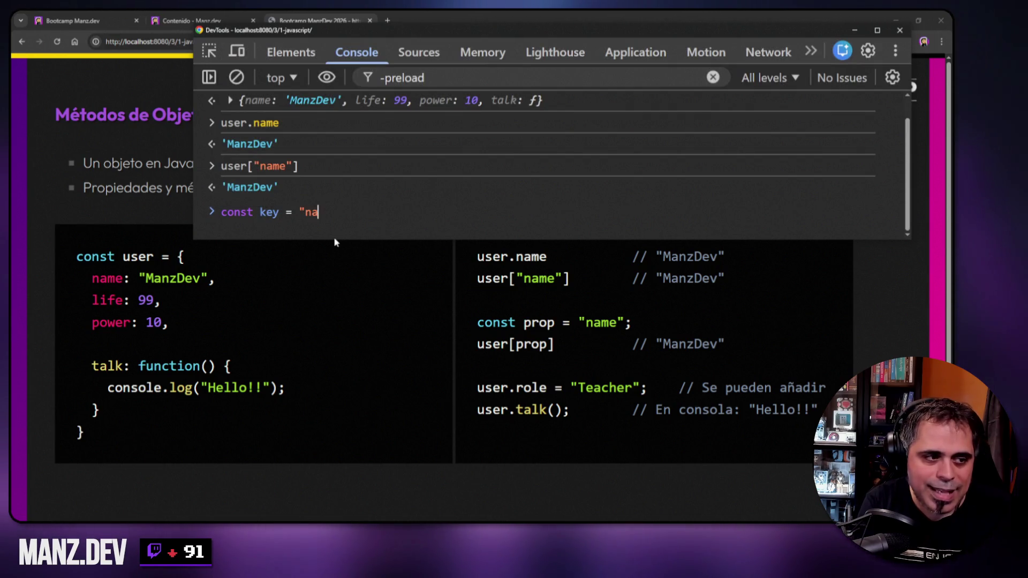
key("Return")
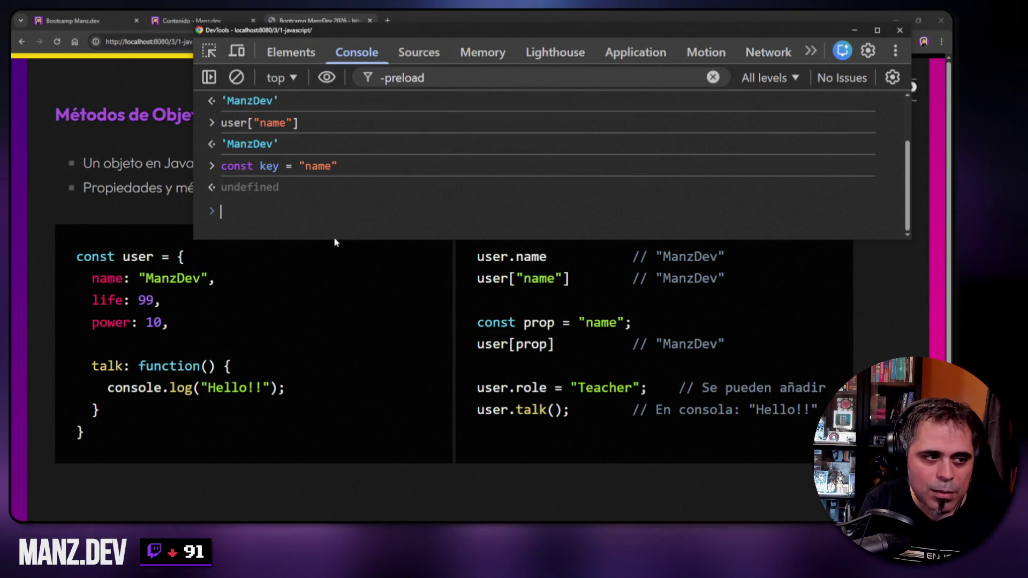
type("us")
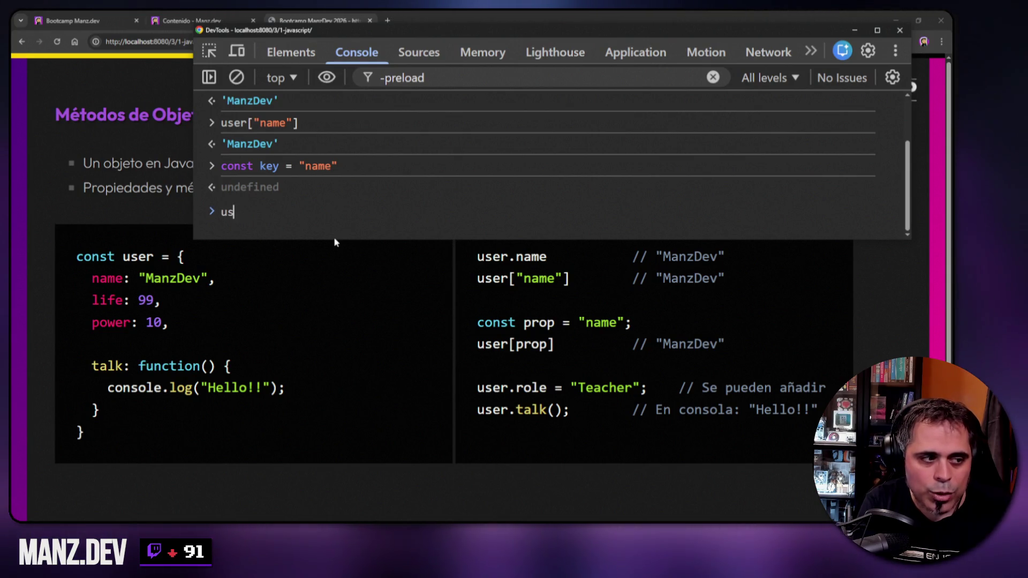
type("er[key]")
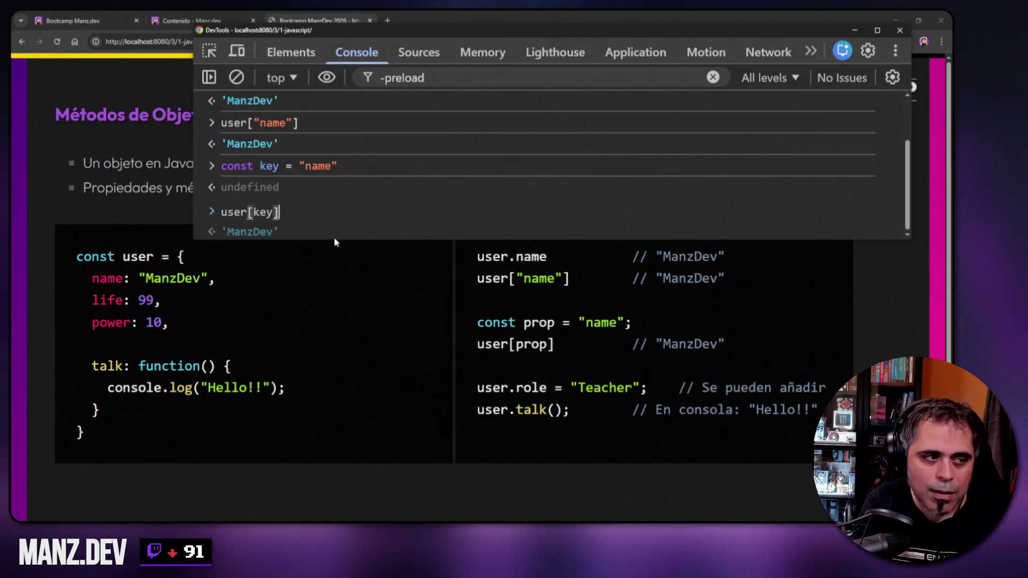
key("Return")
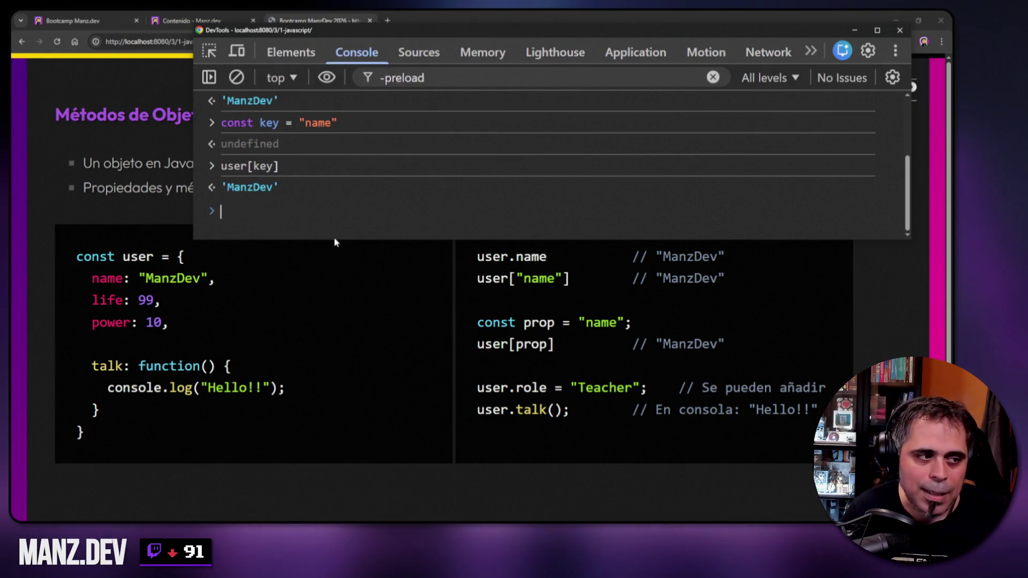
left_click_drag(334, 240, 342, 337)
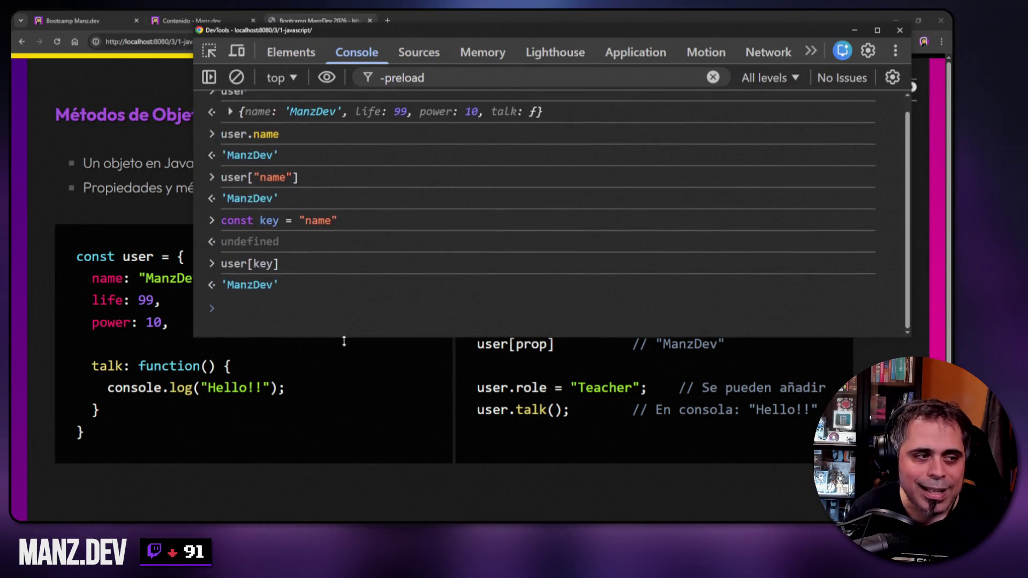
- Review the earlier lookups, highlighting key and name, then clear all console output
double_click(258, 266)
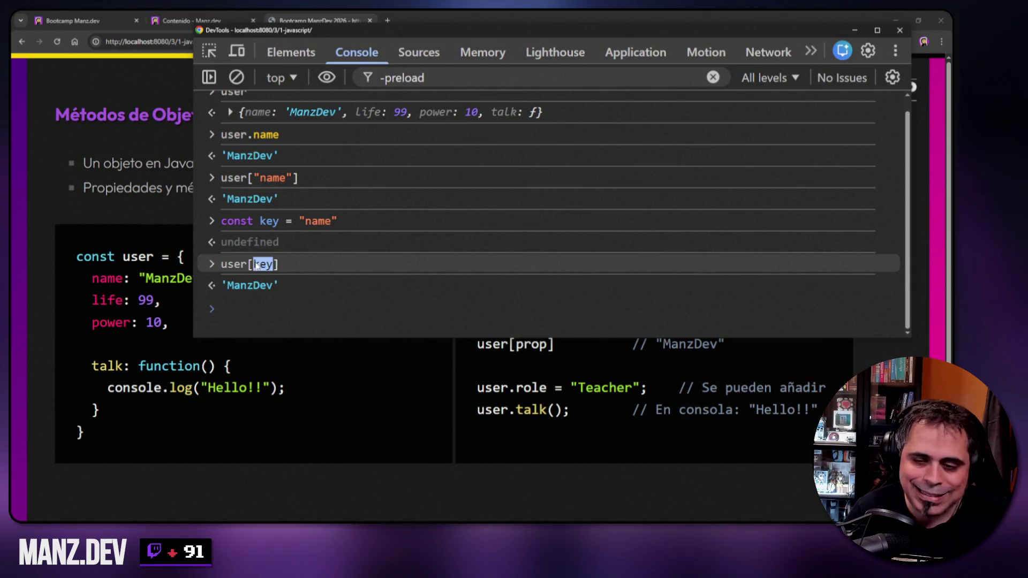
left_click_drag(253, 136, 281, 140)
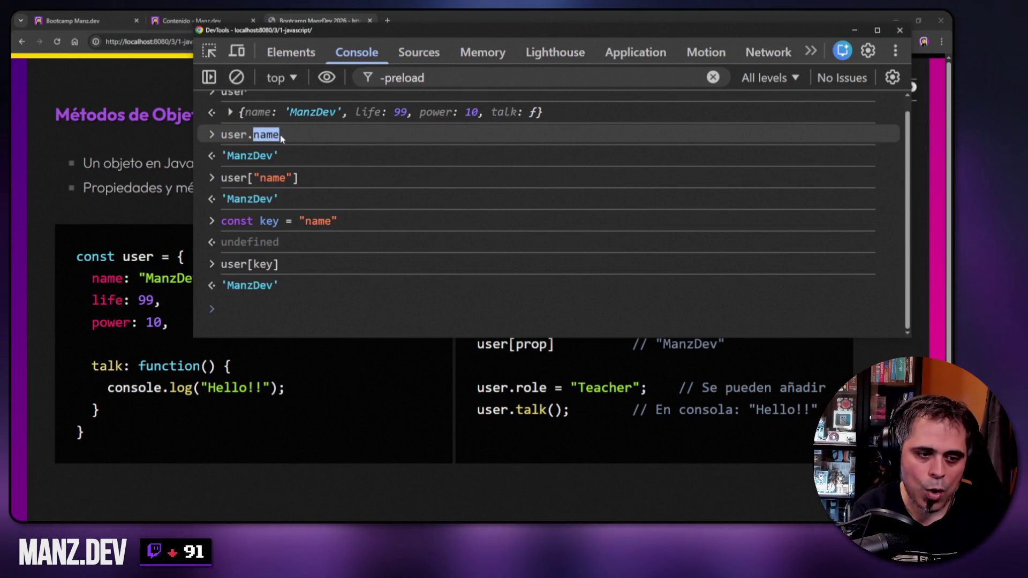
left_click_drag(665, 339, 677, 219)
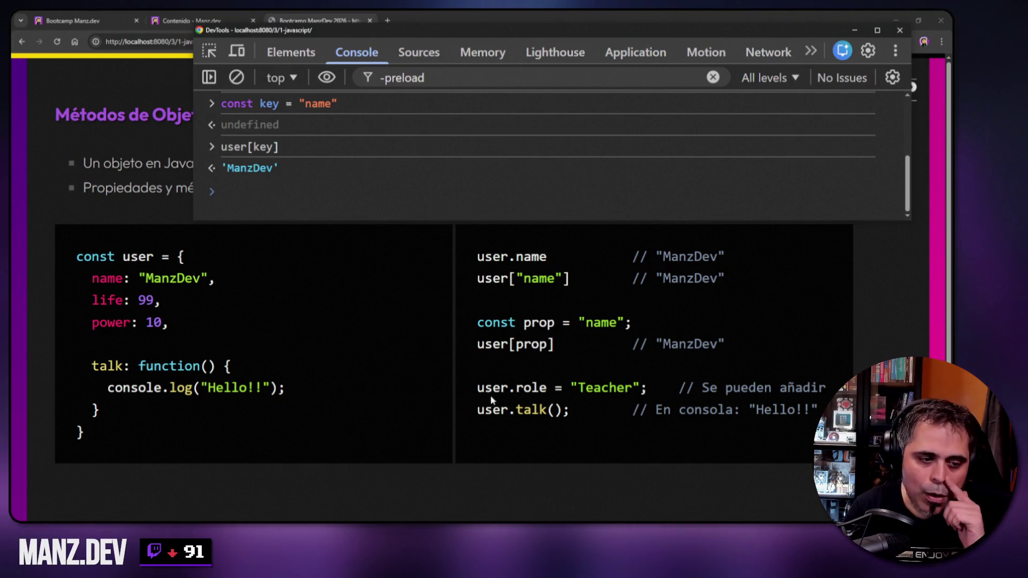
left_click_drag(479, 220, 479, 369)
right_click(474, 190)
left_click(522, 213)
- Print the user object and expand it to list its properties
type("user")
key("Return")
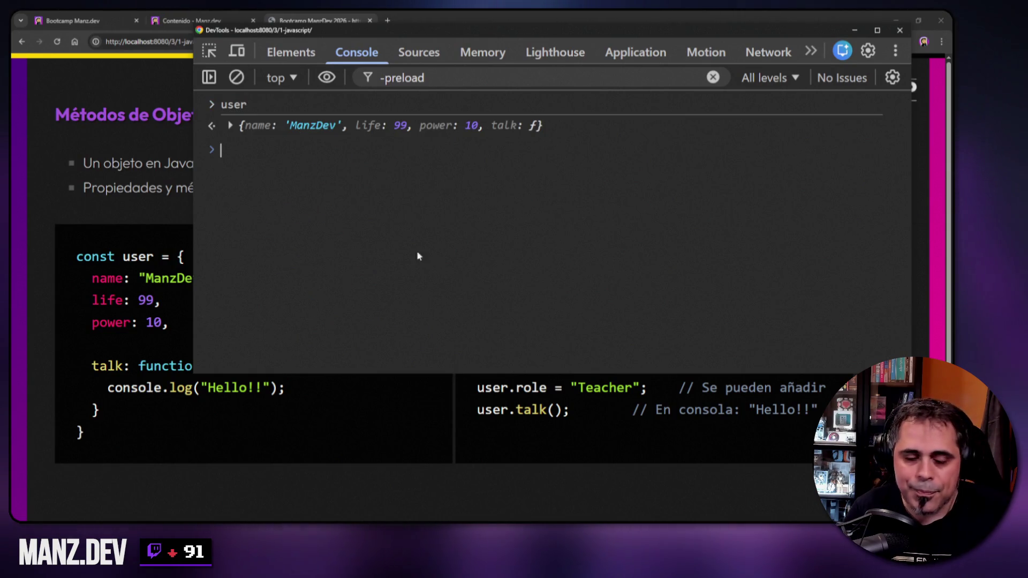
left_click(232, 126)
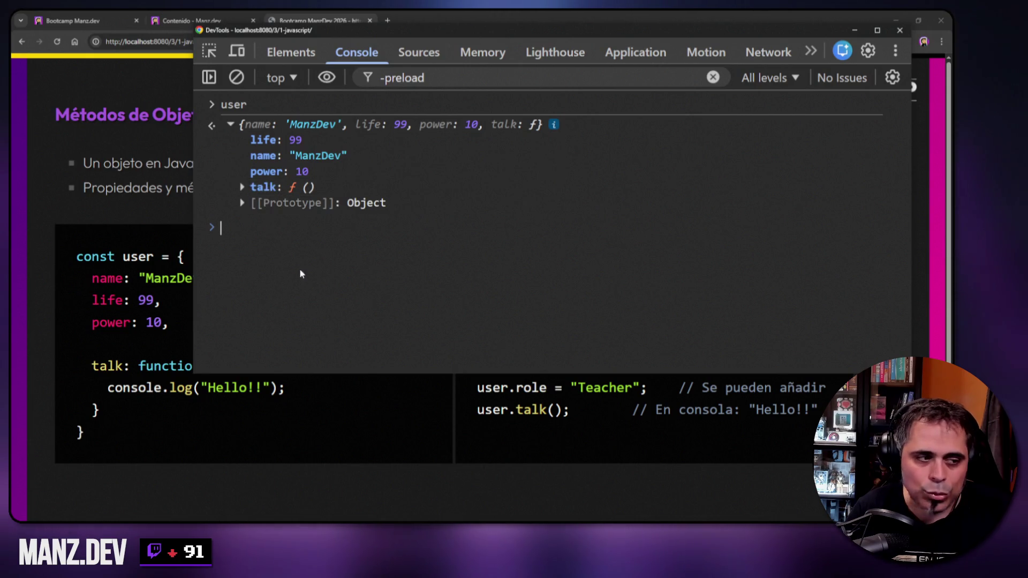
- Run user.role = "Streamer" and expand the re-printed user to show role: 'Streamer'
type("user")
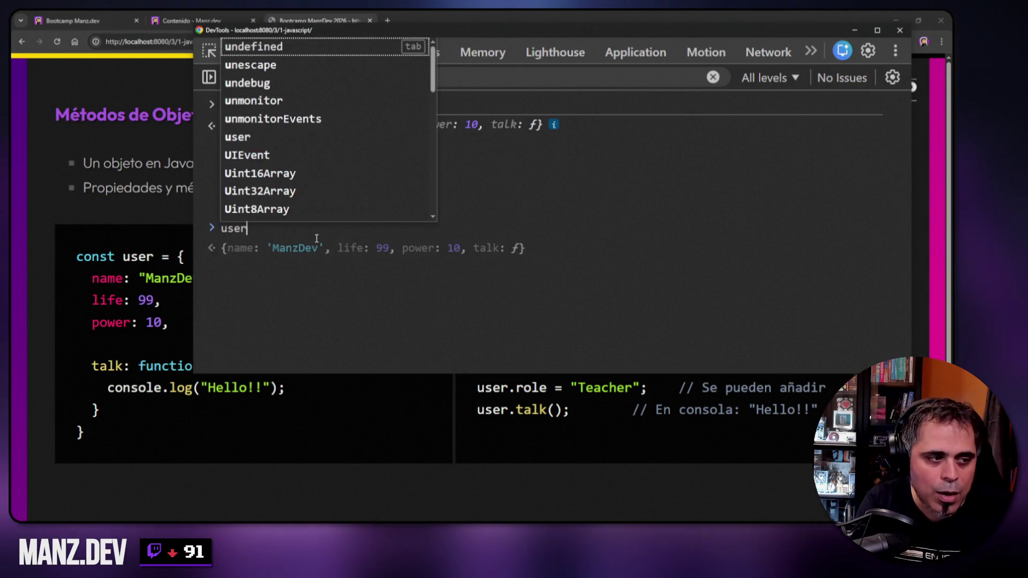
type(".role = \"Stra")
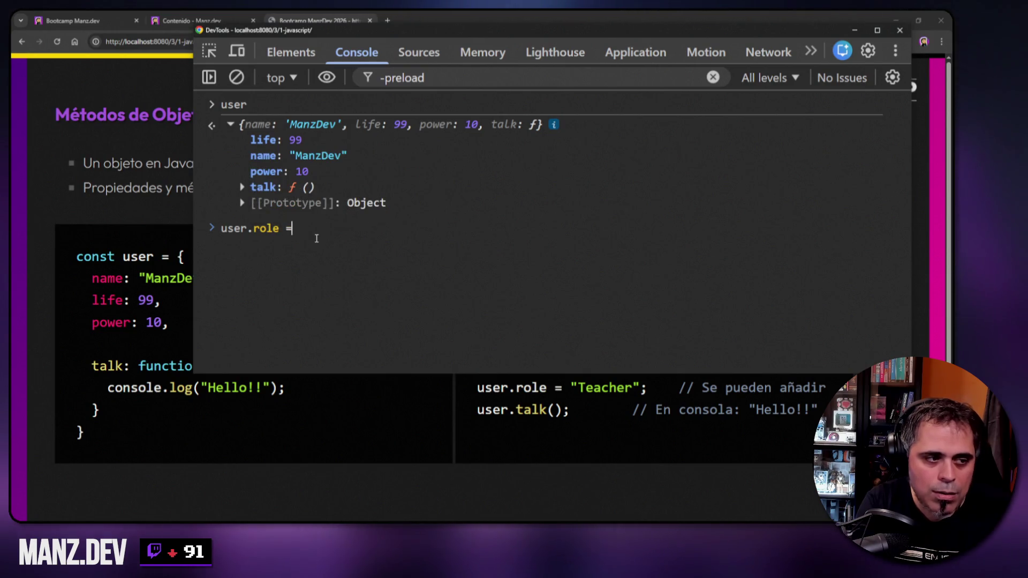
key("BackSpace")
type("eamer\"")
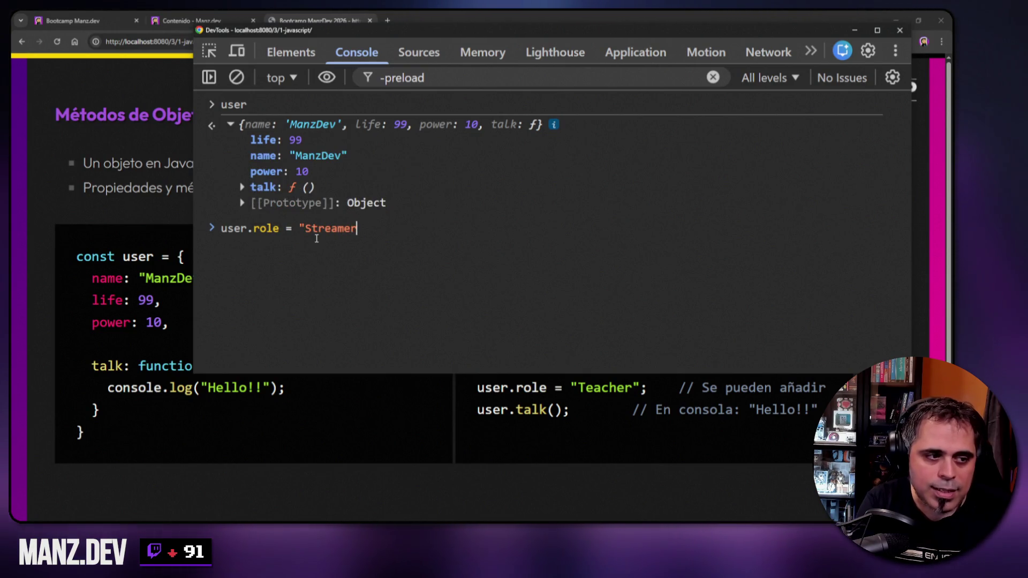
key("Return")
type("user")
key("Return")
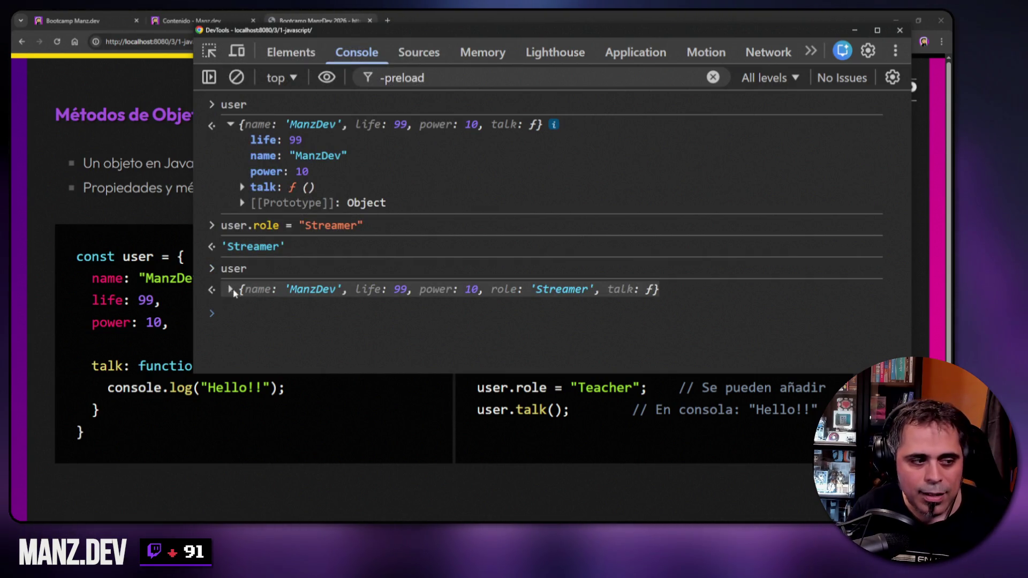
left_click(231, 290)
scroll(248, 288, "down", 1)
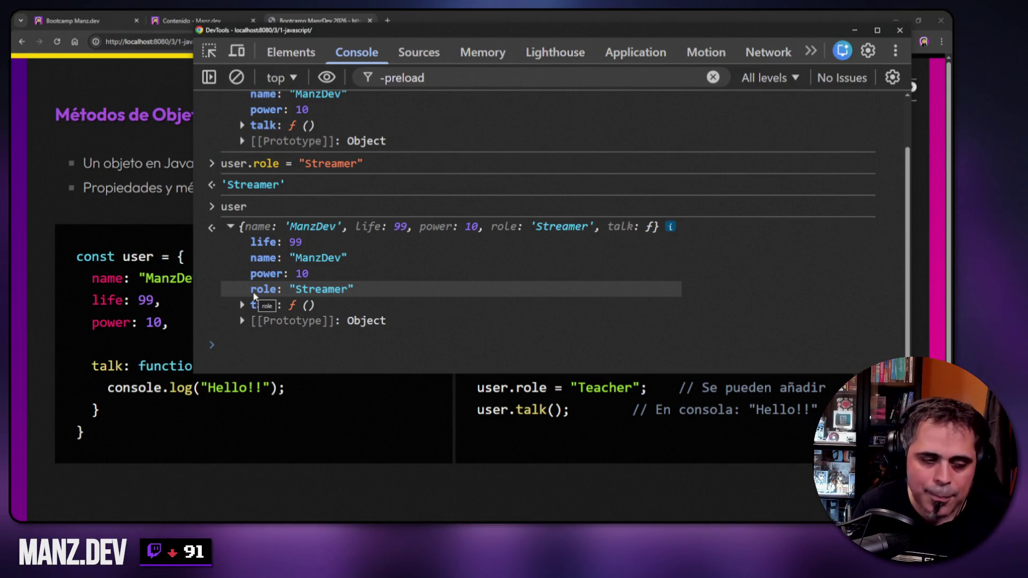
- Clear the console and print the user object
right_click(472, 163)
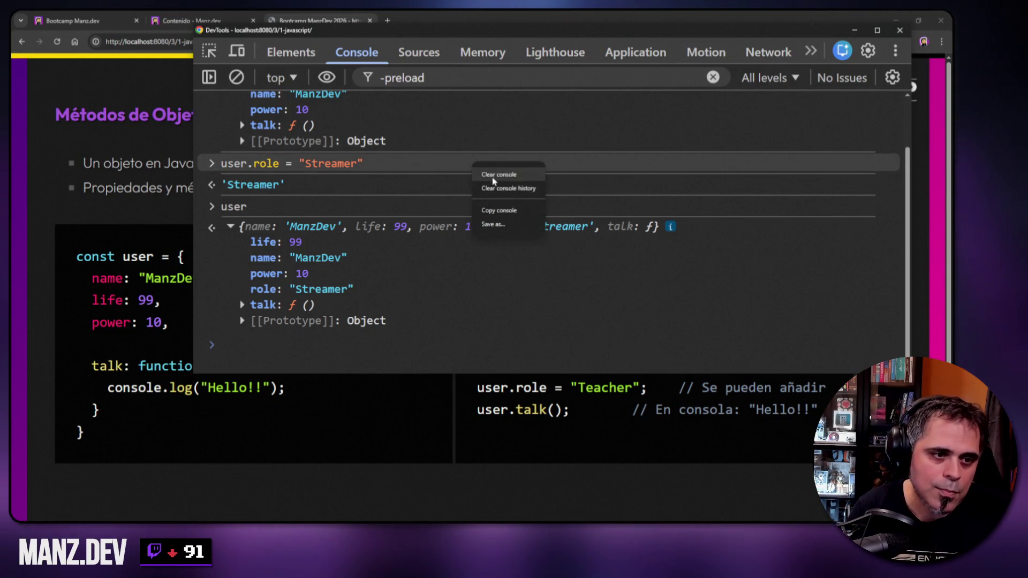
left_click(492, 177)
type("user")
key("Return")
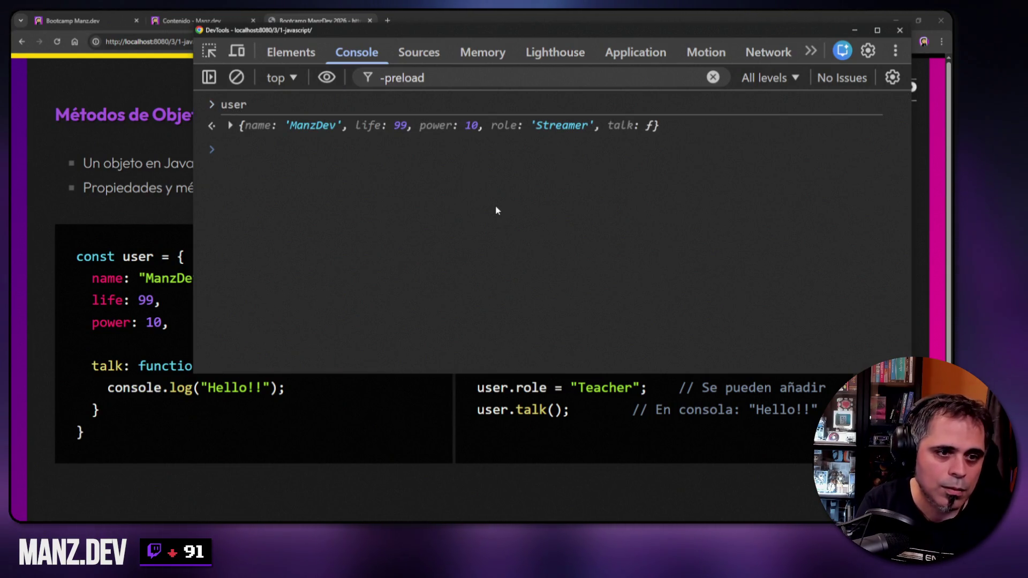
- Define user.debug = () => console.log("Hello word"); as a method on user
type("user")
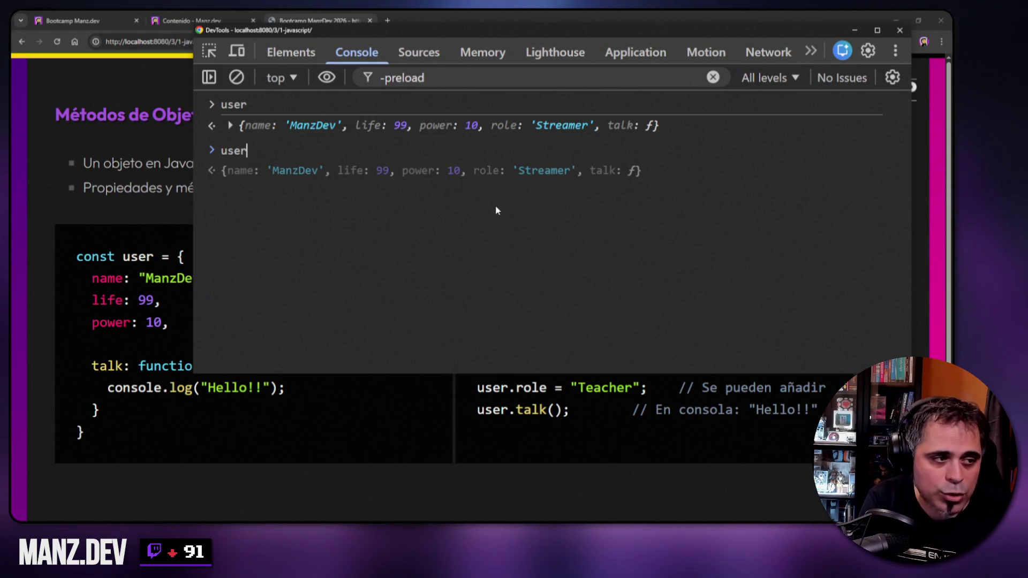
type(".")
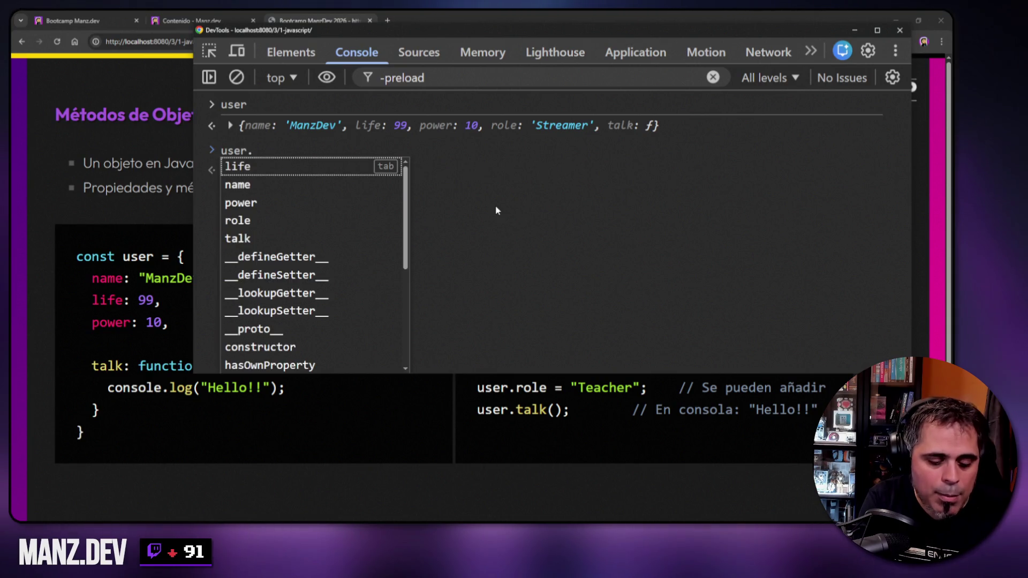
type("debug = ")
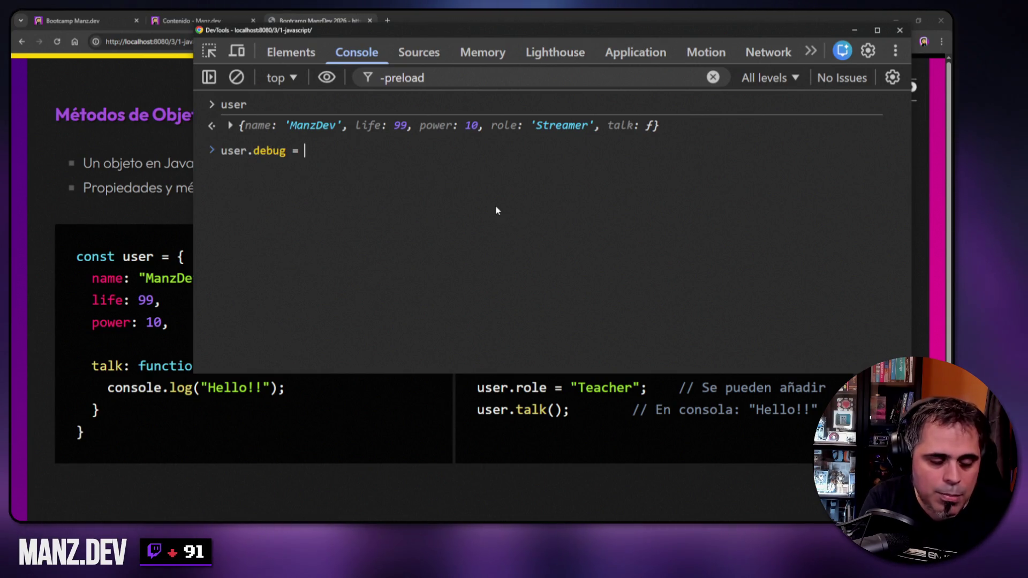
type("() => conso")
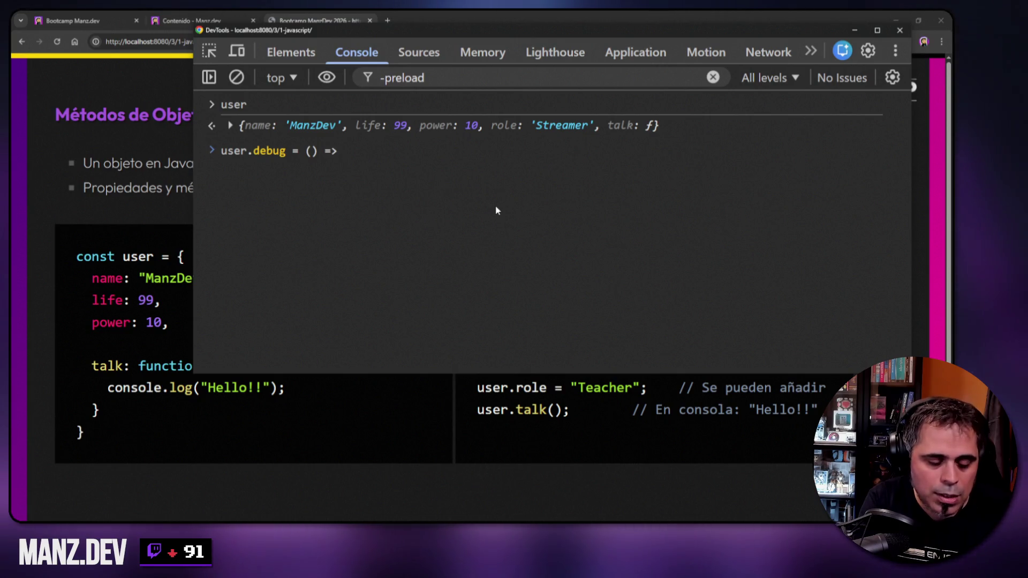
type("le.log")
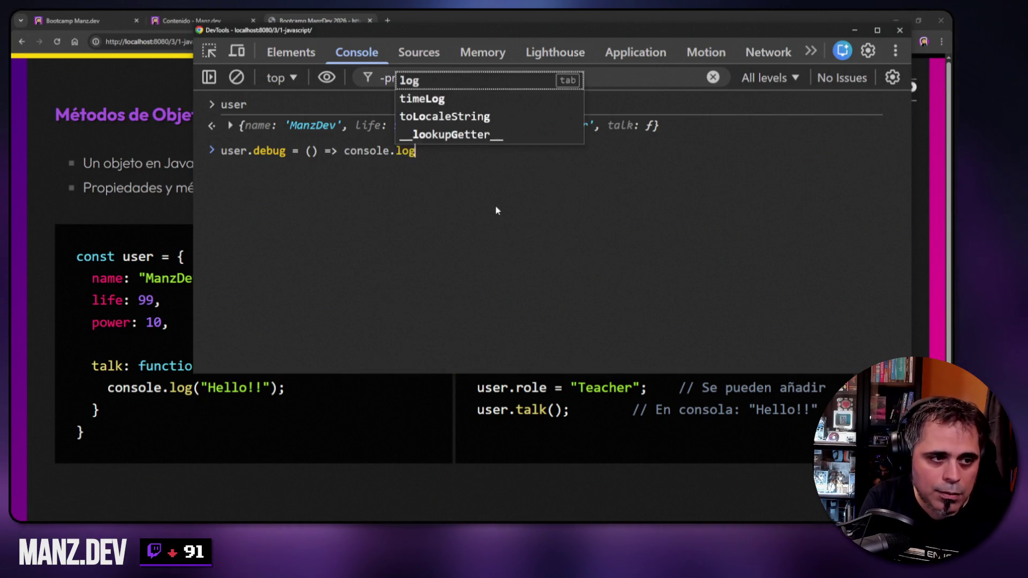
type("(\"Hel")
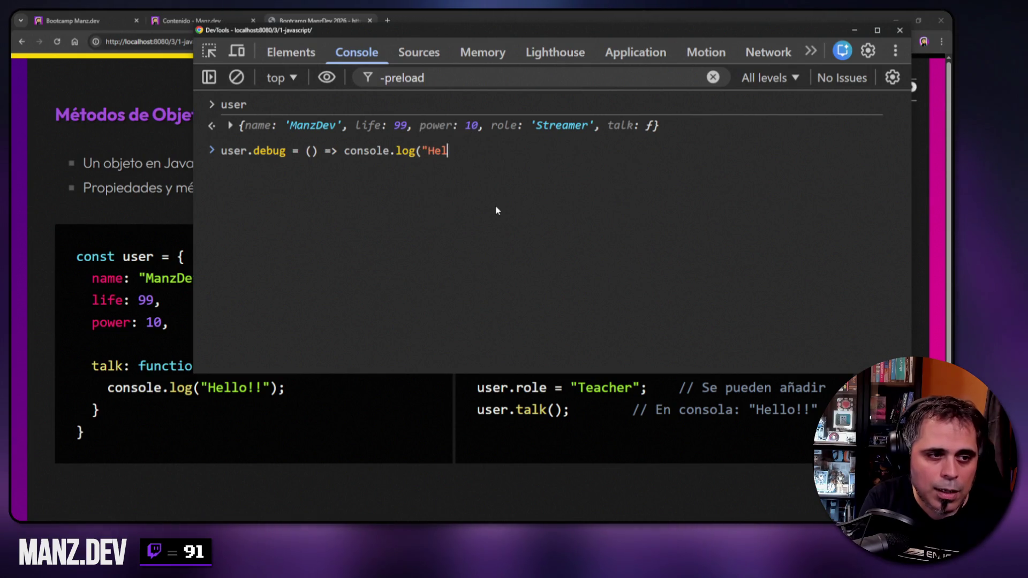
type("lo word\");")
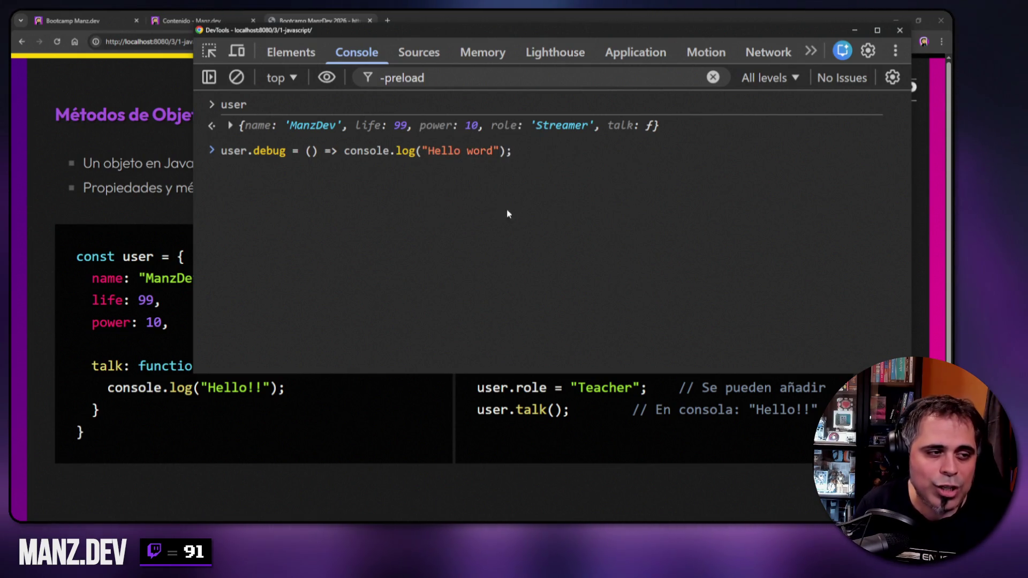
left_click_drag(254, 150, 529, 157)
left_click(529, 157)
key("Return")
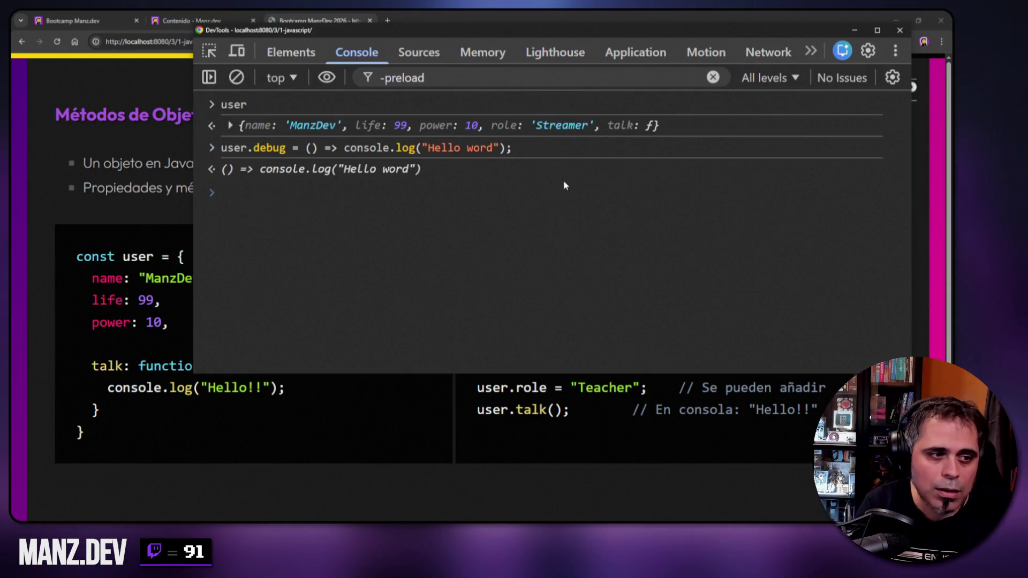
- Inspect user, call user.debug() to log 'Hello word', then clear and close the console
type("user")
key("Return")
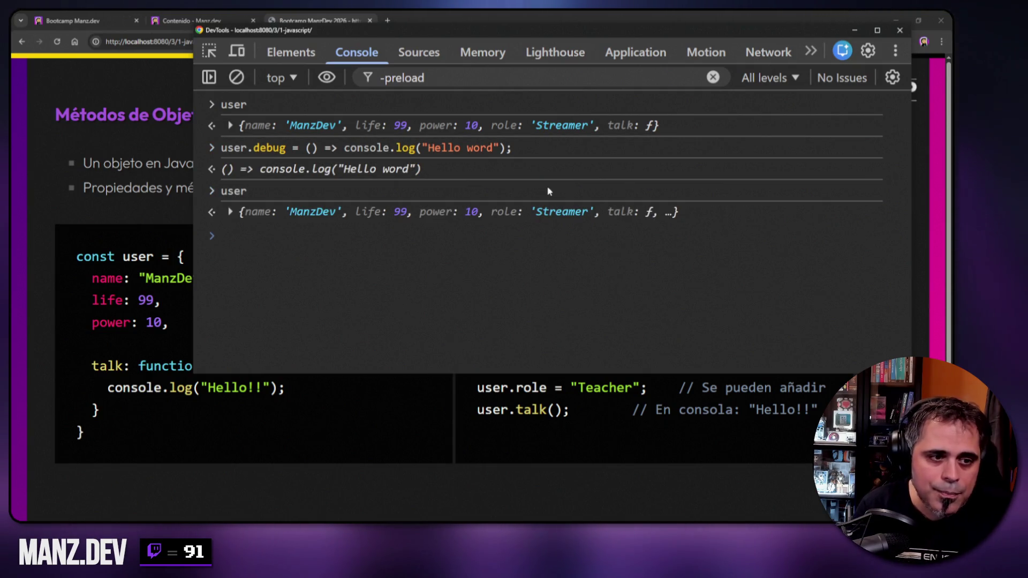
left_click(230, 211)
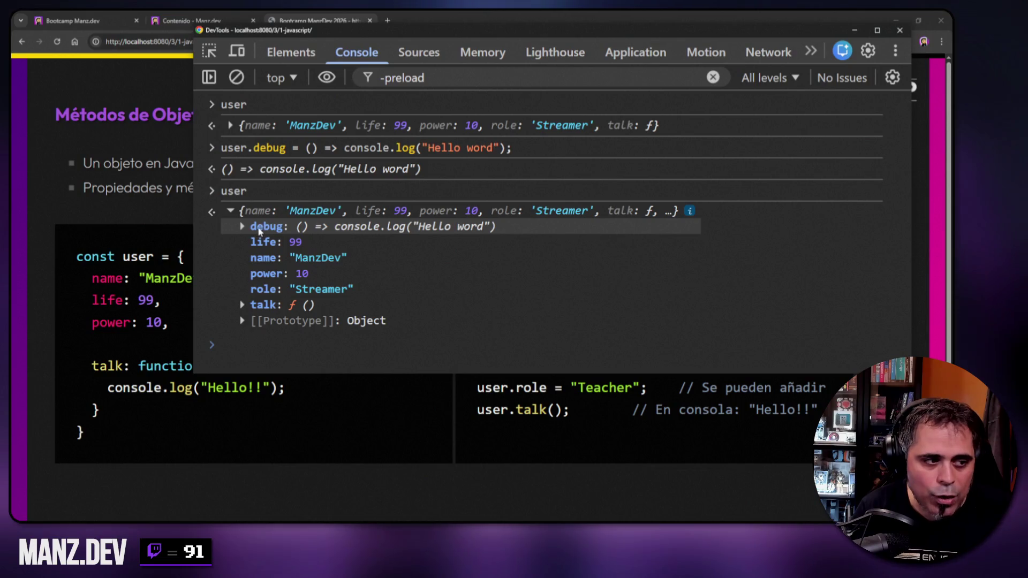
type("user.de")
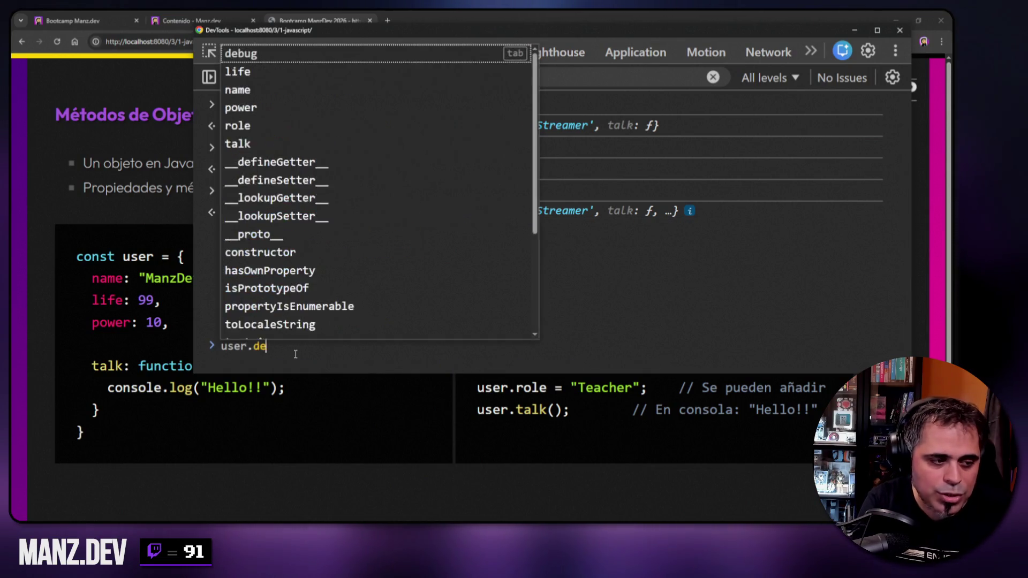
type("bug()")
key("Return")
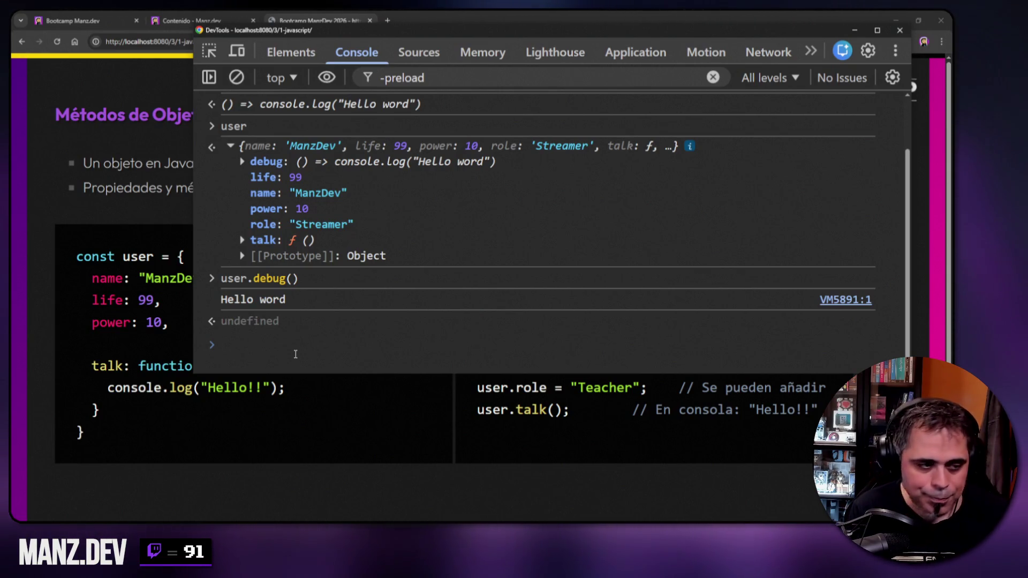
key("ctrl+l")
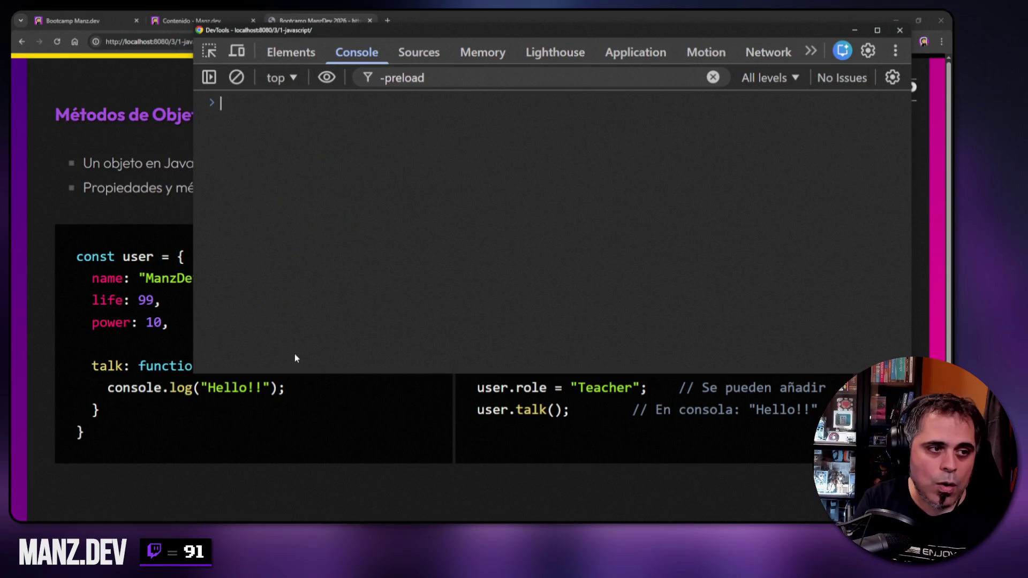
key("F12")
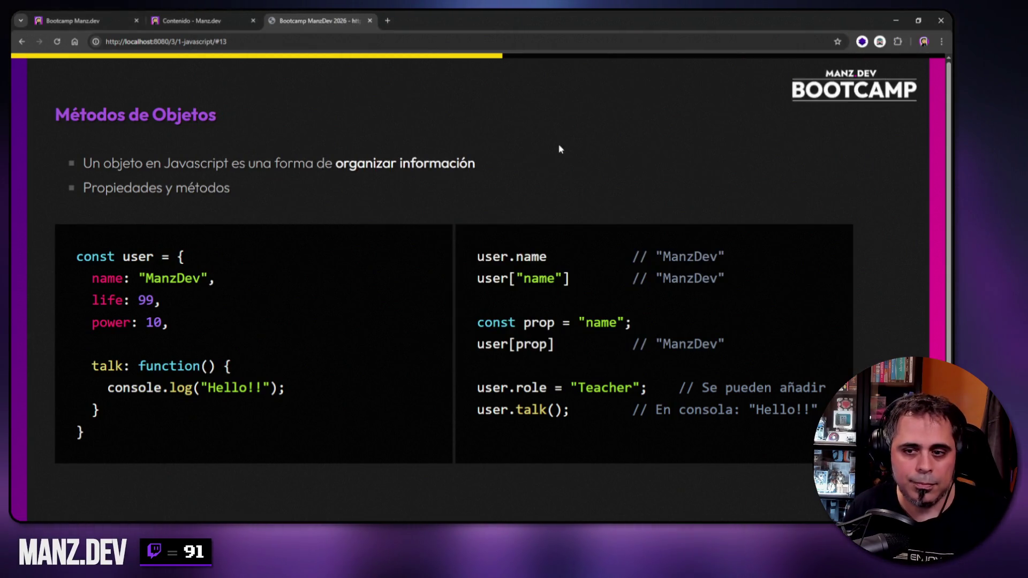
- Advance the slide deck to the Formato JSON slide
key("Right")
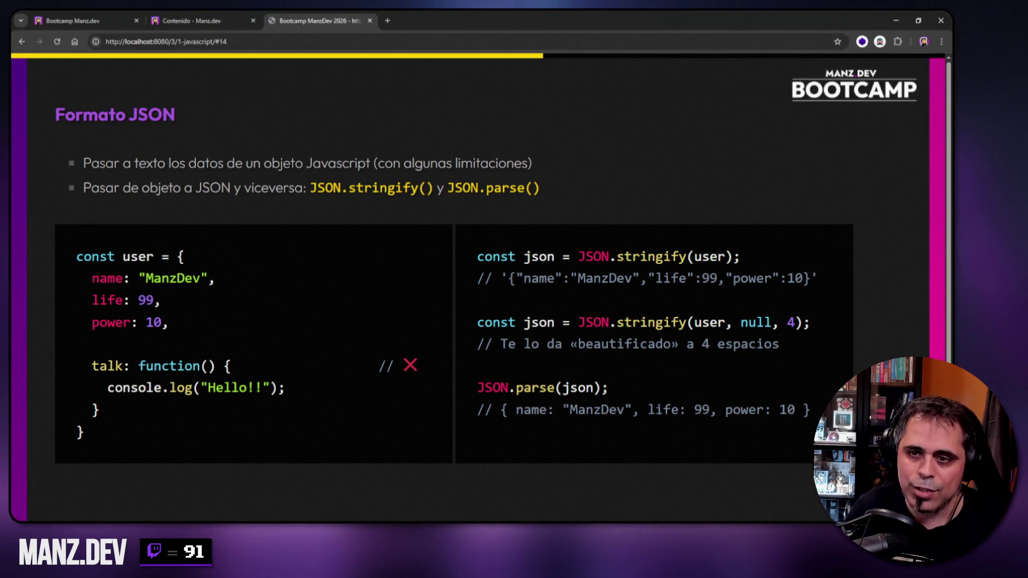
key("alt+Tab")
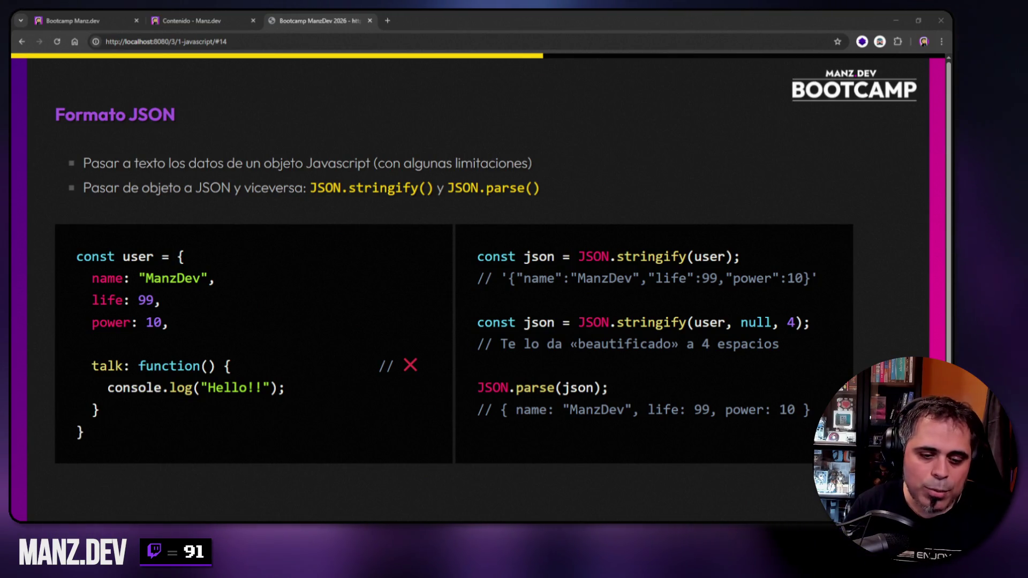
- Reopen the console and resize its window narrower over the JSON slide
key("F12")
right_click(402, 165)
left_click(424, 180)
right_click(415, 159)
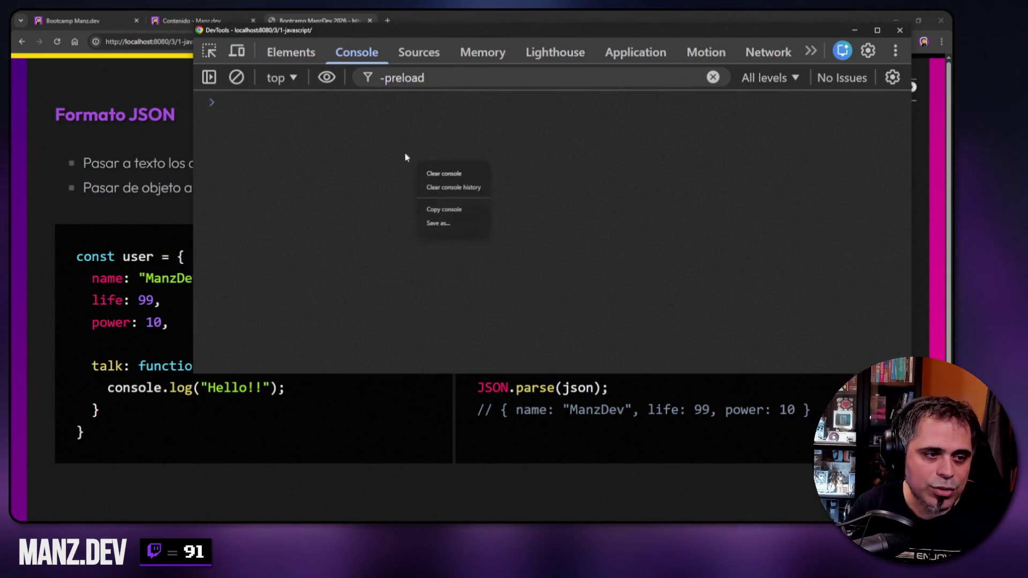
key("ctrl+]")
key("ctrl+]")
key("ctrl+]")
left_click(356, 52)
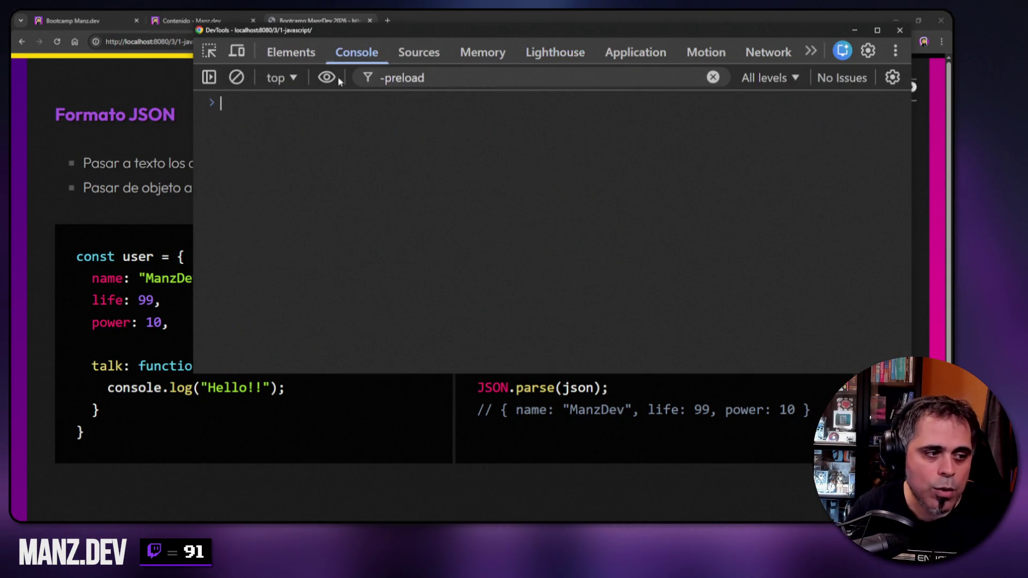
mouse_move(193, 374)
left_mouse_down()
mouse_move(382, 310)
mouse_move(382, 161)
mouse_move(402, 131)
mouse_move(310, 129)
mouse_move(289, 150)
left_mouse_up()
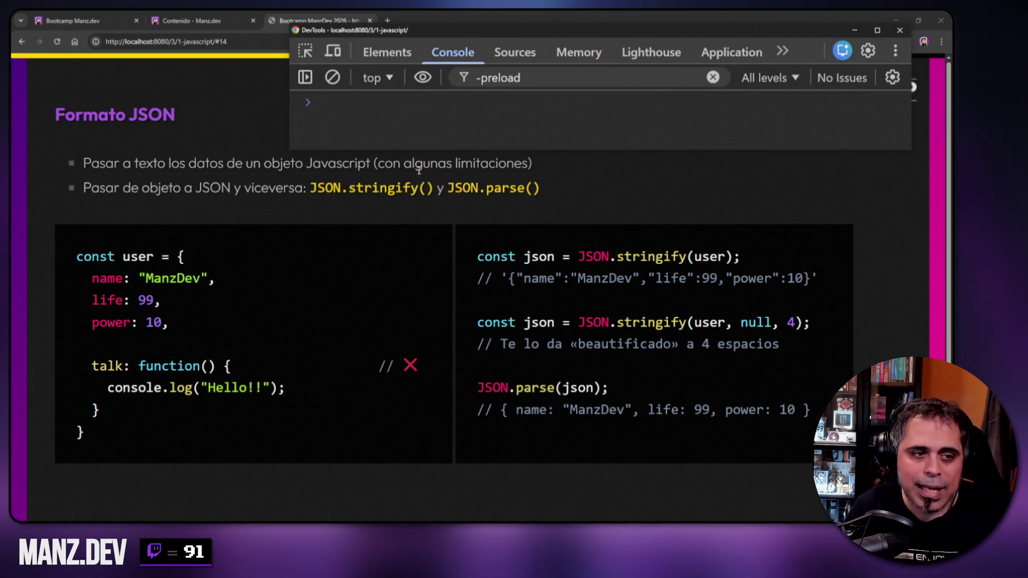
left_click_drag(557, 149, 549, 395)
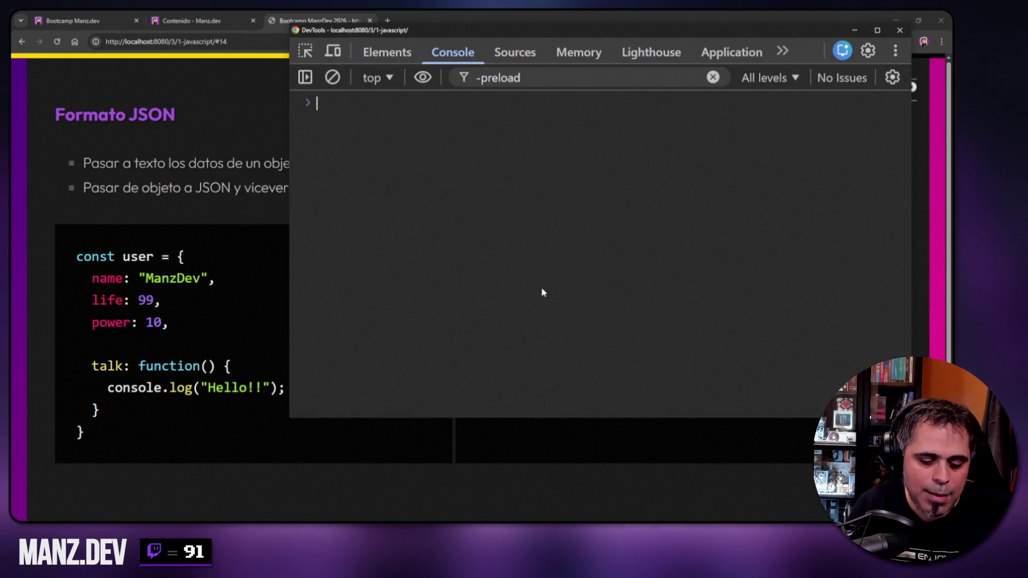
- Print and expand the user object, then clear the output and shrink the window
type("user")
key("Return")
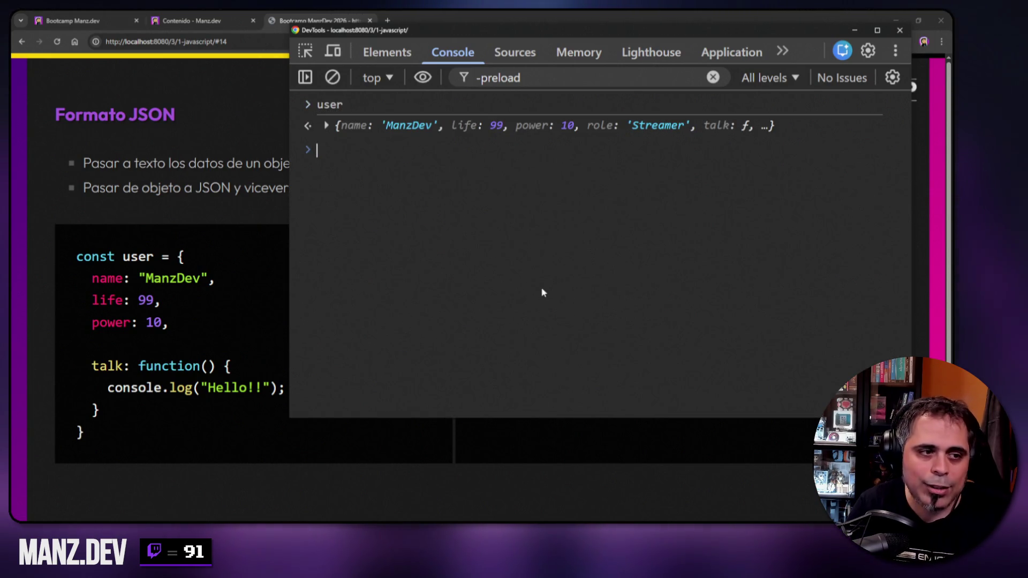
left_click(325, 125)
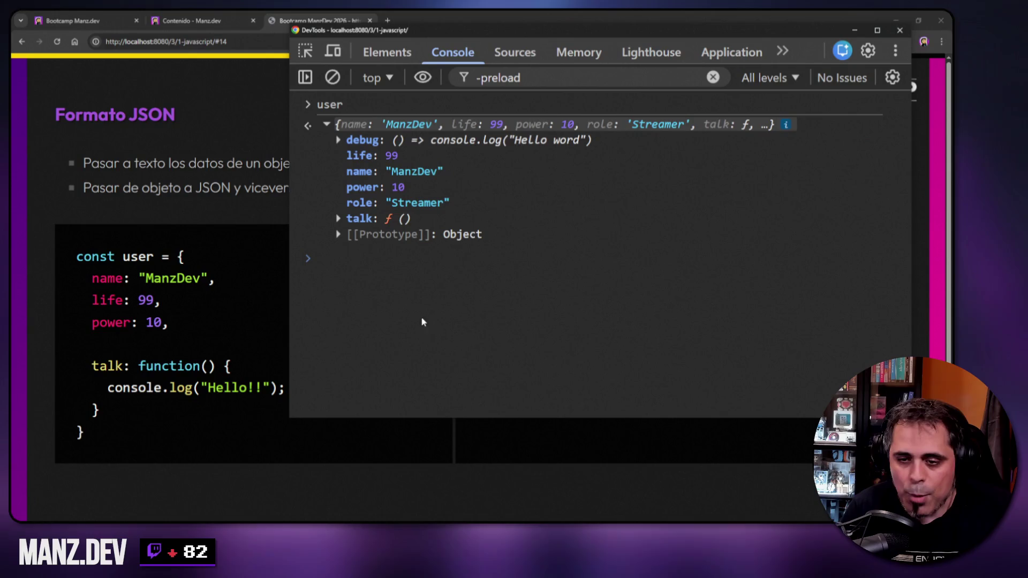
key("ctrl+l")
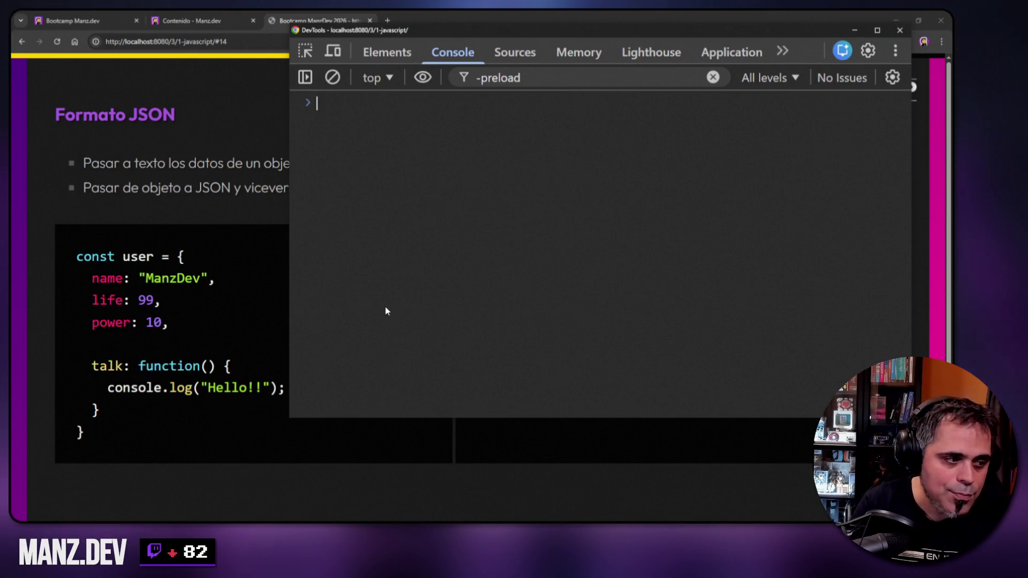
mouse_move(288, 420)
left_mouse_down()
mouse_move(343, 115)
mouse_move(324, 145)
left_mouse_up()
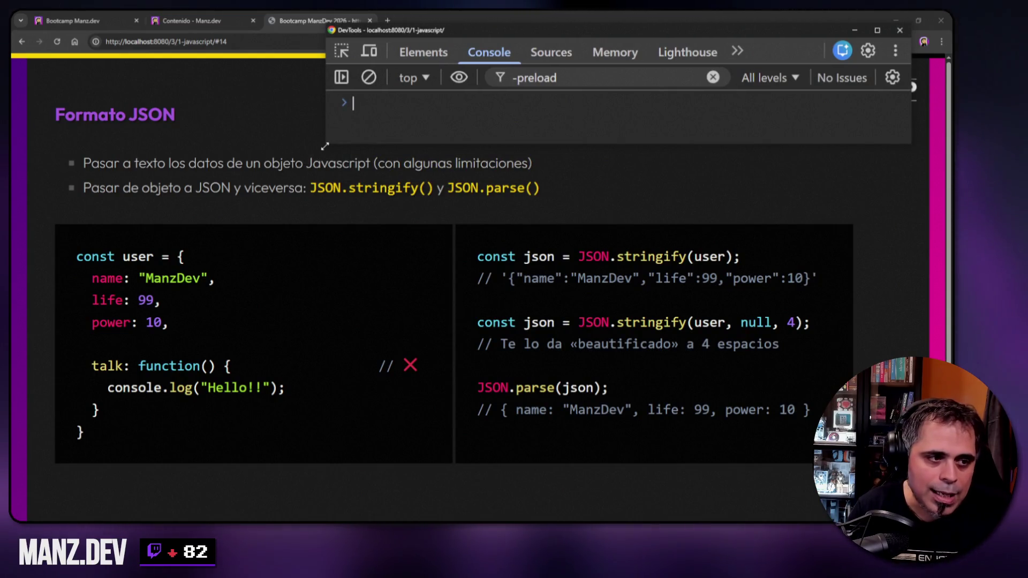
- Make the console short and wide above the slide code and evaluate JSON
mouse_move(324, 143)
left_mouse_down()
mouse_move(269, 236)
mouse_move(274, 187)
mouse_move(275, 221)
left_mouse_up()
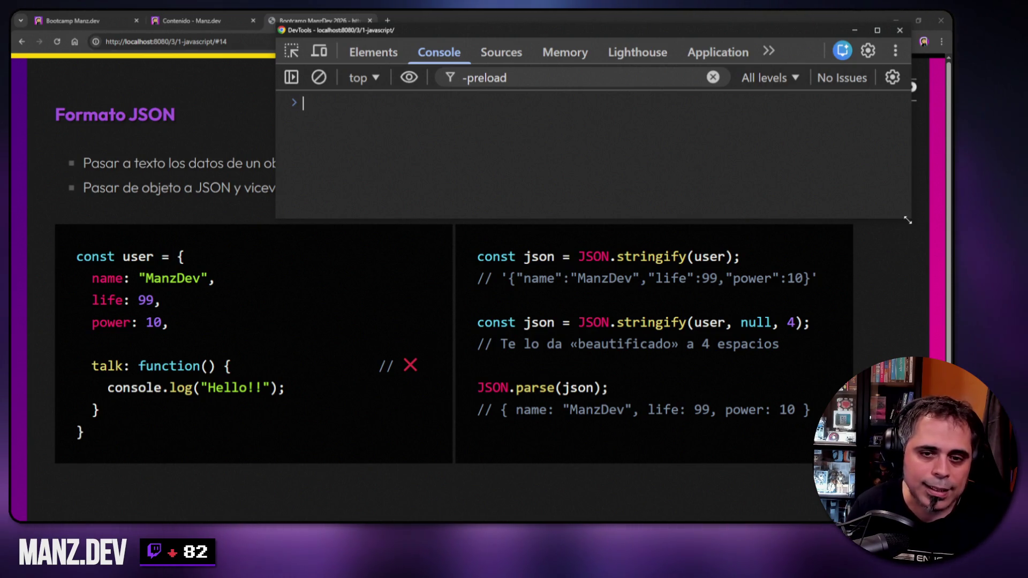
left_click_drag(907, 220, 904, 240)
type("JSON")
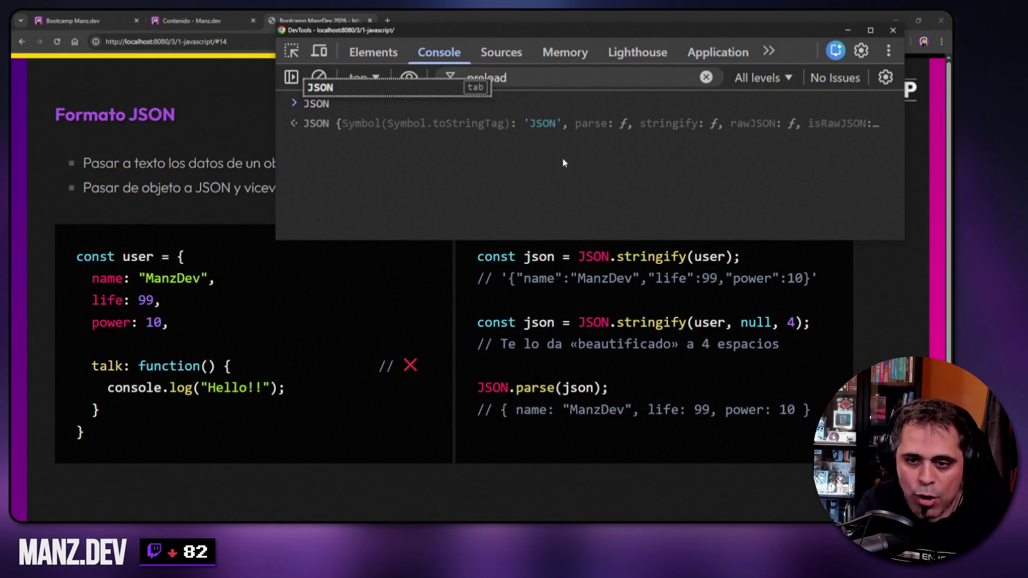
- Run JSON.stringify(user), clear, print user, and rerun the stringify command
type(".")
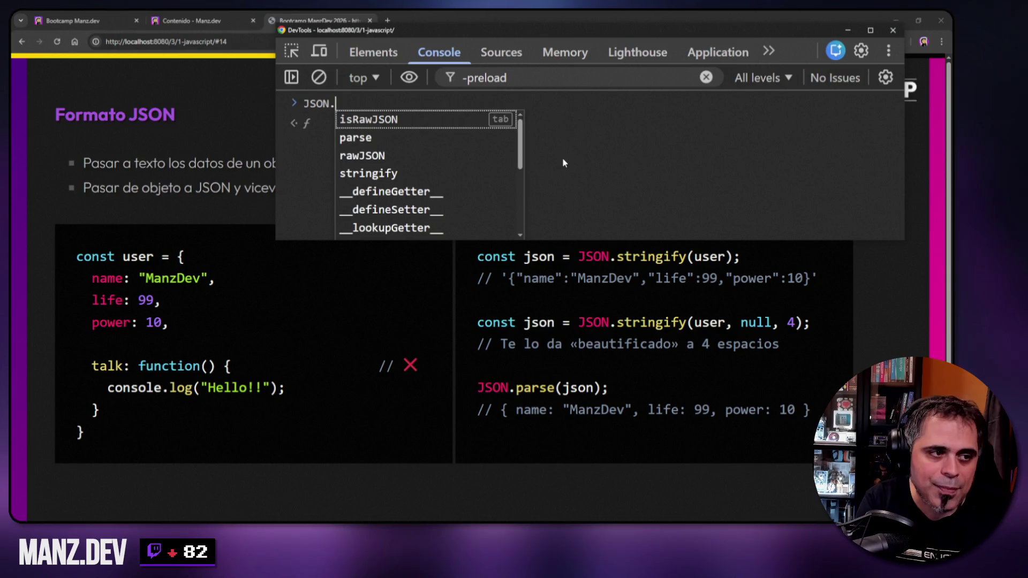
type("stringify()")
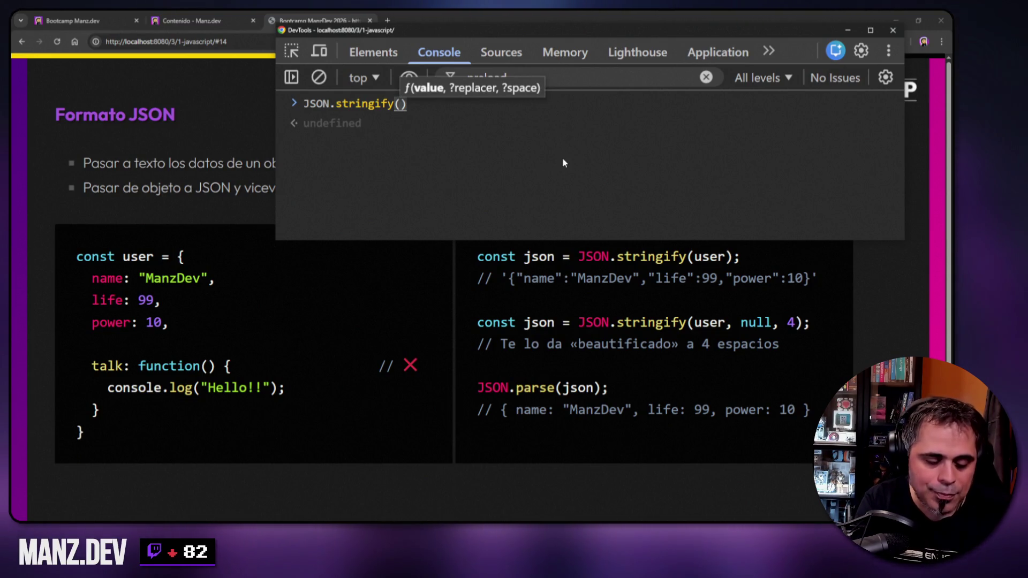
type("user")
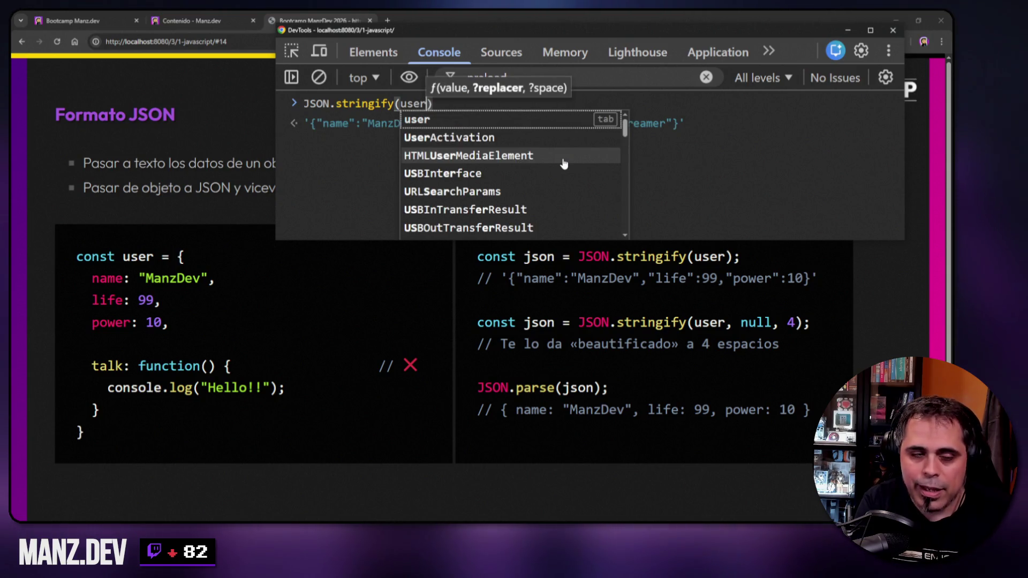
key("Return")
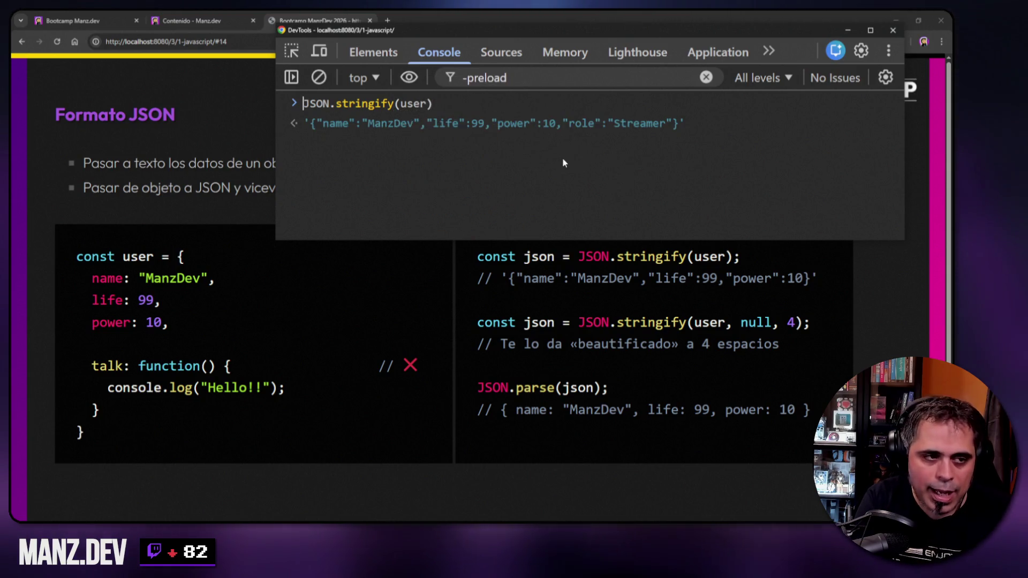
key("ctrl+l")
type("user")
key("Return")
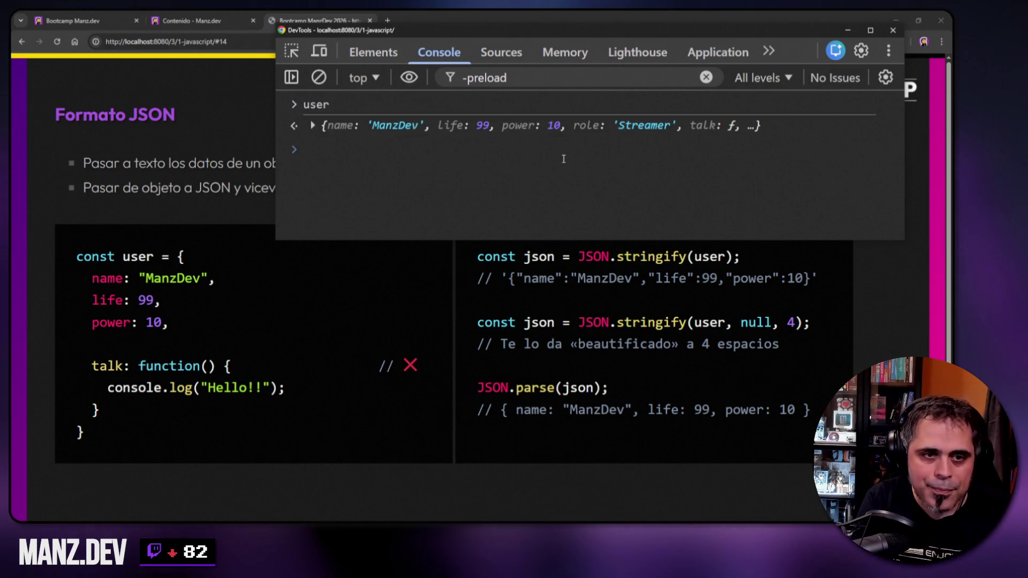
key("Up")
key("Up")
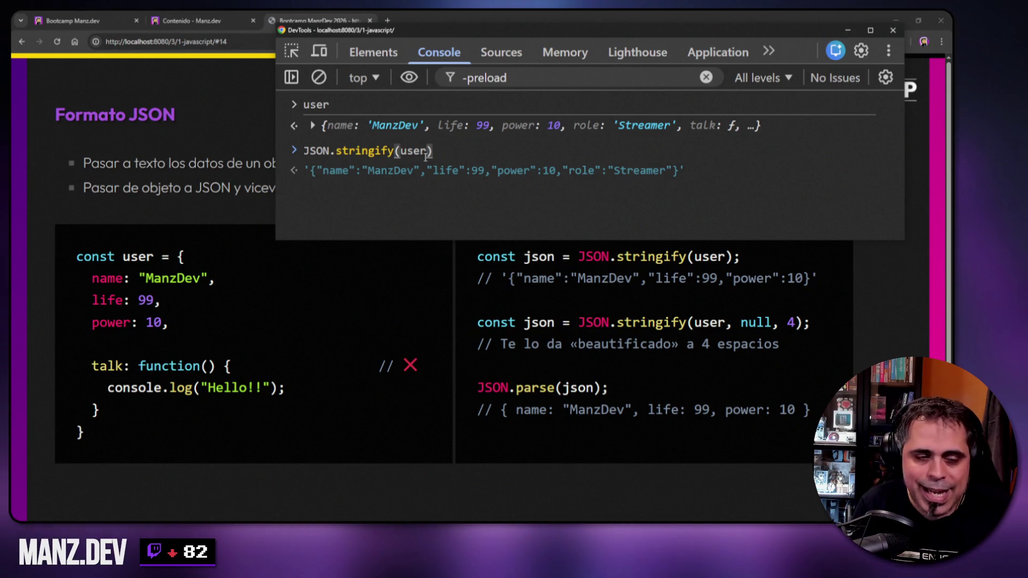
key("Return")
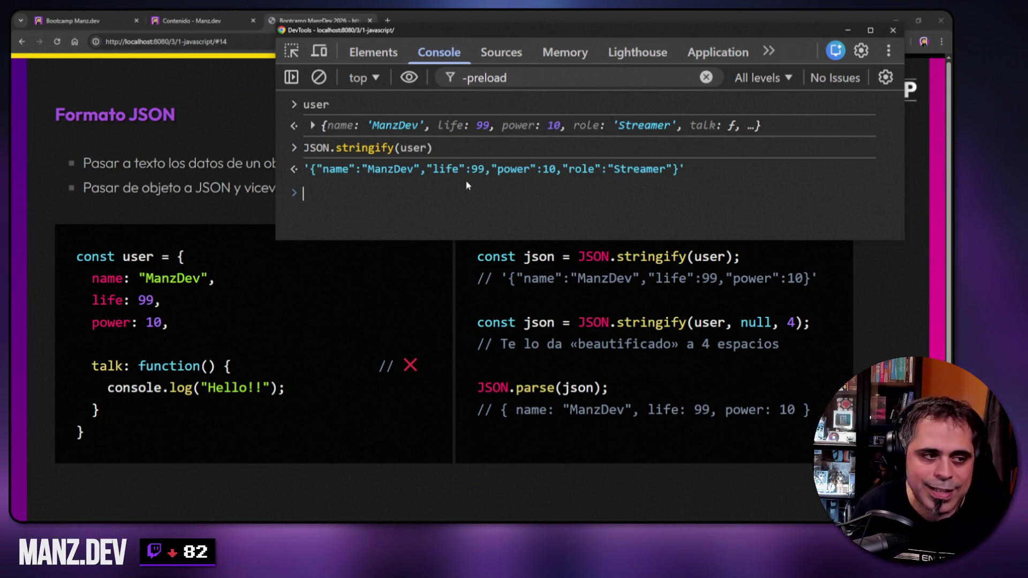
- Highlight the name, life, power and role keys in the JSON result string
left_click_drag(306, 172, 686, 165)
left_click(313, 171)
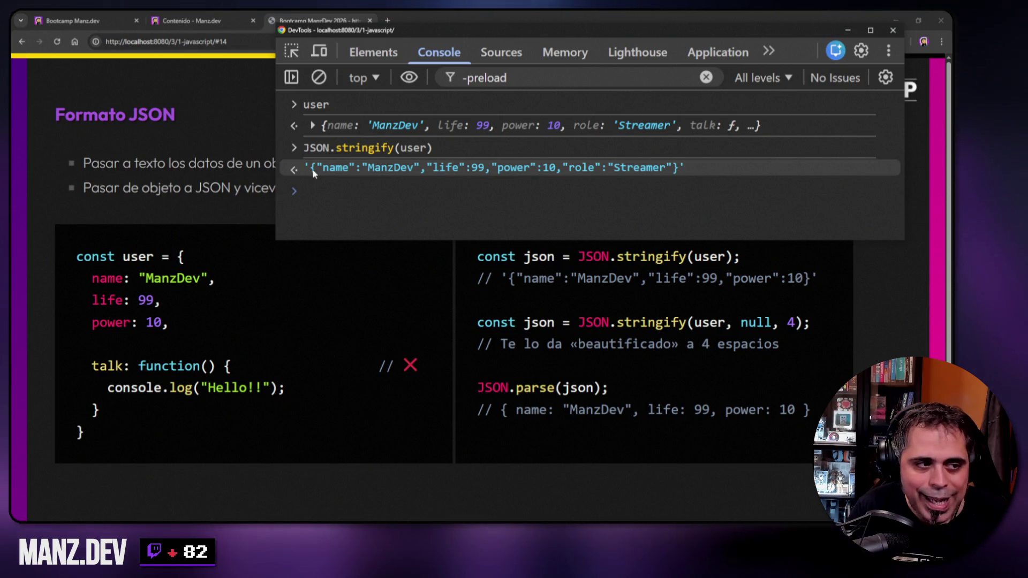
mouse_move(178, 257)
left_mouse_down()
mouse_move(165, 302)
mouse_move(95, 423)
mouse_move(182, 258)
left_mouse_up()
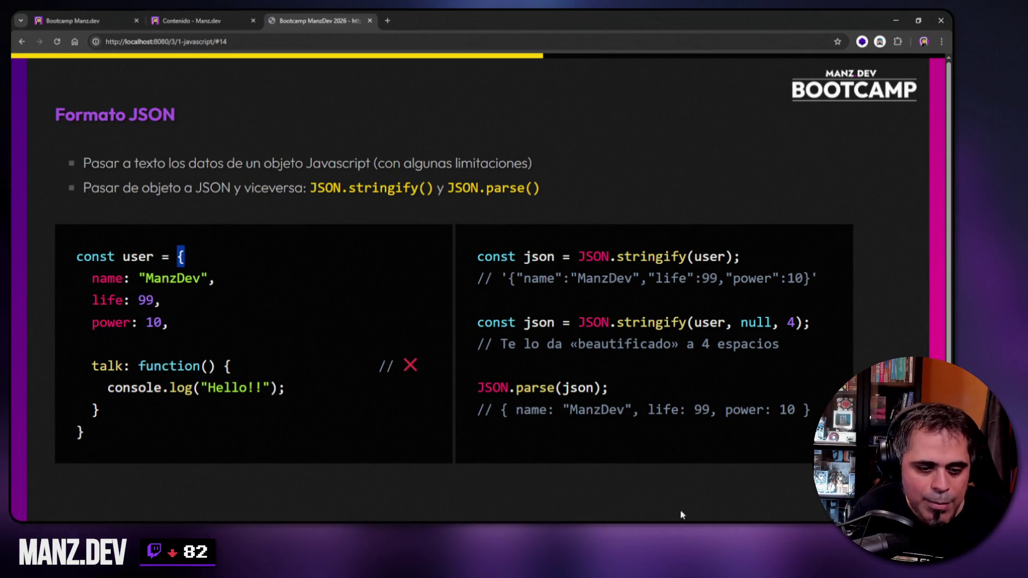
key("alt+Tab")
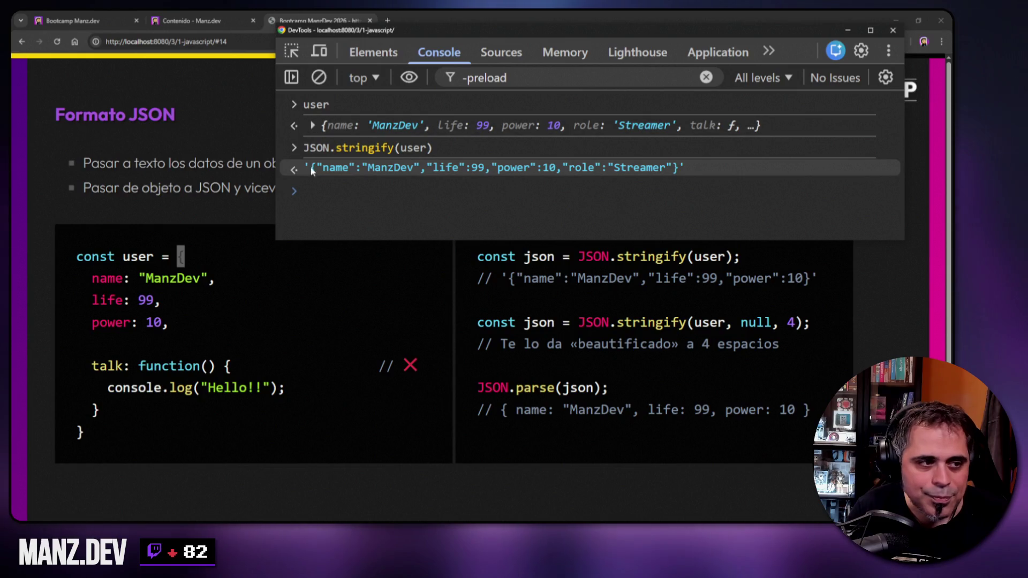
left_click_drag(313, 173, 421, 171)
left_click(371, 172)
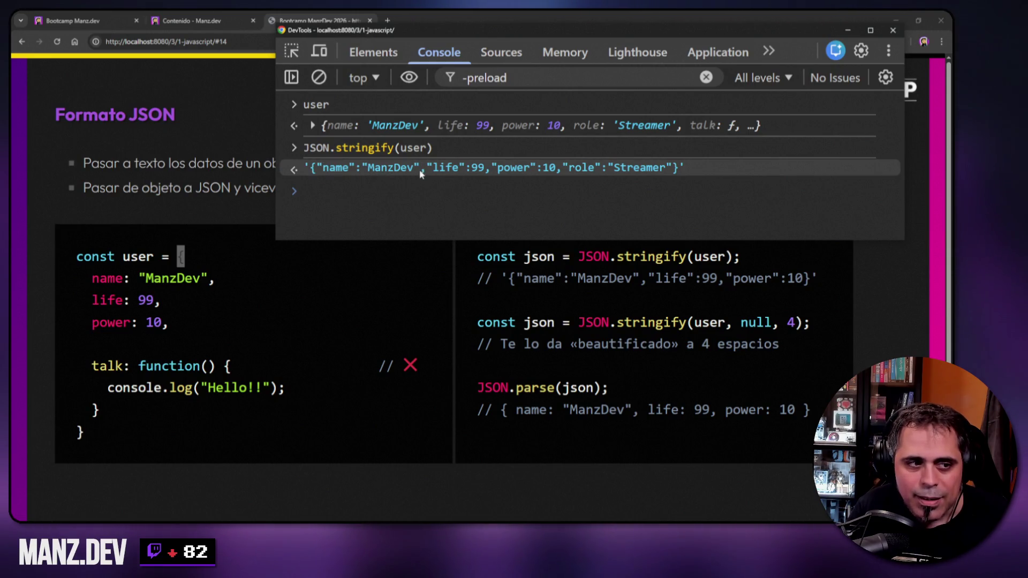
left_click_drag(323, 172, 350, 172)
left_click_drag(435, 171, 530, 173)
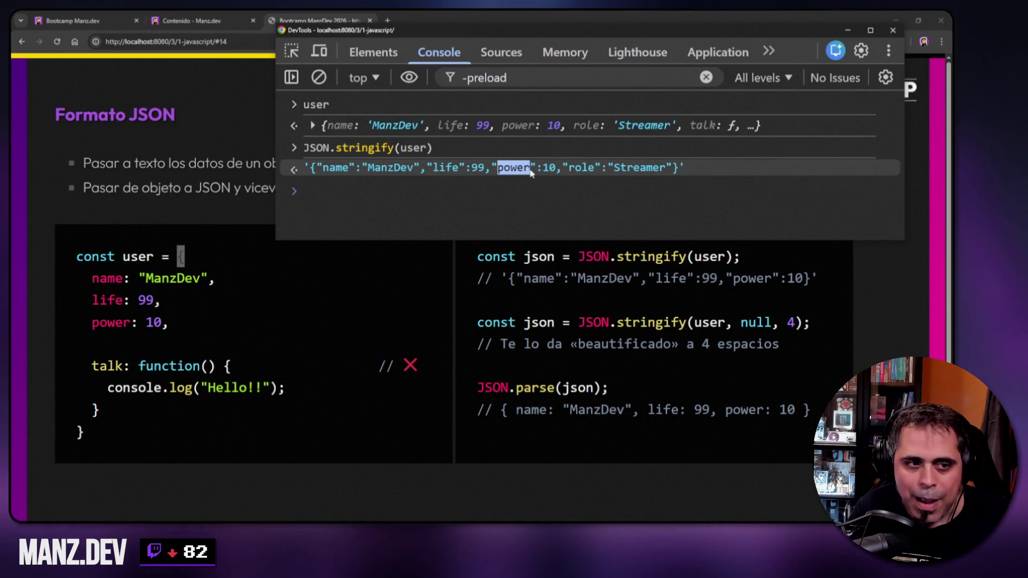
double_click(580, 170)
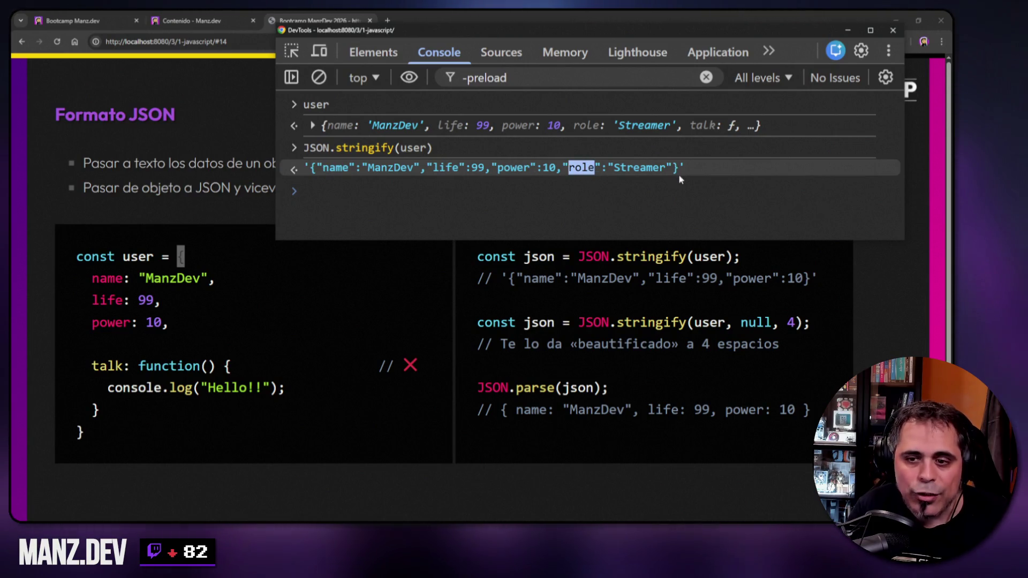
- Recall the stringify command and prefix it with const json =
left_click(420, 194)
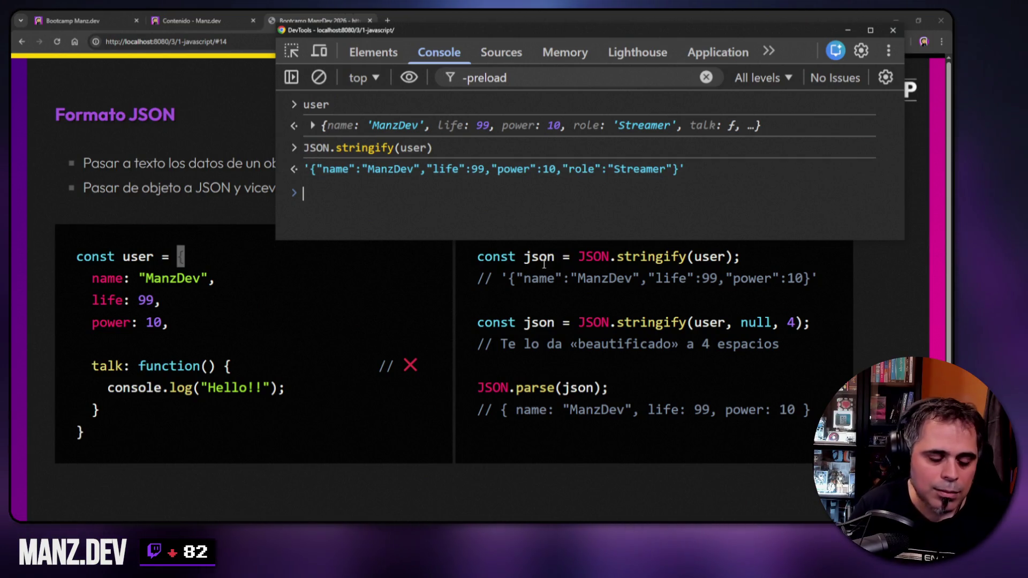
key("Up")
key("Home")
type("const json =")
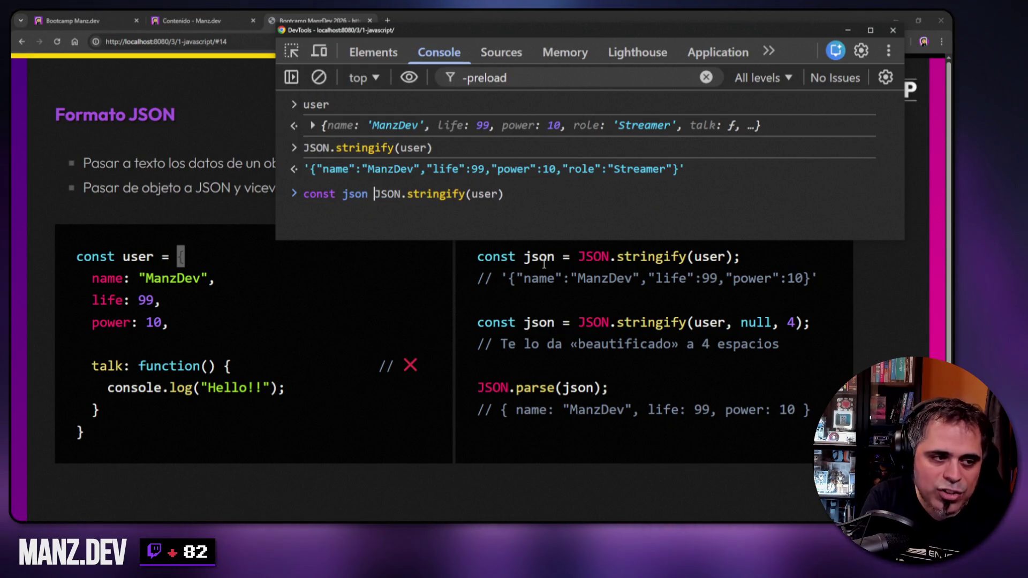
- Store the result as const text = JSON.stringify(user) and print text
key("Left")
key("Left")
key("BackSpace")
key("BackSpace")
key("BackSpace")
type("text")
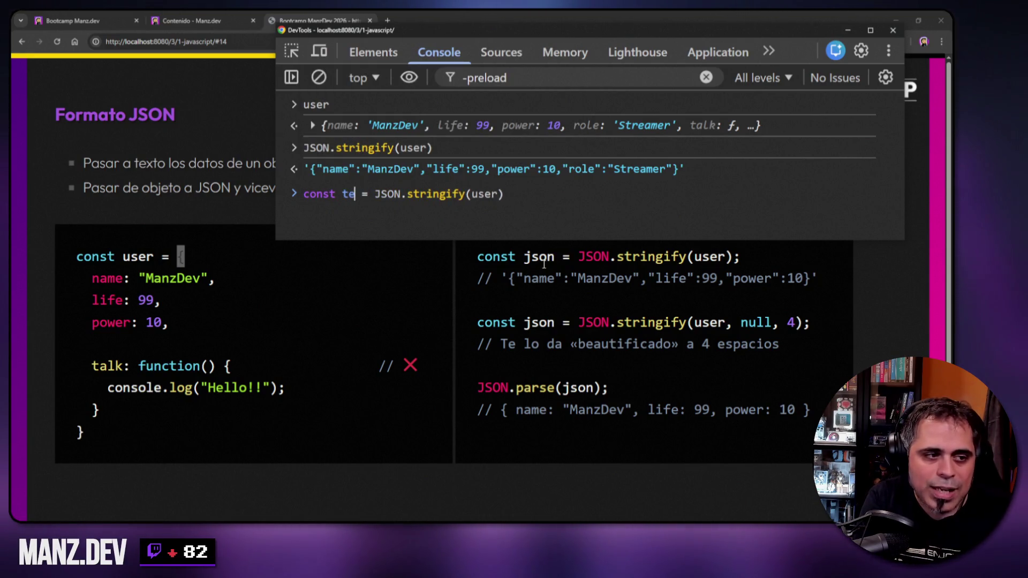
key("End")
key("Return")
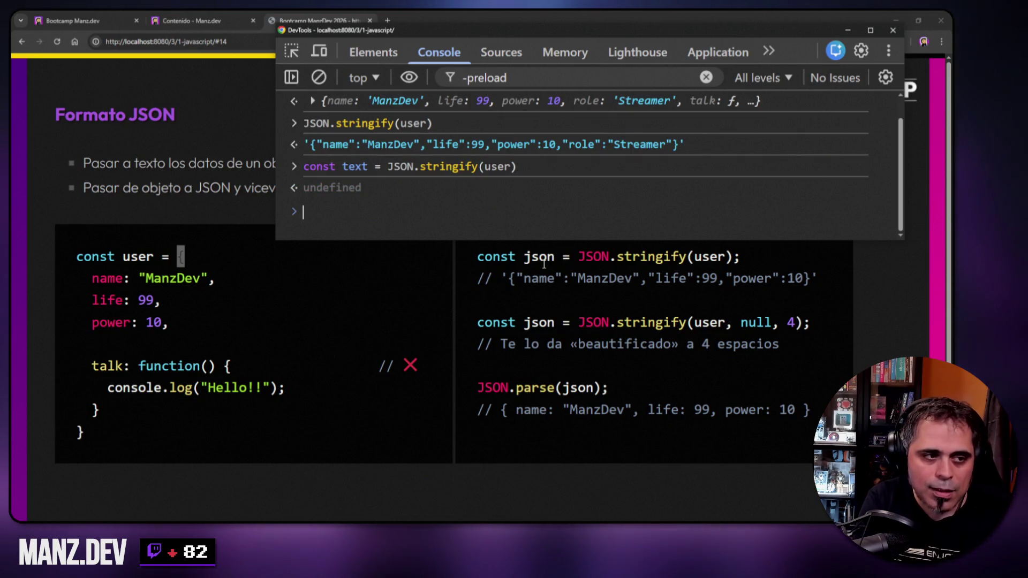
type("text")
key("Return")
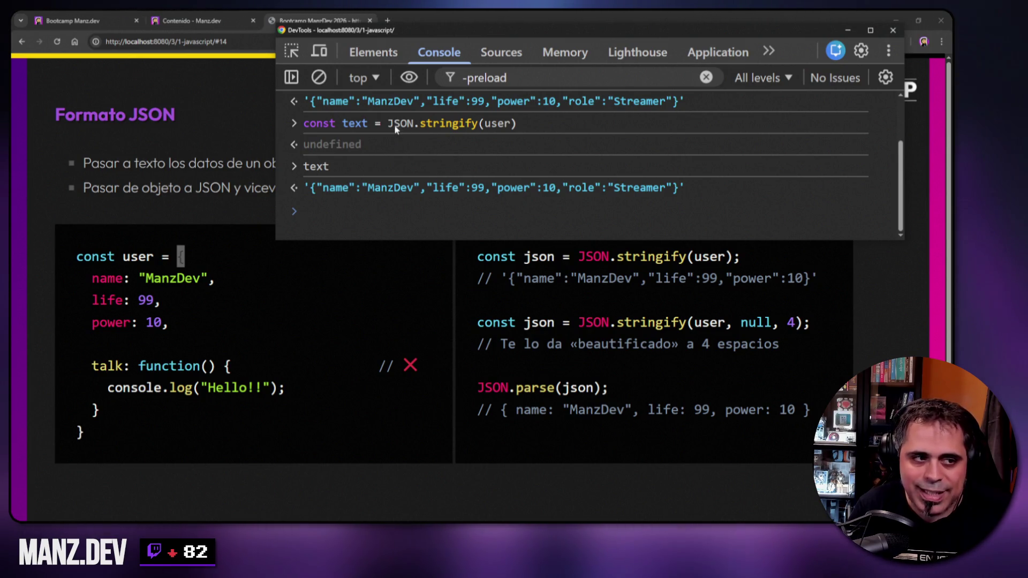
- Run JSON.parse(text) and expand the rebuilt object's properties
double_click(486, 124)
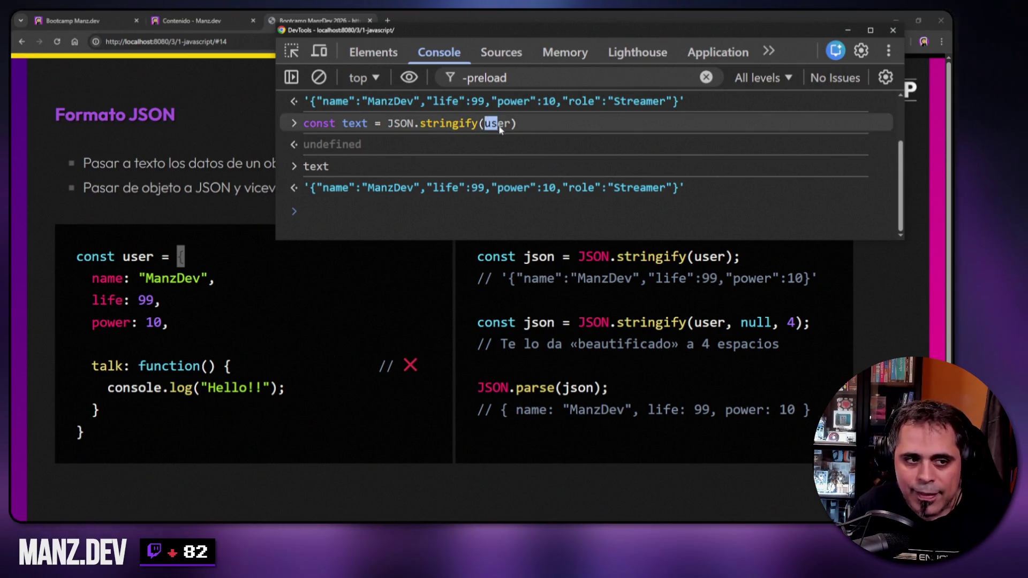
double_click(347, 128)
left_click(321, 209)
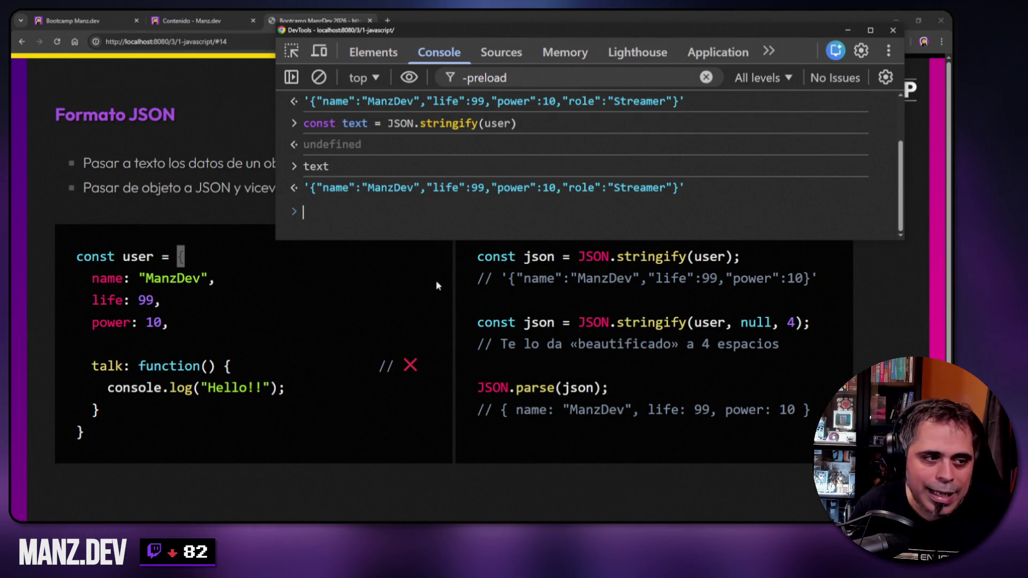
type("JSON")
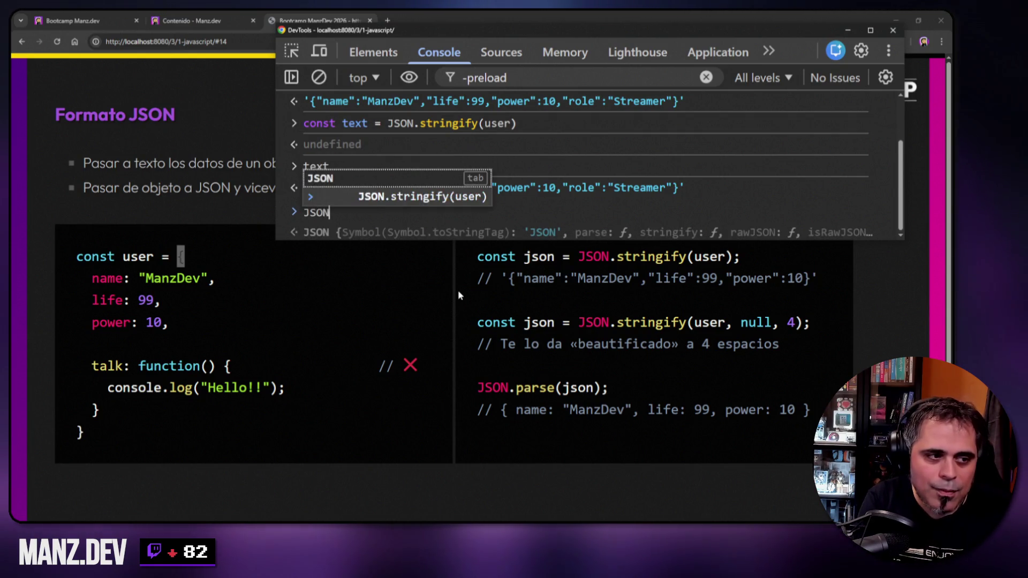
type(".parse(")
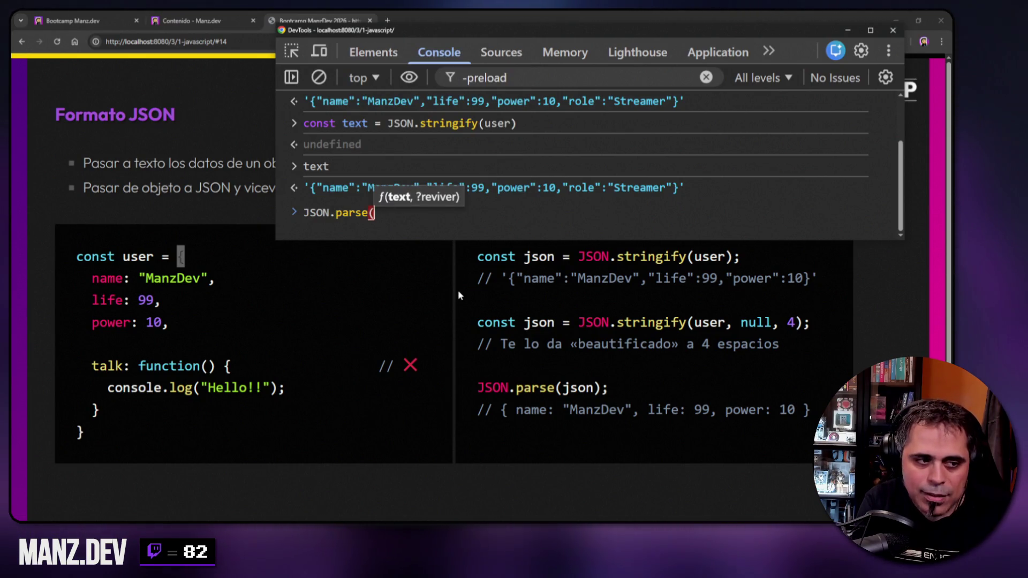
type("text)")
key("Return")
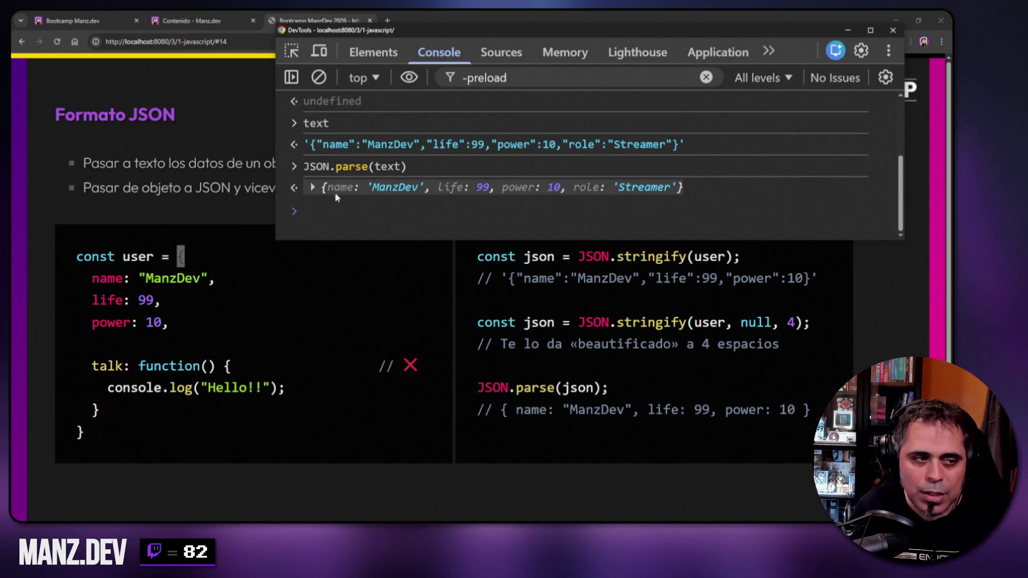
left_click(313, 188)
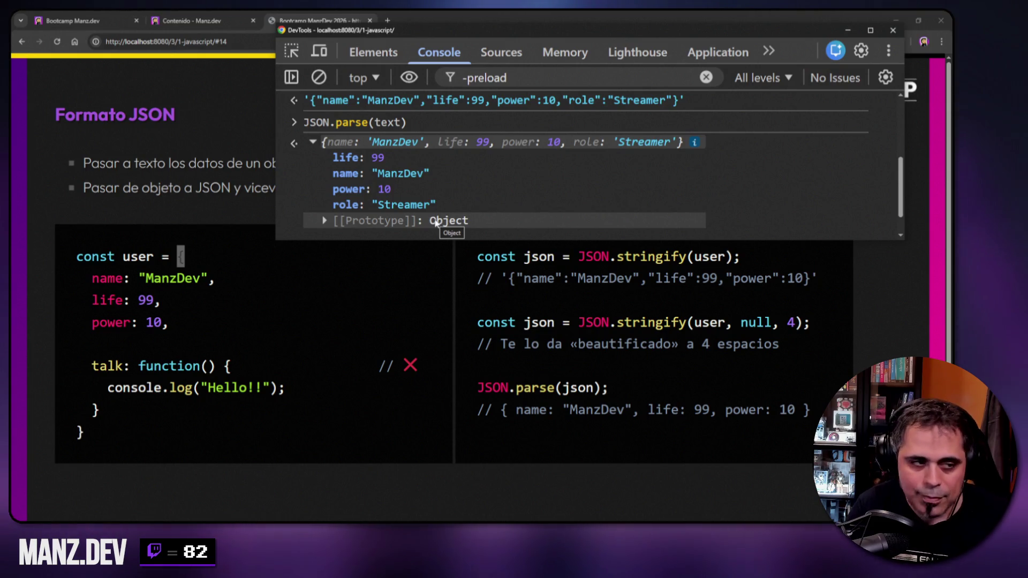
- Clear the console, run const obj = JSON.parse(text), and print obj
right_click(629, 123)
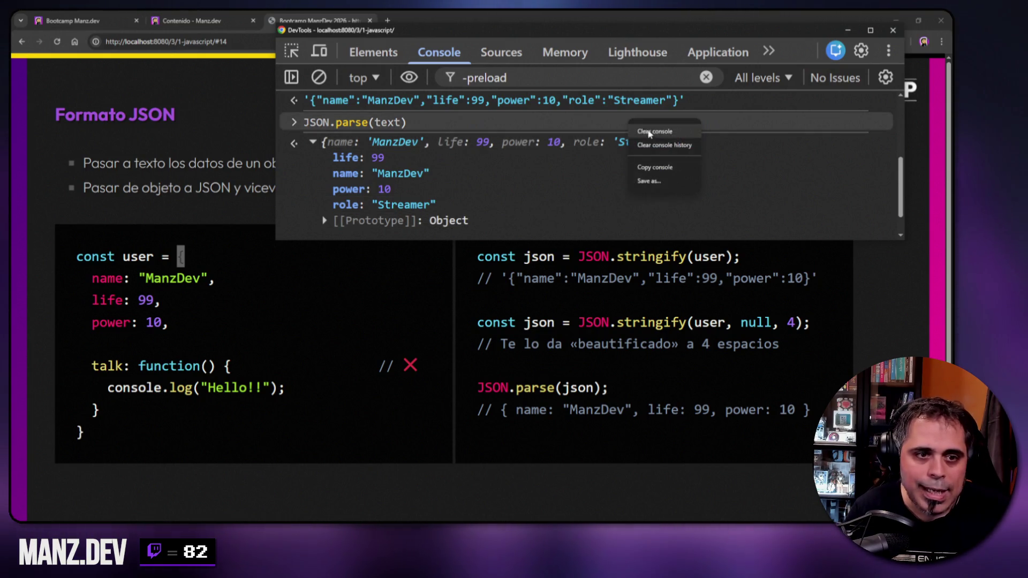
left_click(649, 135)
key("Up")
key("Home")
type("const obj ")
type("=")
key("Return")
type("obj")
key("Return")
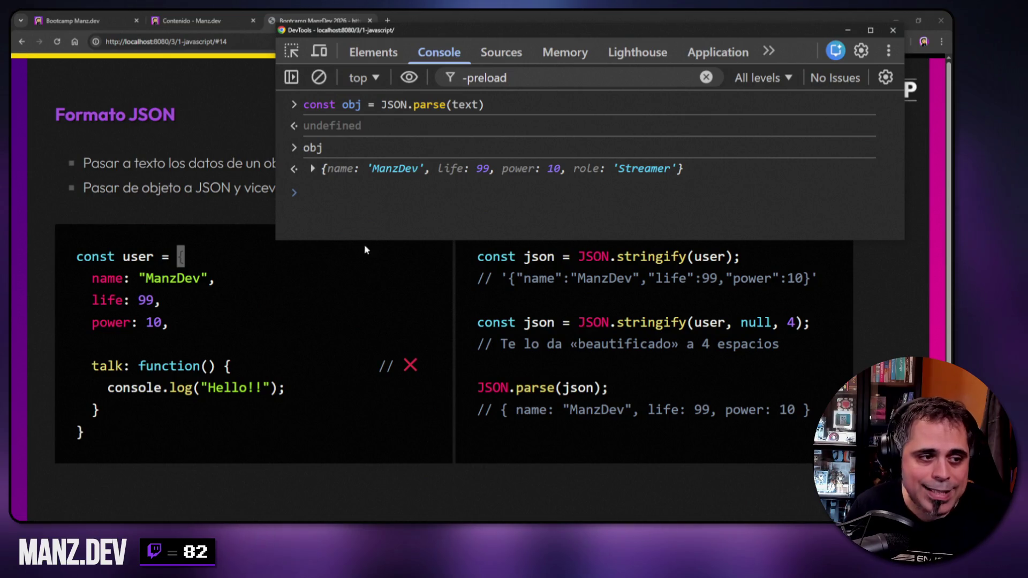
- Make the DevTools window taller over the slide and clear the console output
left_click_drag(275, 240, 273, 251)
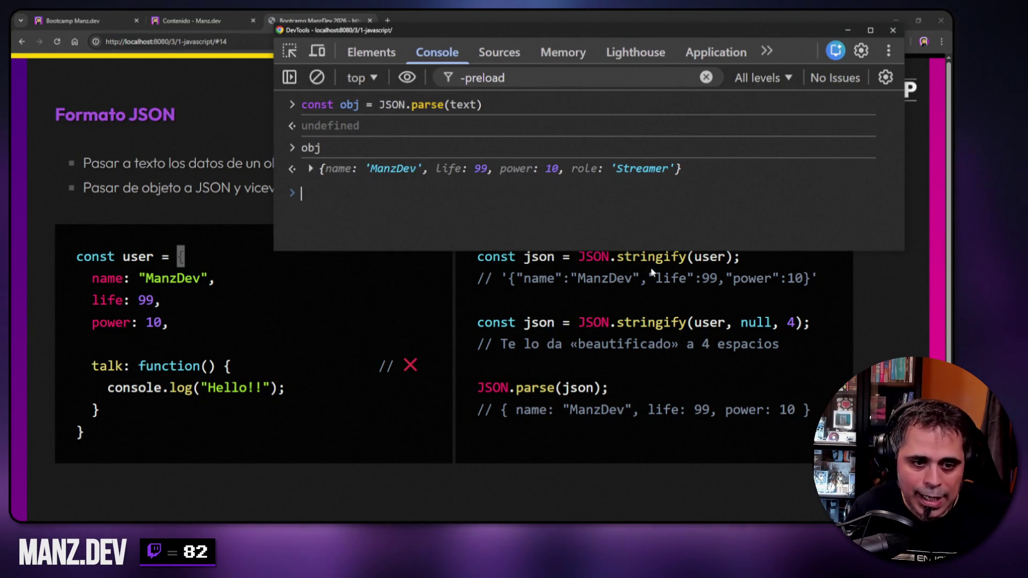
left_click_drag(665, 252, 676, 308)
right_click(389, 240)
left_click(415, 246)
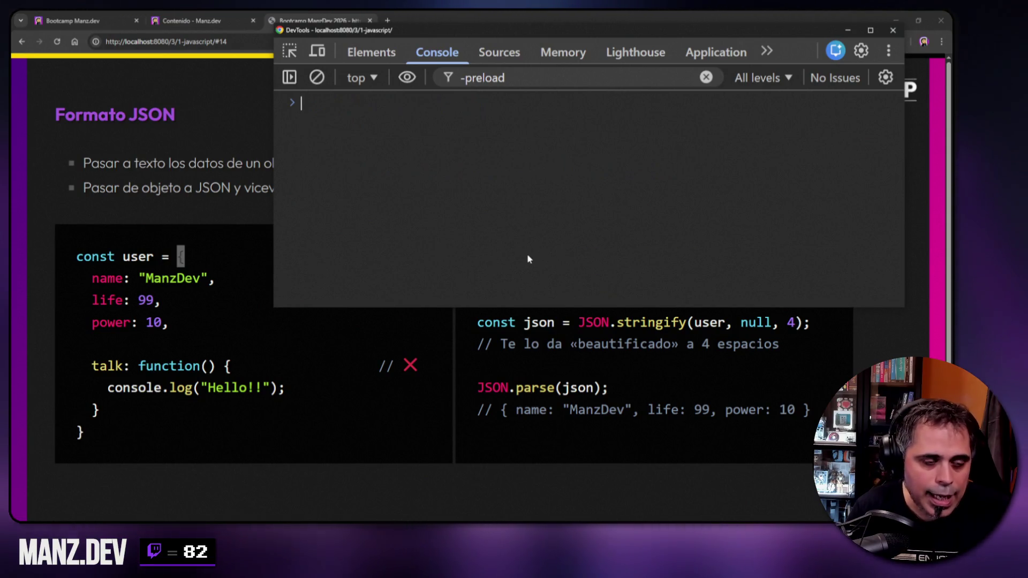
- Print text, clear the console, then print the user object
type("text")
key("Return")
type("c")
key("BackSpace")
key("ctrl+l")
type("use")
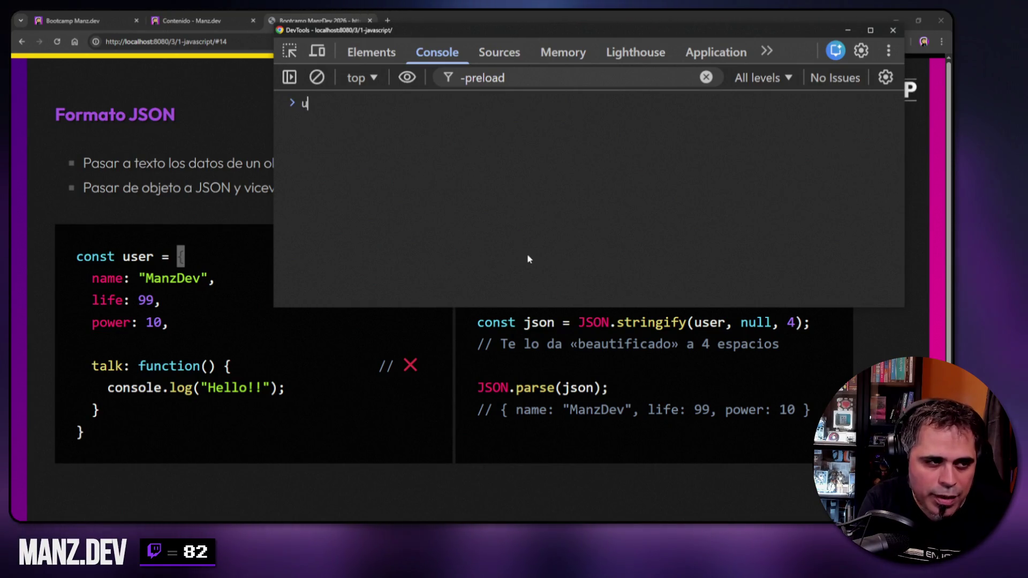
key("BackSpace")
key("BackSpace")
key("BackSpace")
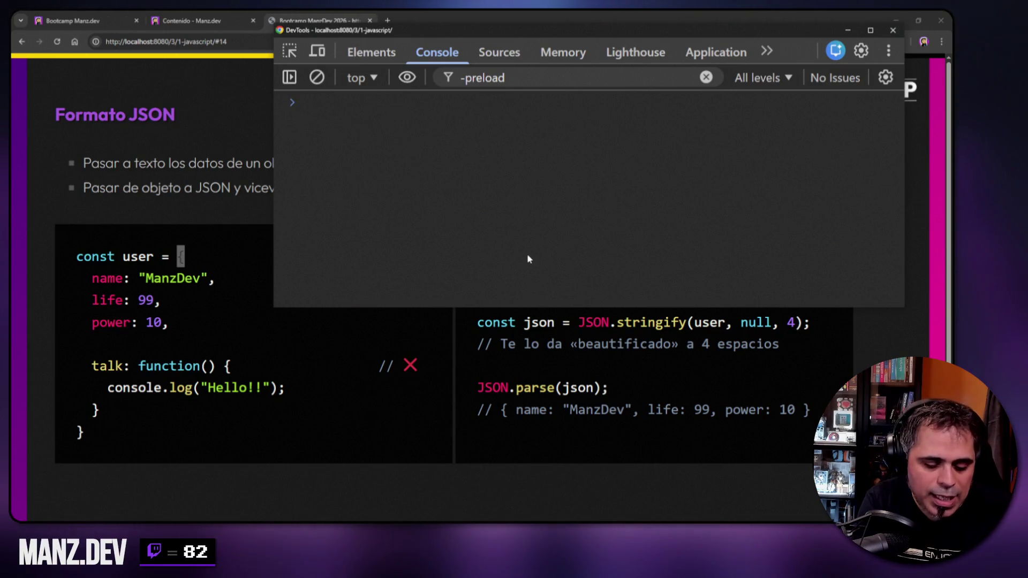
type("user")
key("Return")
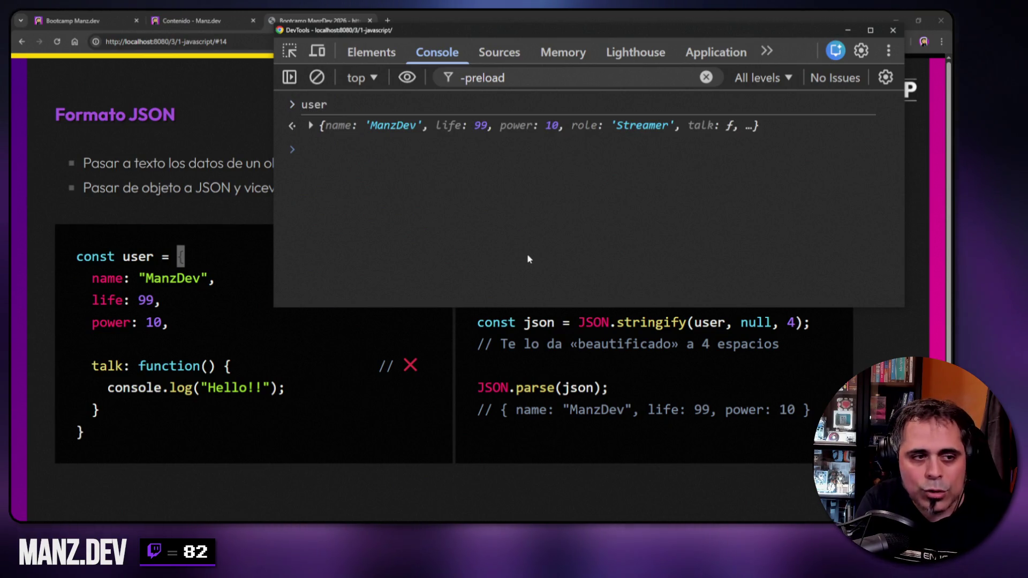
- Store JSON.stringify(user) in json, print it, then hide DevTools and highlight null on the slide
type("J")
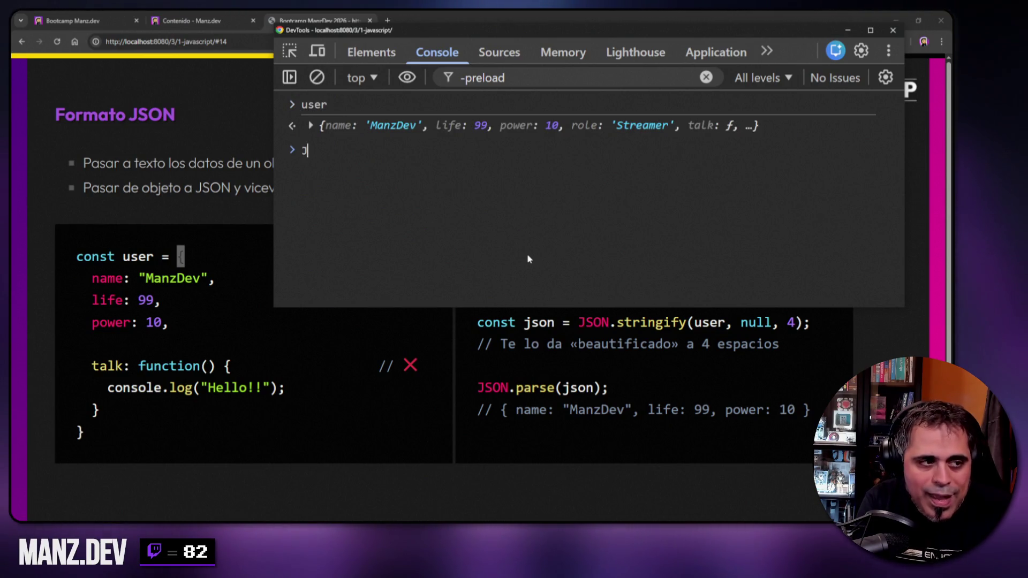
type("SON.stringify(")
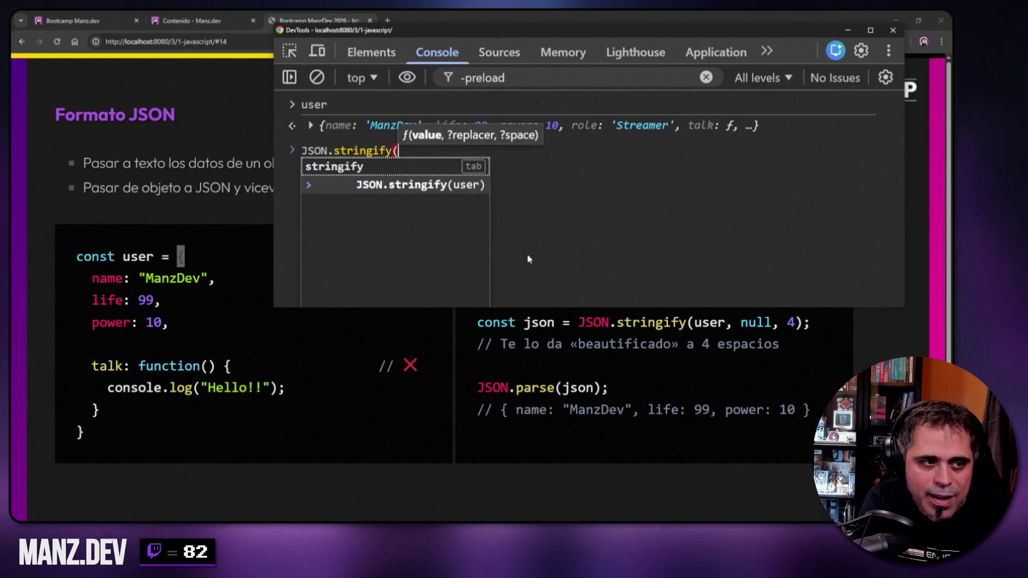
type("user,")
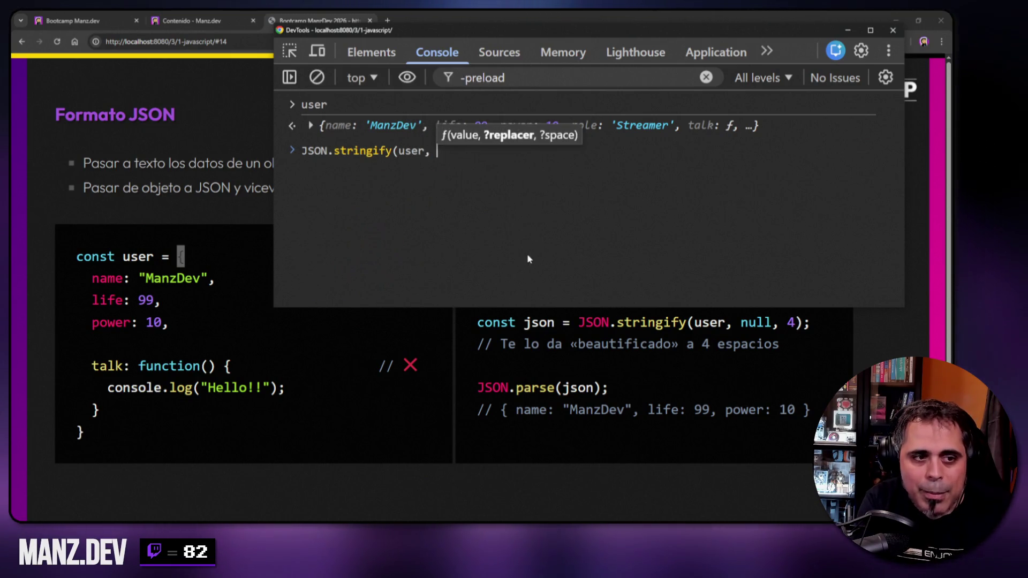
key("BackSpace")
key("BackSpace")
key("BackSpace")
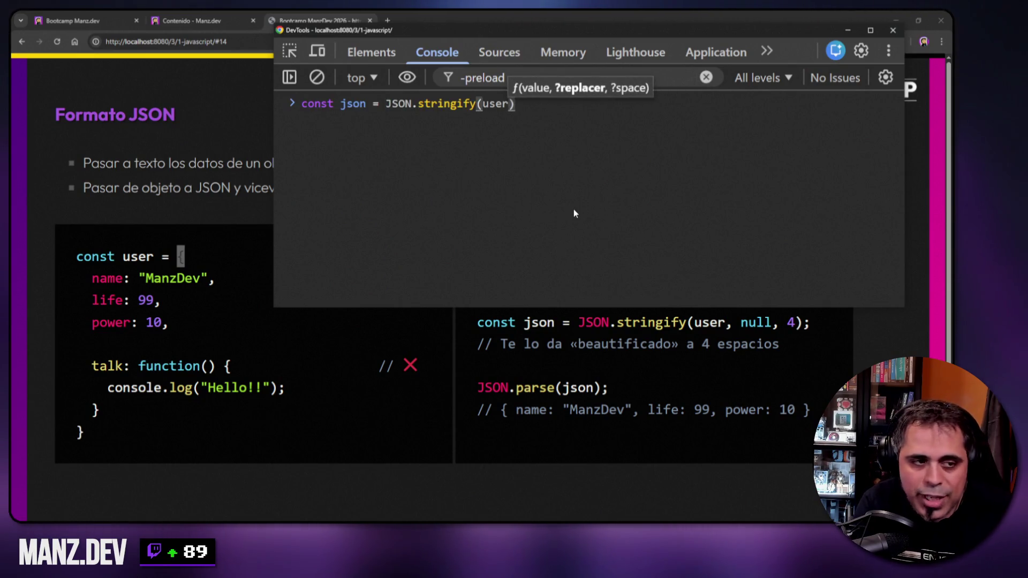
key("Return")
type("json")
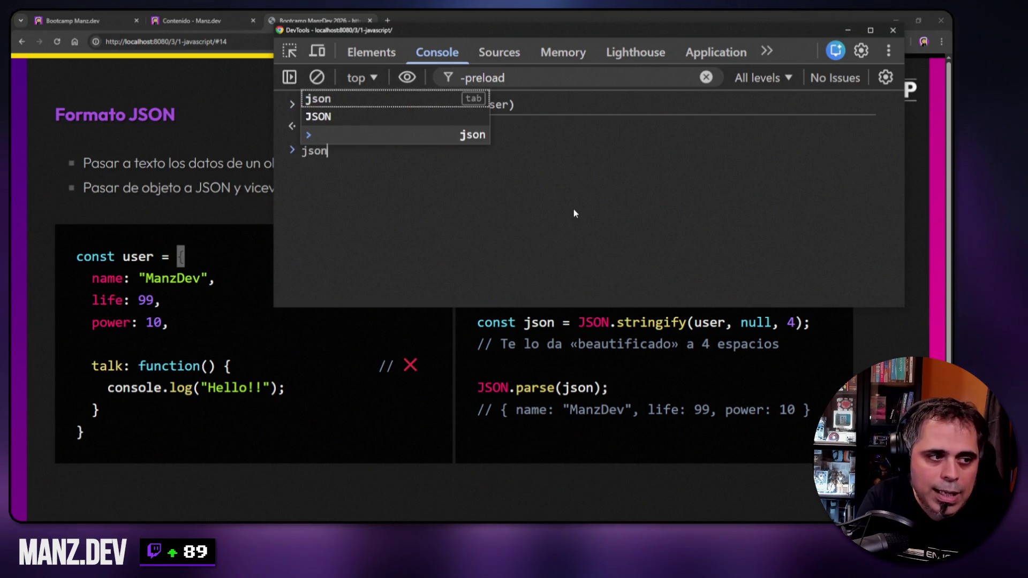
key("Return")
mouse_move(305, 170)
left_mouse_down()
mouse_move(479, 179)
mouse_move(687, 172)
left_mouse_up()
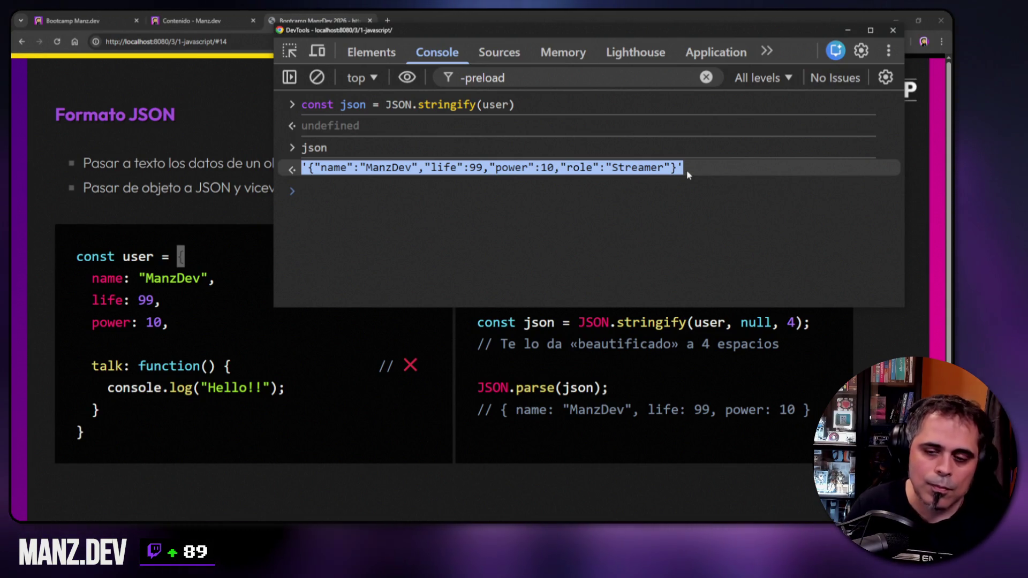
left_click(567, 218)
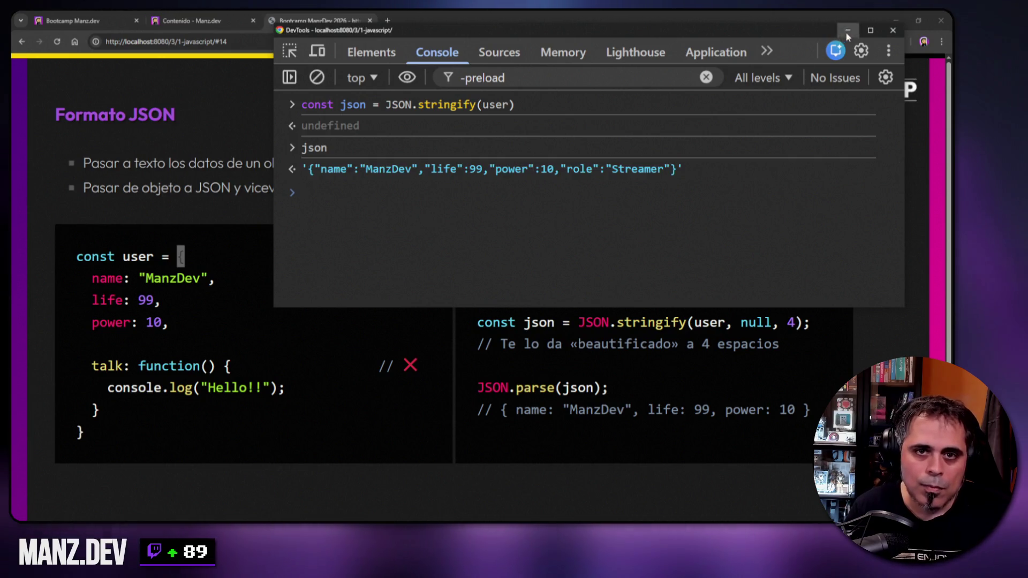
left_click(847, 31)
left_click_drag(741, 323, 771, 323)
- Go to lenguajejs.com in a new tab, search 'stringify', and open the Formato JSON article
left_click(387, 21)
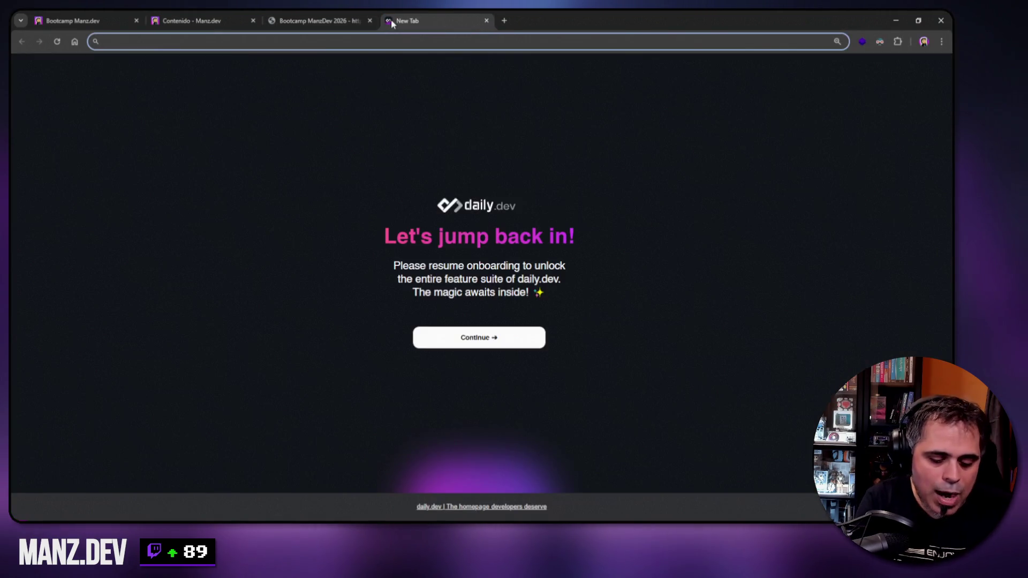
type("lenguajejs")
key("Return")
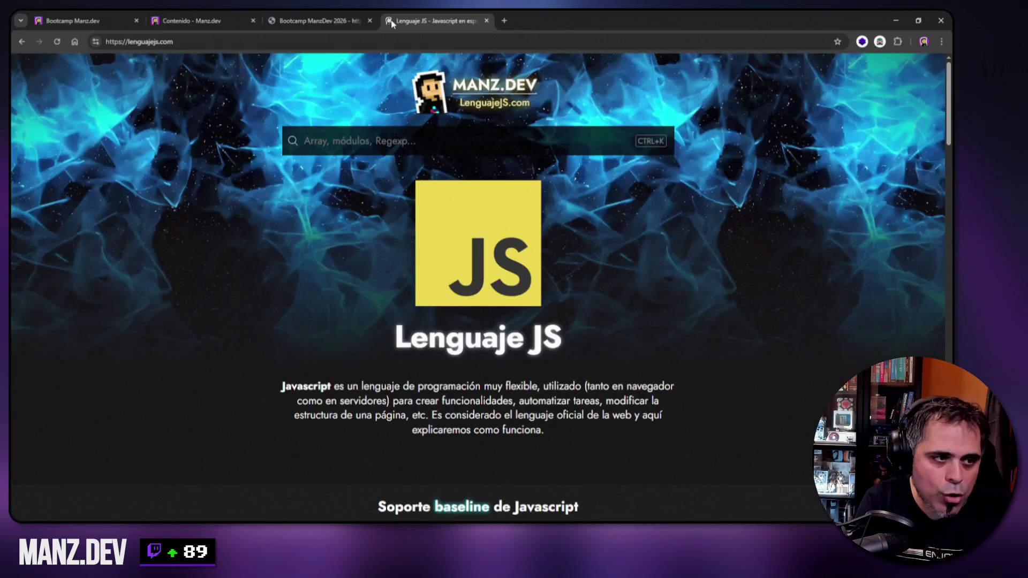
left_click(380, 143)
type("json")
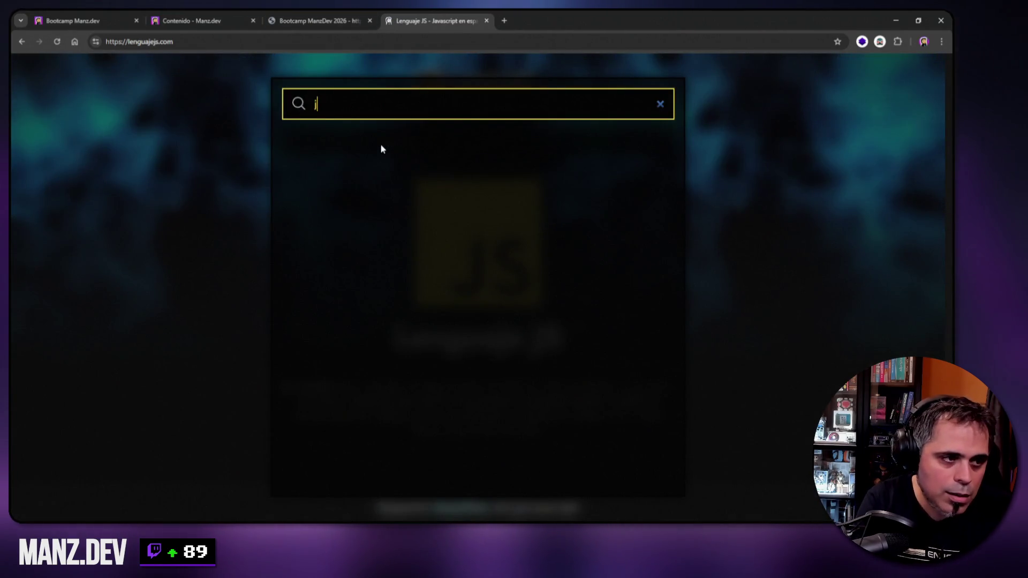
key("ctrl+a")
type("stri")
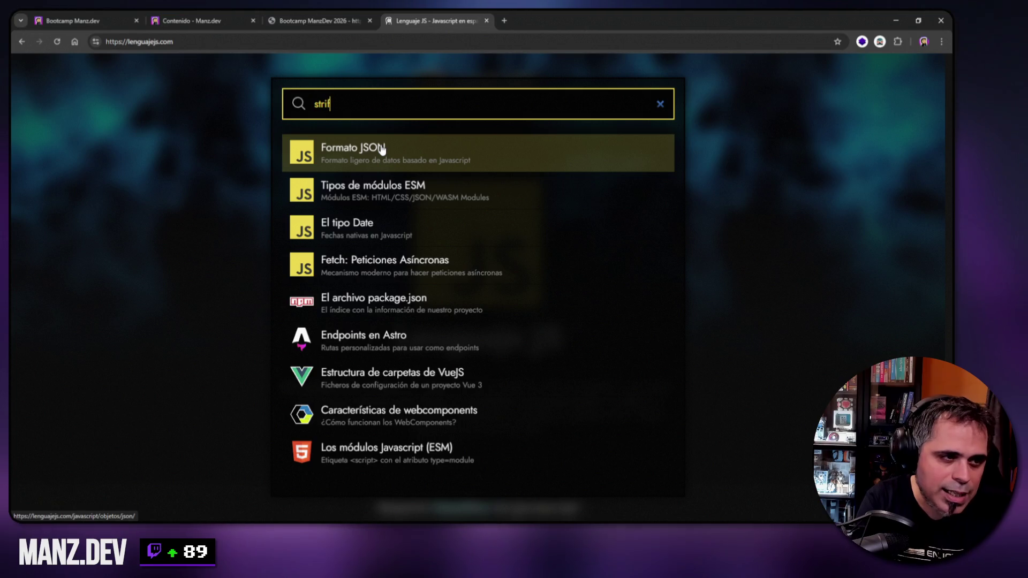
type("ngify")
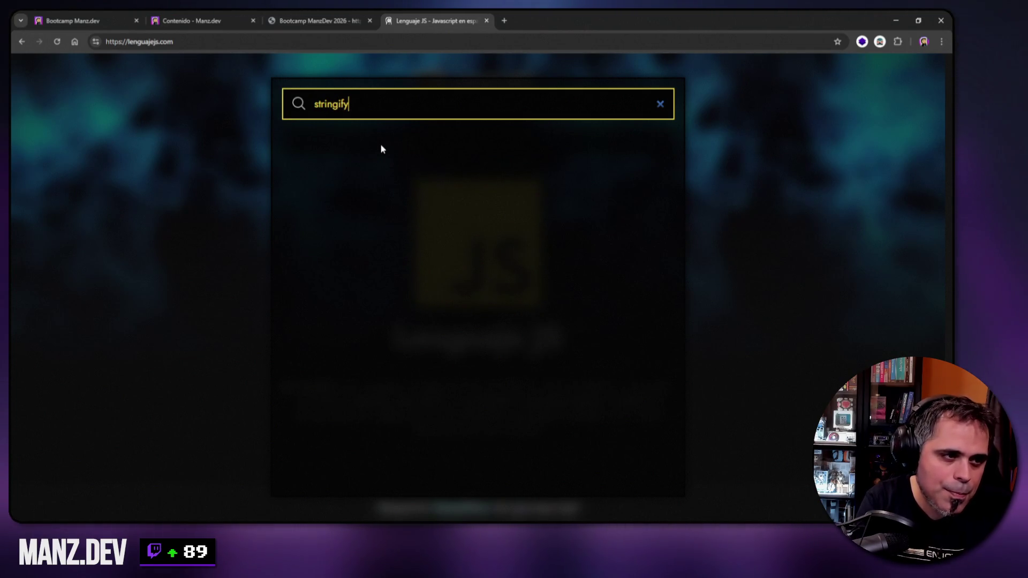
left_click(379, 148)
- Scroll the Formato JSON article and show the JSON.stringify explanation
scroll(509, 241, "down", 10)
scroll(573, 257, "down", 15)
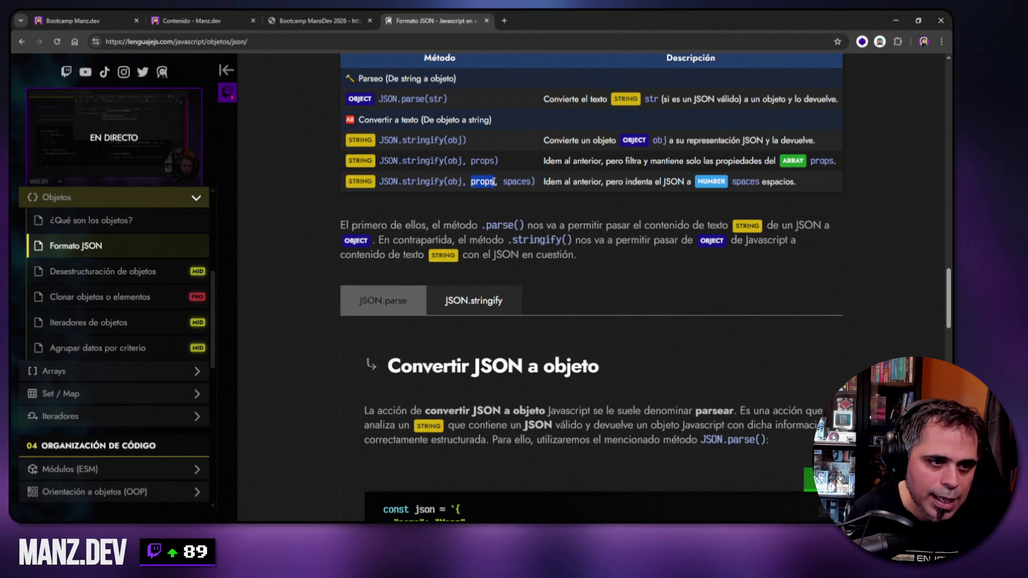
scroll(429, 156, "down", 3)
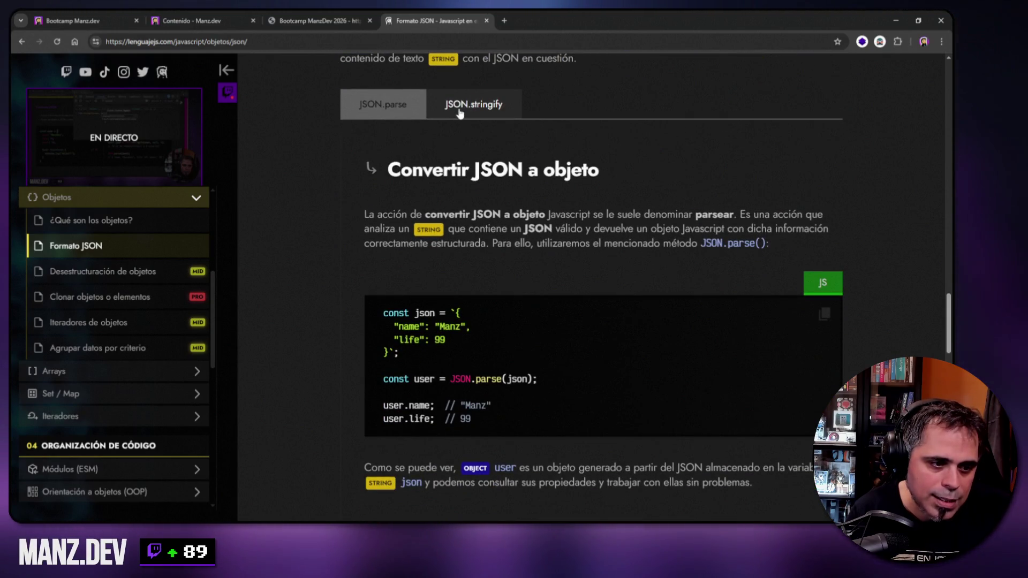
left_click(460, 114)
- Review the stringify filter and indentation examples, highlight ["life"], and return to the Bootcamp slides tab
scroll(539, 247, "down", 3)
scroll(539, 248, "down", 5)
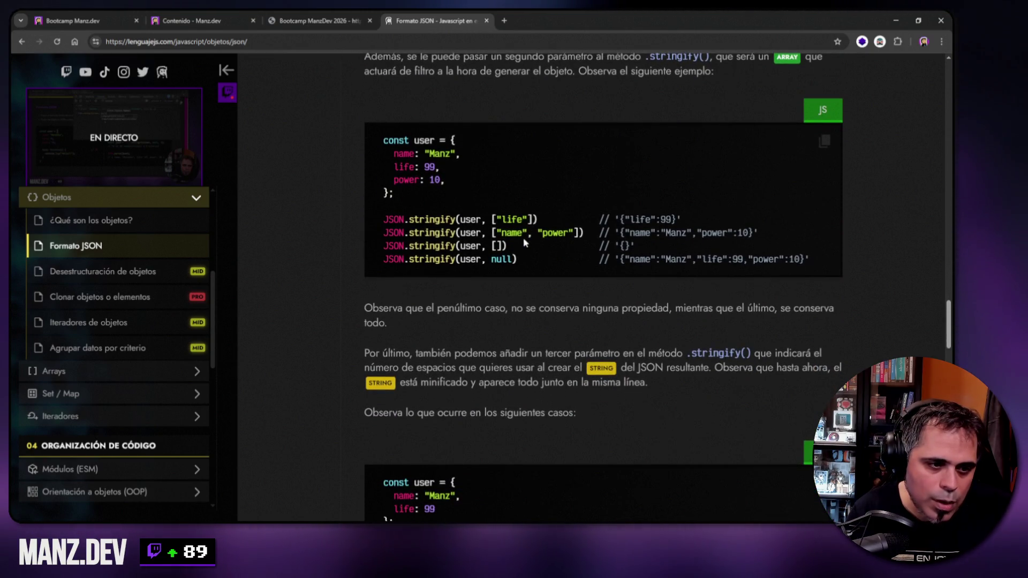
scroll(524, 242, "down", 5)
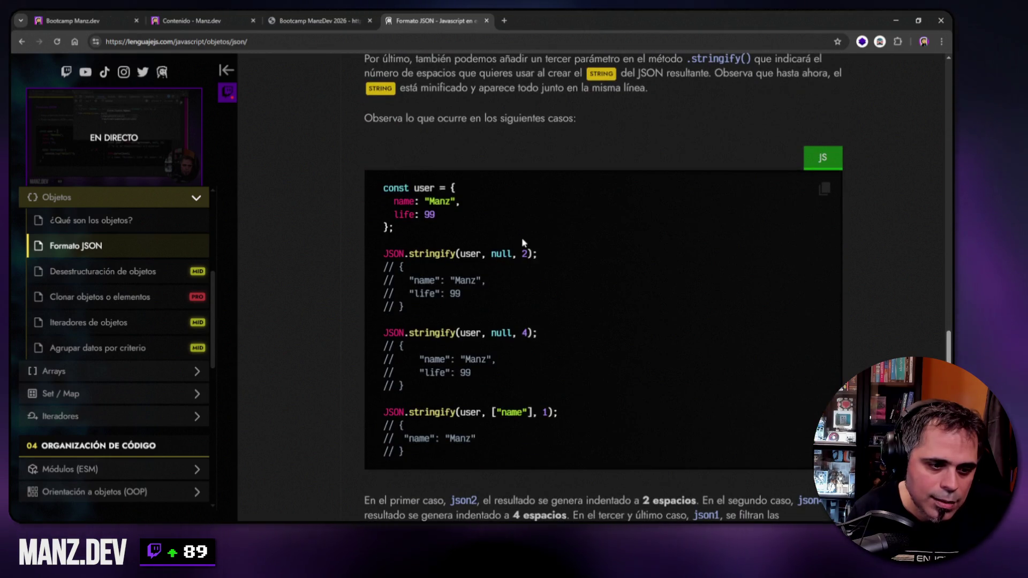
scroll(522, 242, "down", 4)
scroll(522, 242, "down", 4)
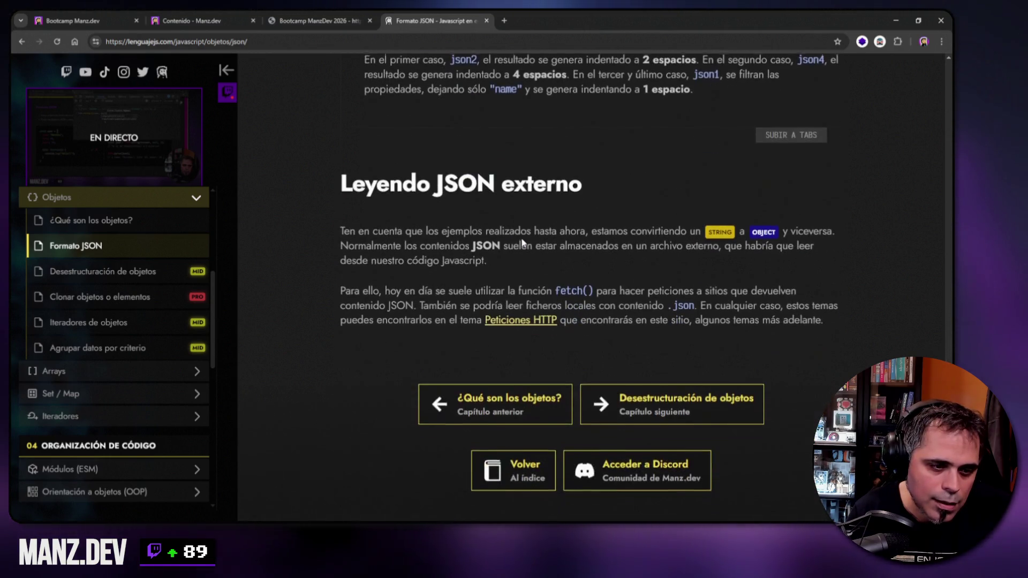
scroll(522, 242, "up", 3)
scroll(522, 242, "up", 16)
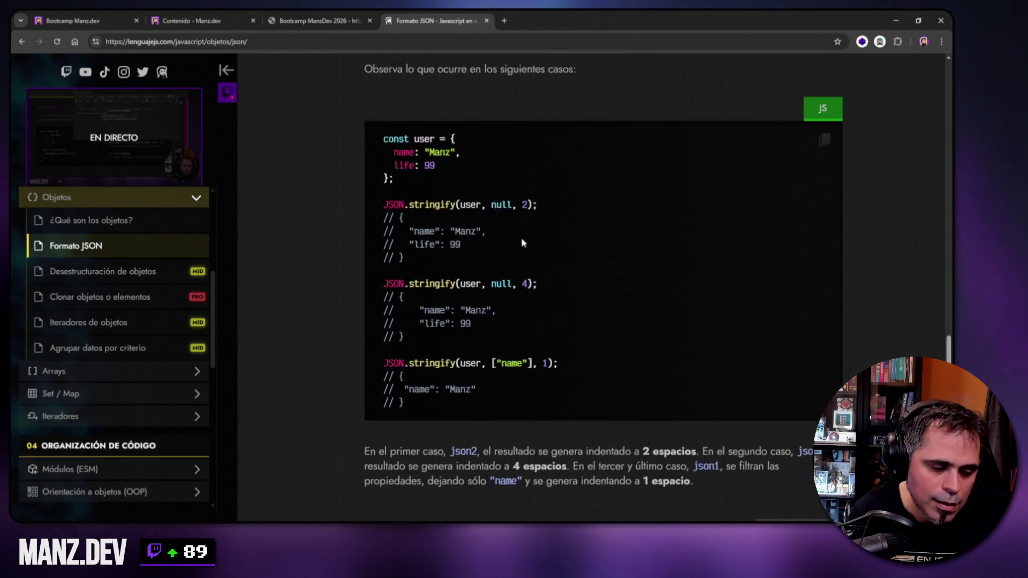
scroll(517, 249, "up", 3)
scroll(517, 249, "down", 9)
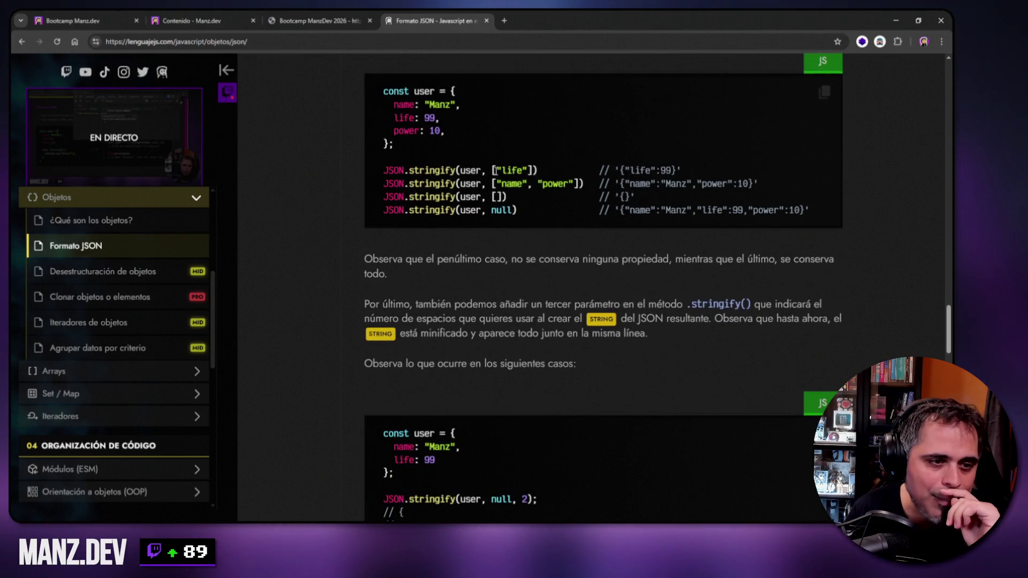
left_click_drag(491, 170, 519, 171)
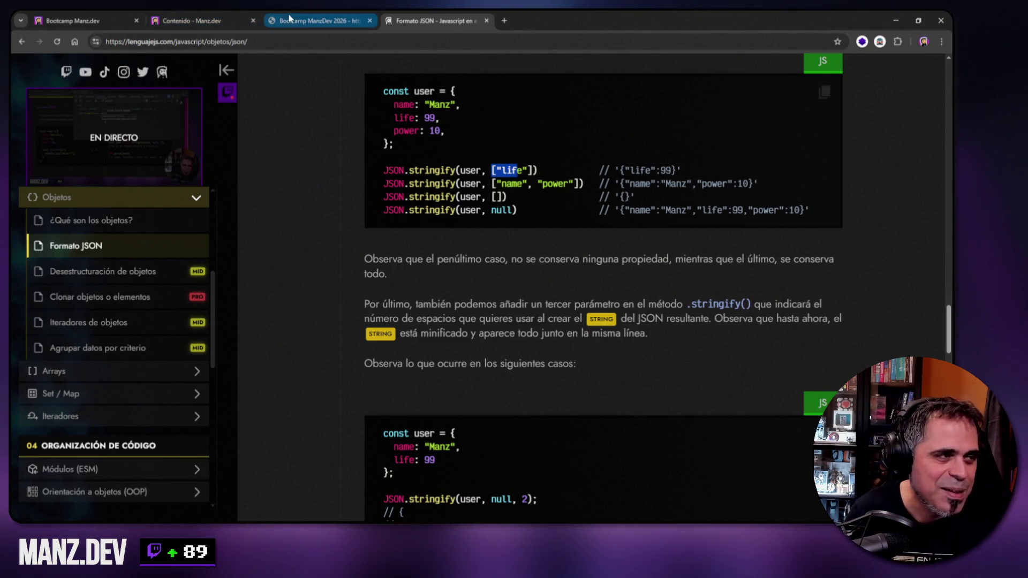
left_click(266, 15)
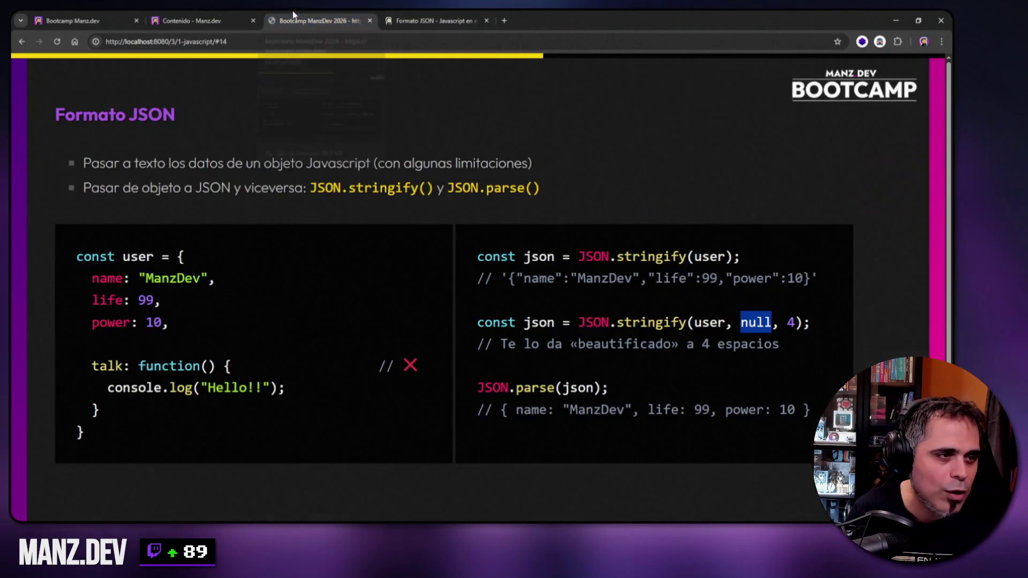
- Open and clear the console, then store JSON.stringify(user, ["name"], 4) in json
key("F12")
right_click(412, 230)
left_click(432, 240)
type("const json = JSON.stringify(user)")
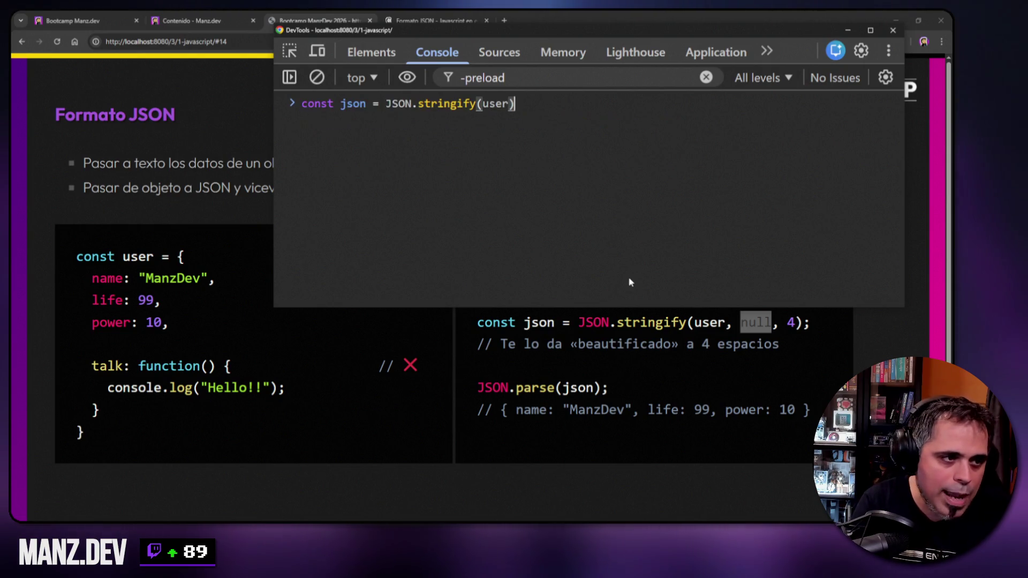
key("Up")
key("Down")
key("Left")
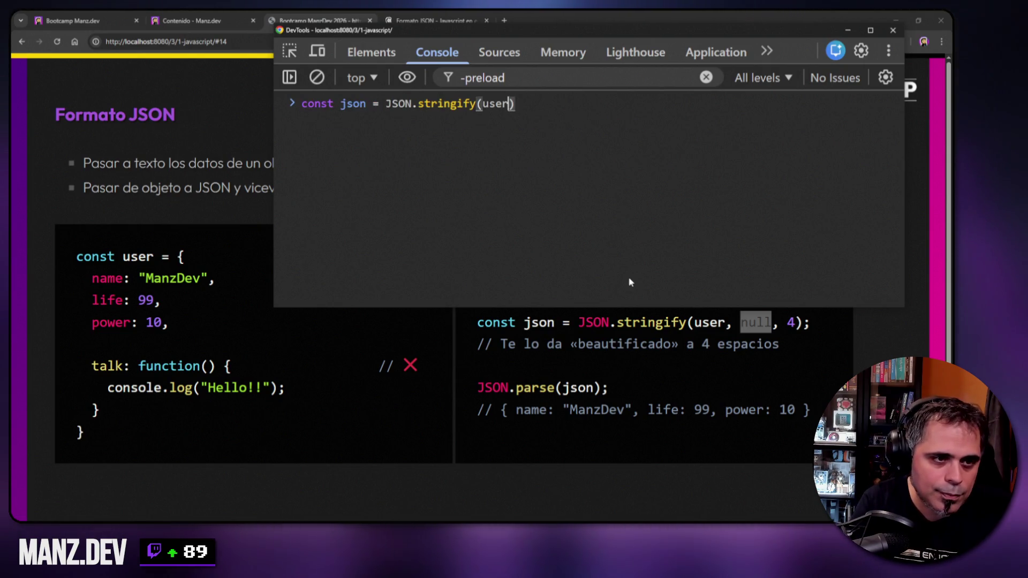
type(", ")
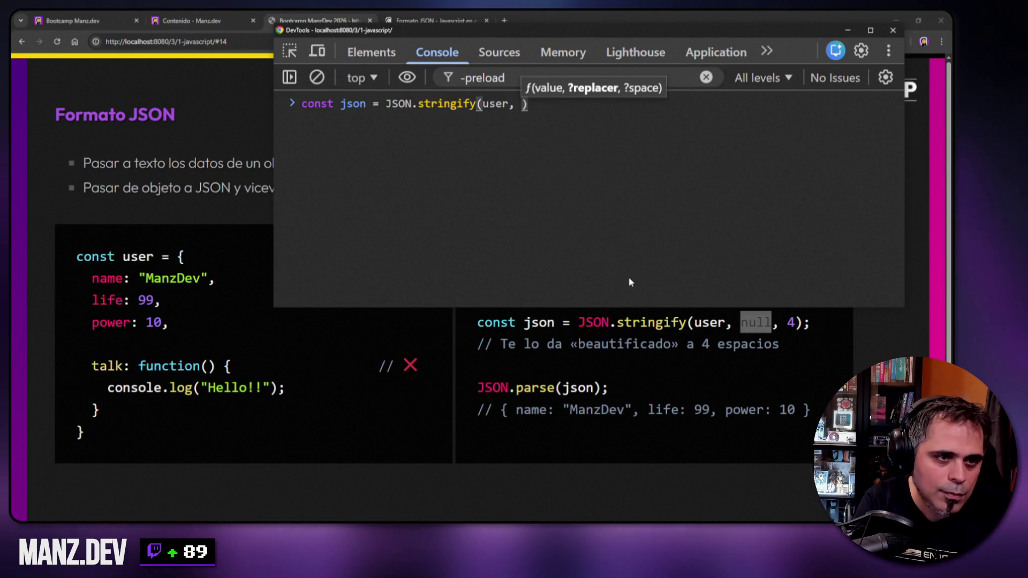
type("[\"name\"], 4")
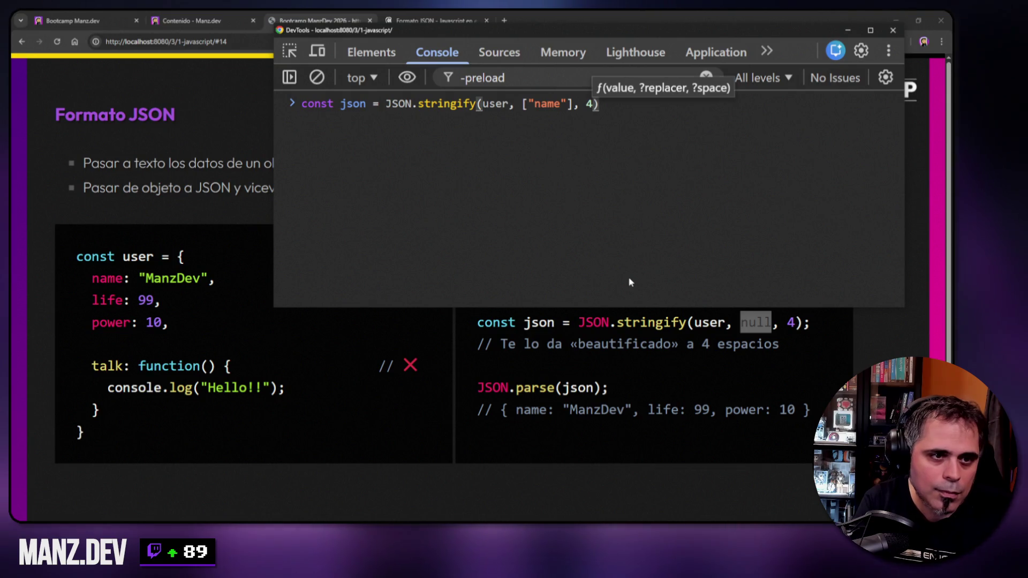
key("Return")
- Log the name-only JSON with console.log(json)
type("console.log(json);")
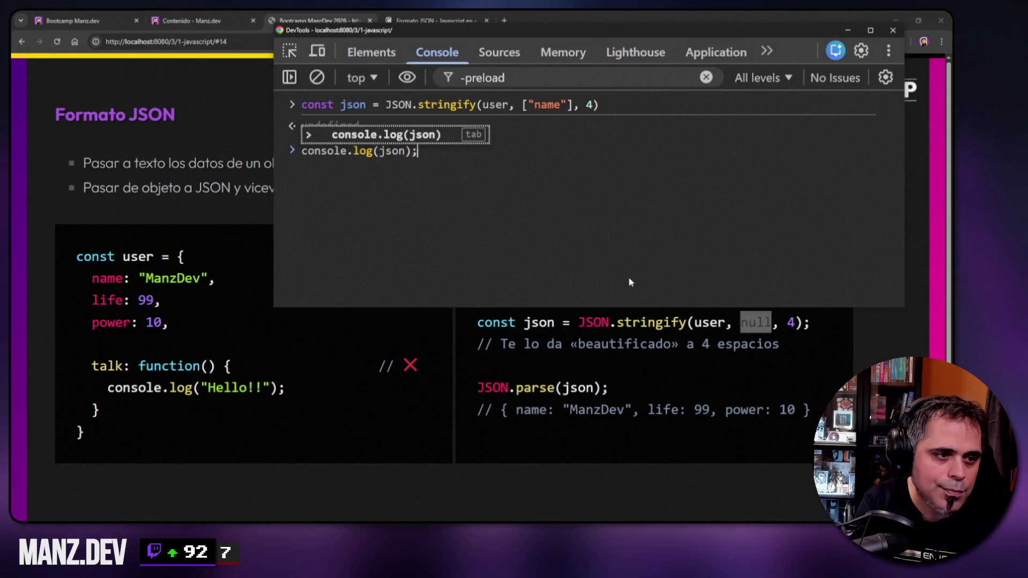
key("Return")
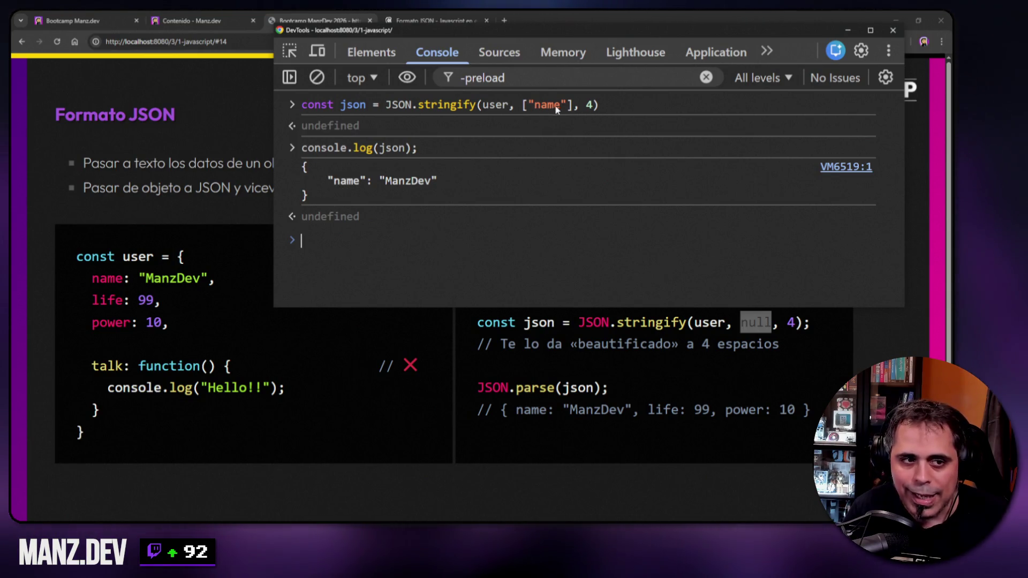
key("Up")
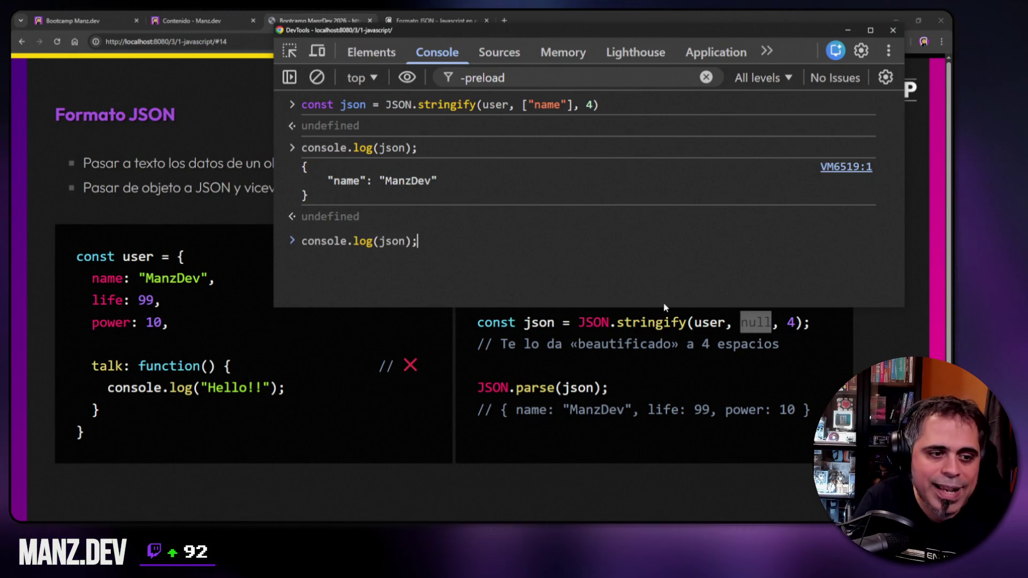
- Replace the filter with null and log user's full 4-space indented JSON
key("Up")
key("Left")
key("Left")
key("Left")
key("Right")
key("Right")
key("shift+Left")
key("shift+Left")
key("shift+Left")
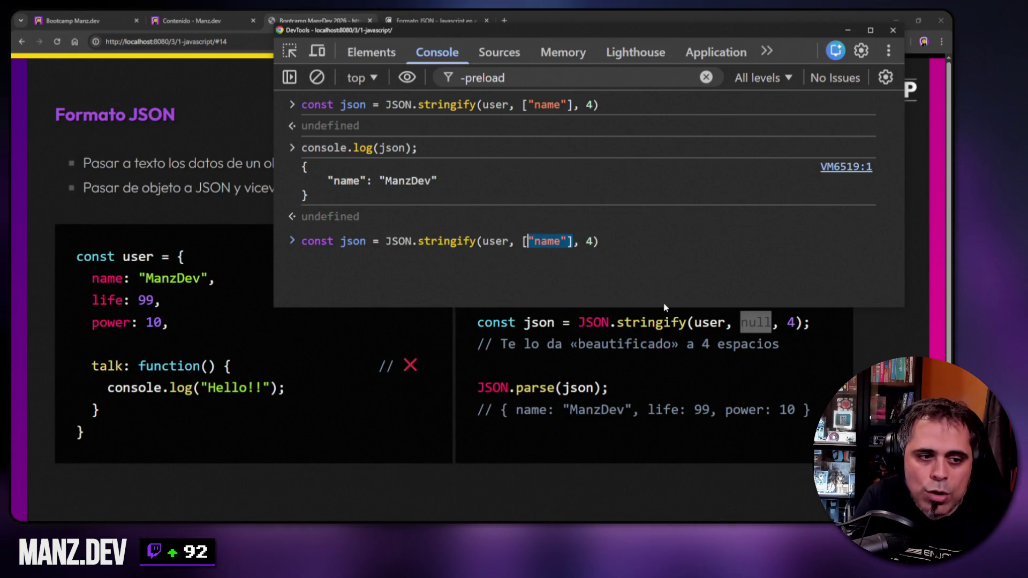
key("BackSpace")
type("null")
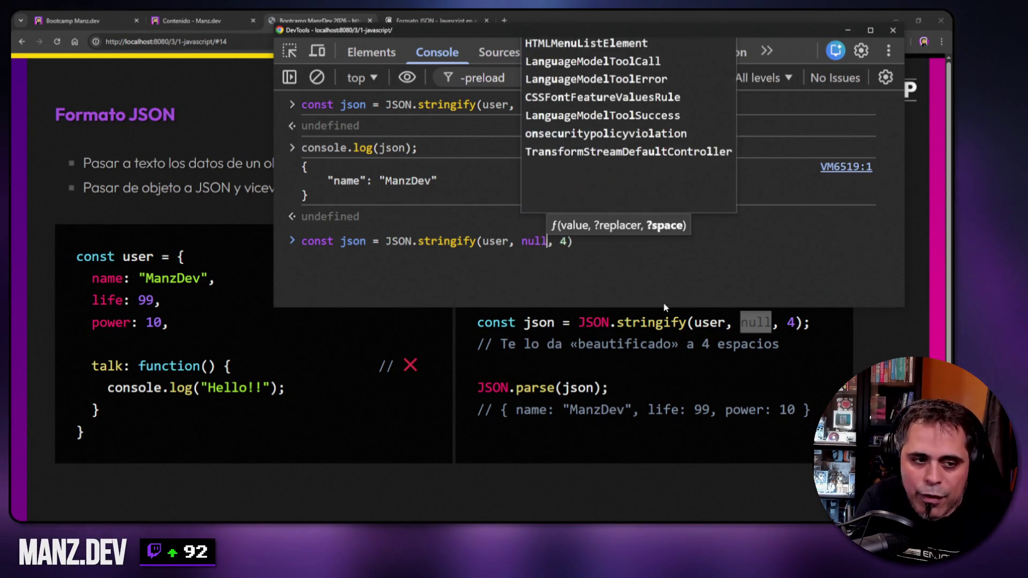
key("Return")
key("Up")
key("Up")
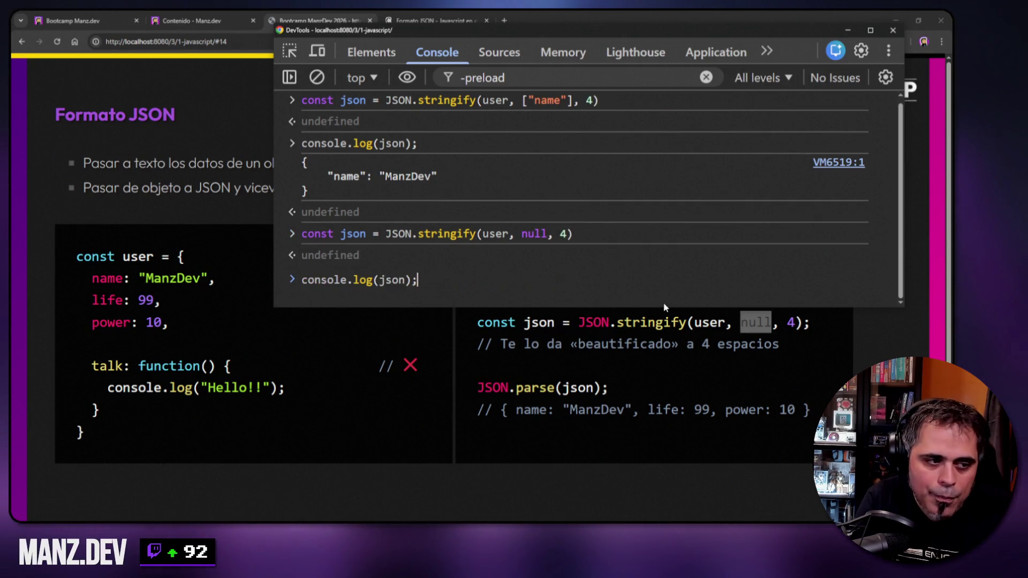
key("Return")
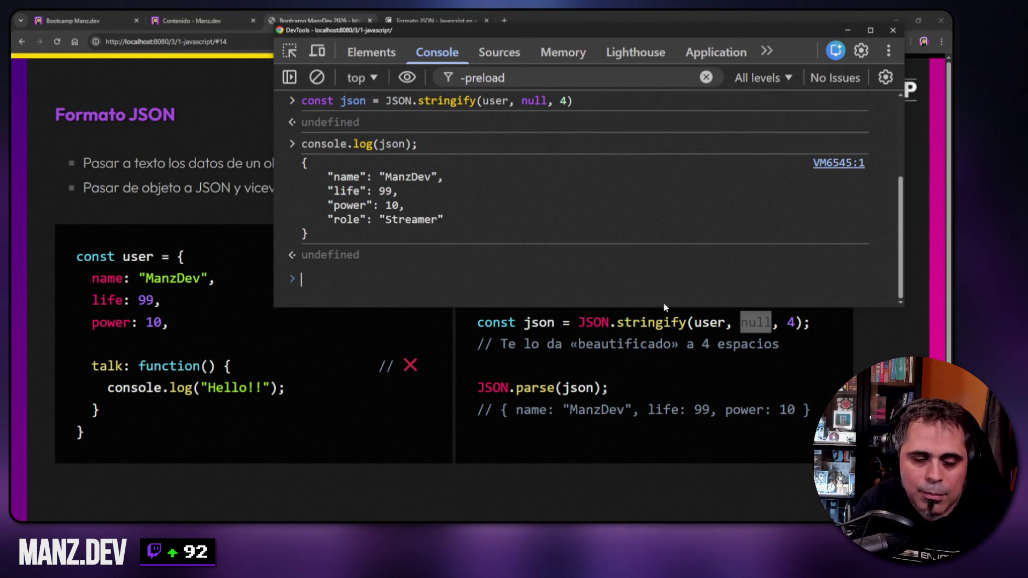
- Rerun stringify with the ["name", "power"] filter and display json
key("Up")
key("Up")
key("Up")
key("Left")
key("Left")
key("Left")
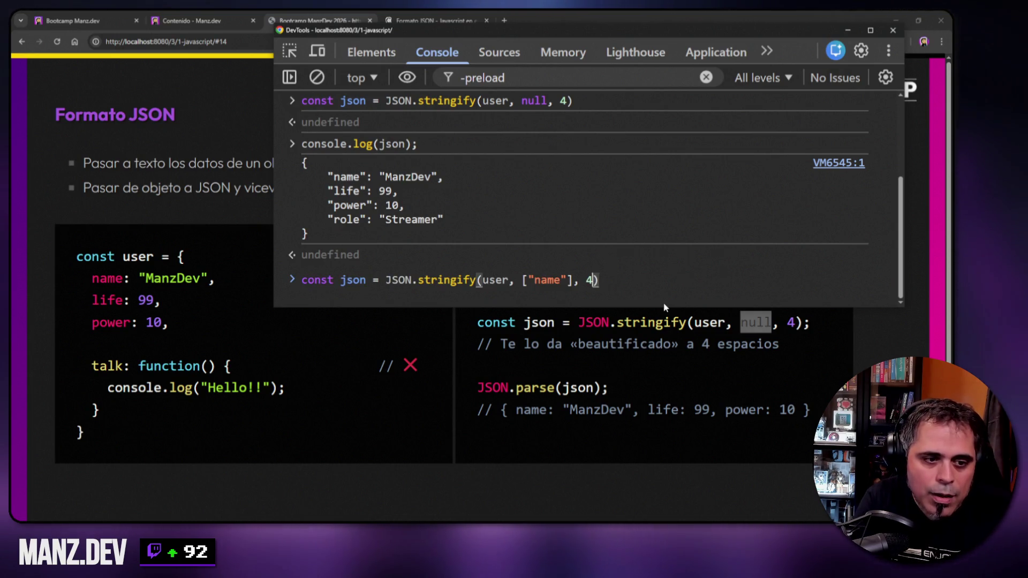
key("Left")
key("Left")
type(", \"po")
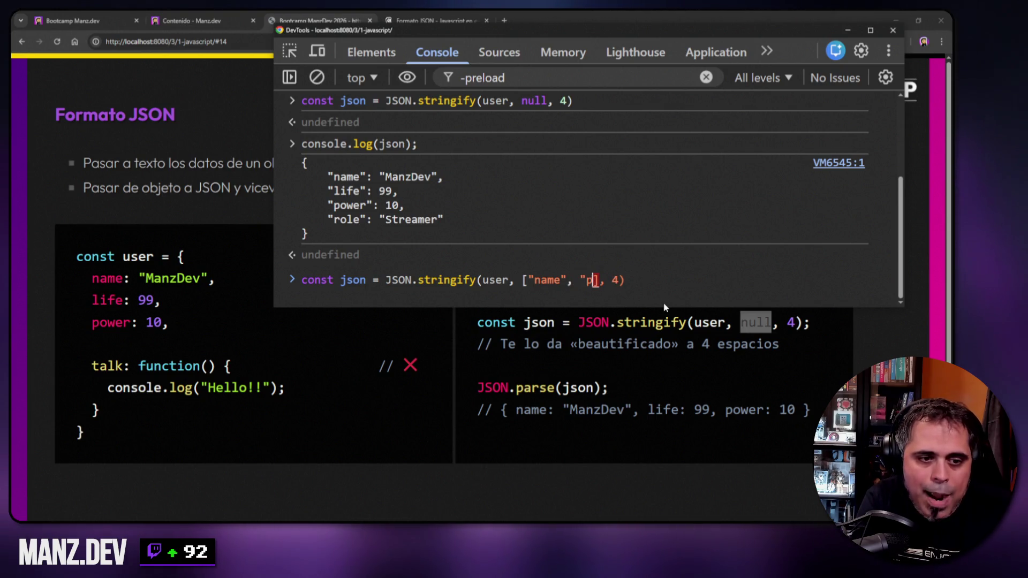
type("wer\"")
key("Return")
type("json")
key("Return")
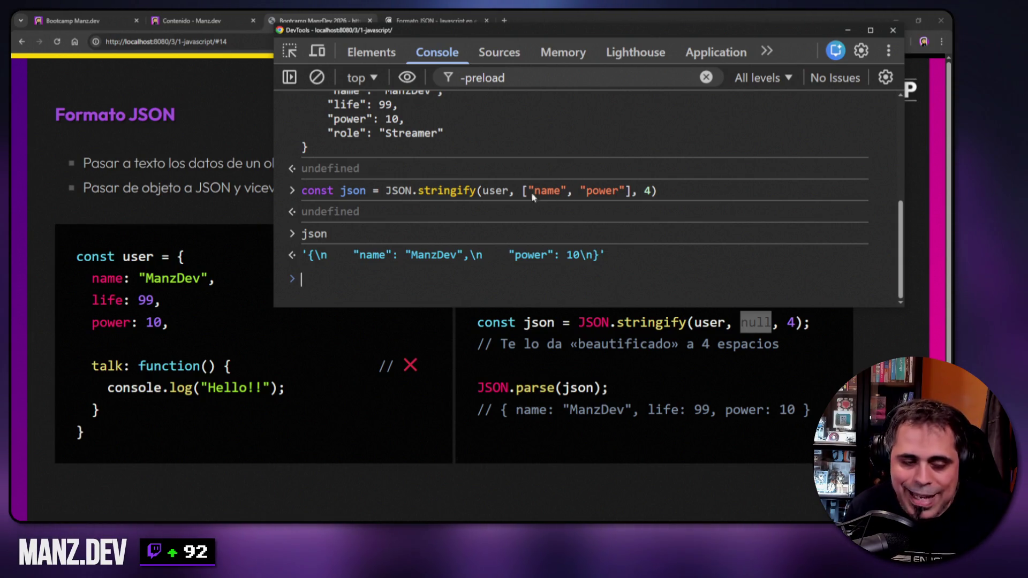
left_click_drag(524, 195, 635, 196)
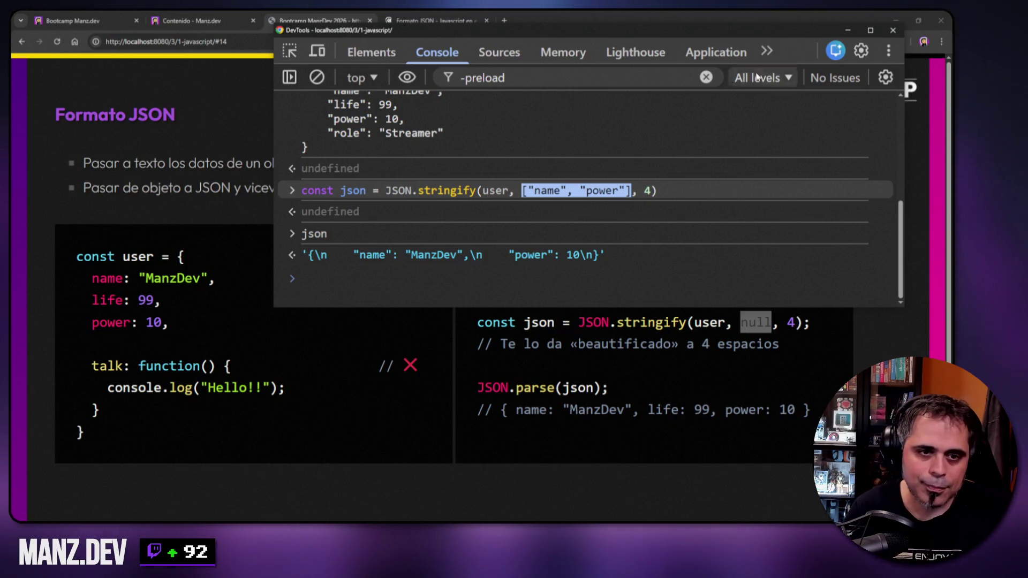
- Clear the console output and close DevTools to reveal the slide
right_click(748, 132)
left_click(754, 144)
left_click(220, 152)
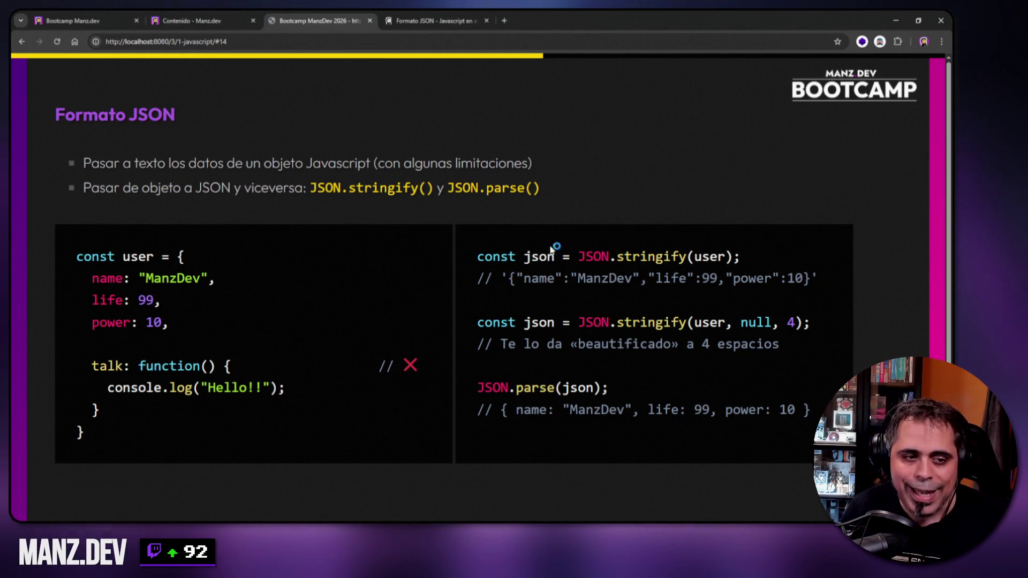
left_click_drag(509, 278, 810, 280)
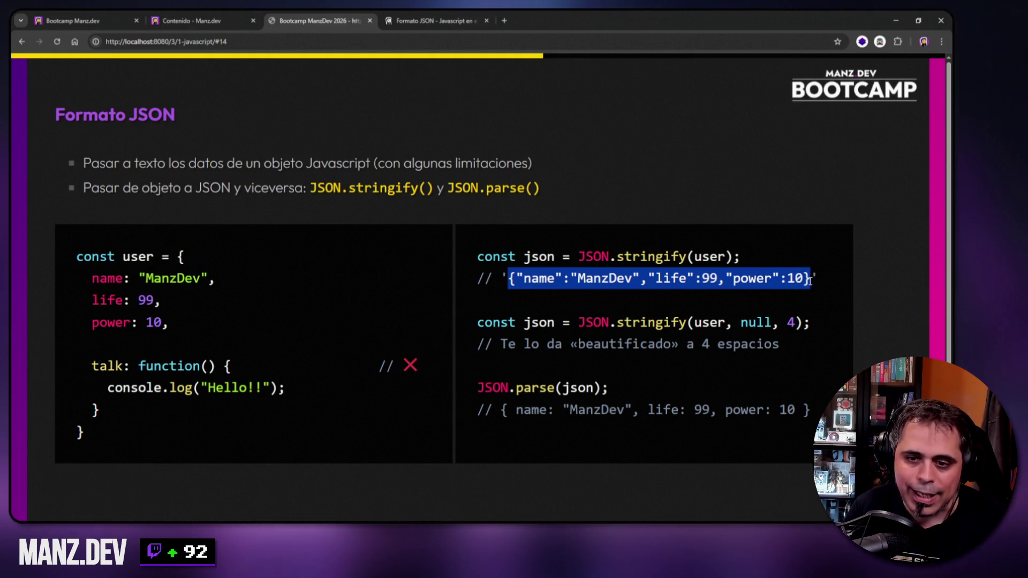
mouse_move(177, 256)
left_mouse_down()
mouse_move(120, 337)
mouse_move(91, 430)
mouse_move(148, 338)
mouse_move(179, 256)
left_mouse_up()
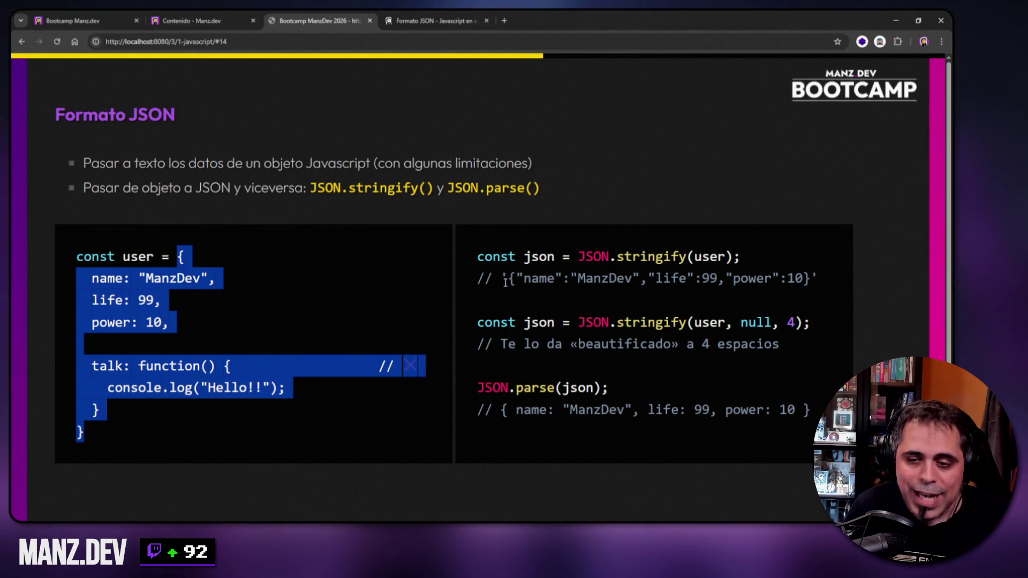
left_click_drag(506, 280, 809, 290)
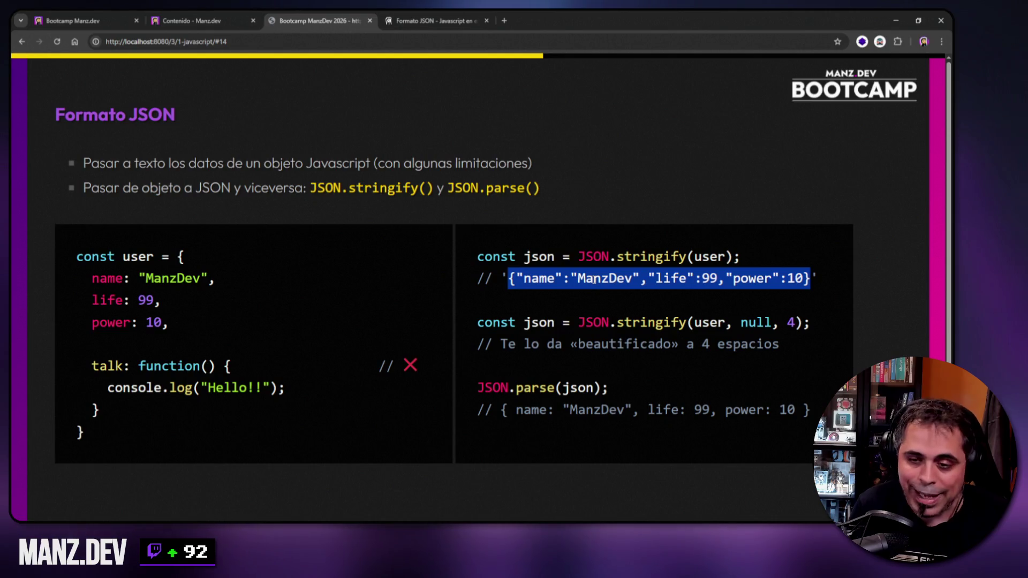
mouse_move(578, 257)
left_mouse_down()
mouse_move(610, 257)
mouse_move(577, 257)
left_mouse_up()
left_click(603, 255)
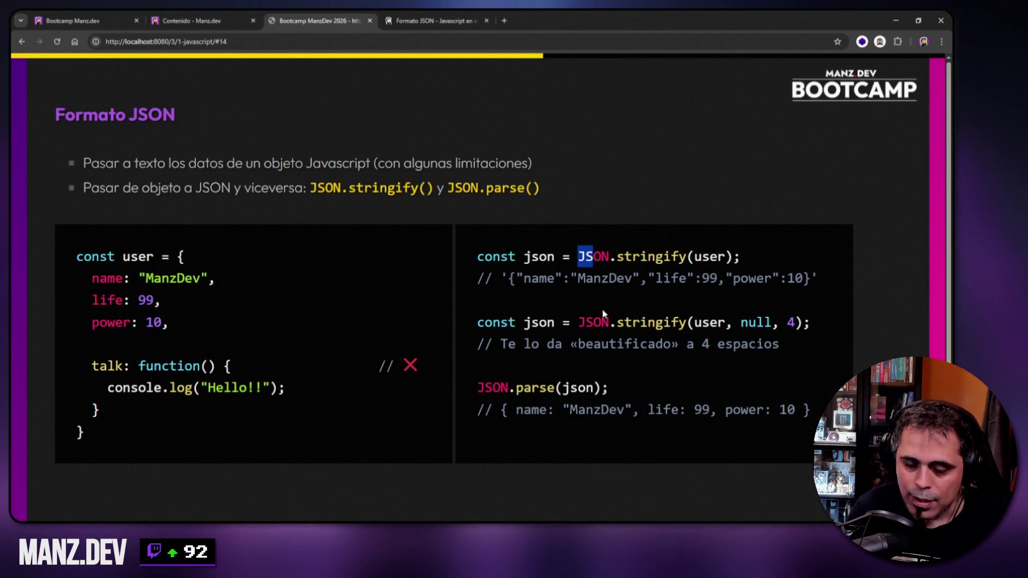
left_click_drag(507, 278, 809, 278)
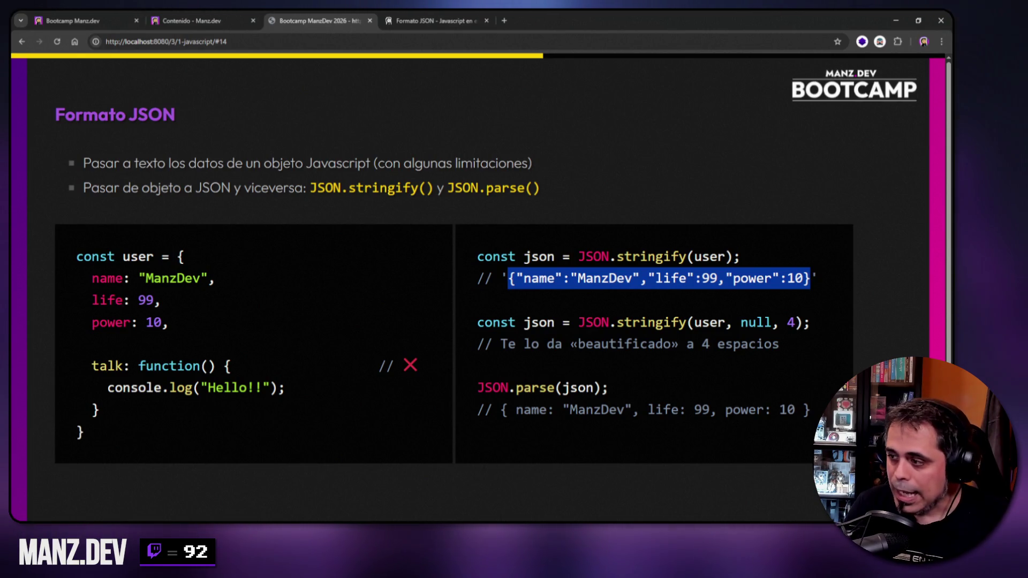
- Deselect the JSON text and advance to the Acertijo riddle slide
left_click(601, 157)
key("Right")
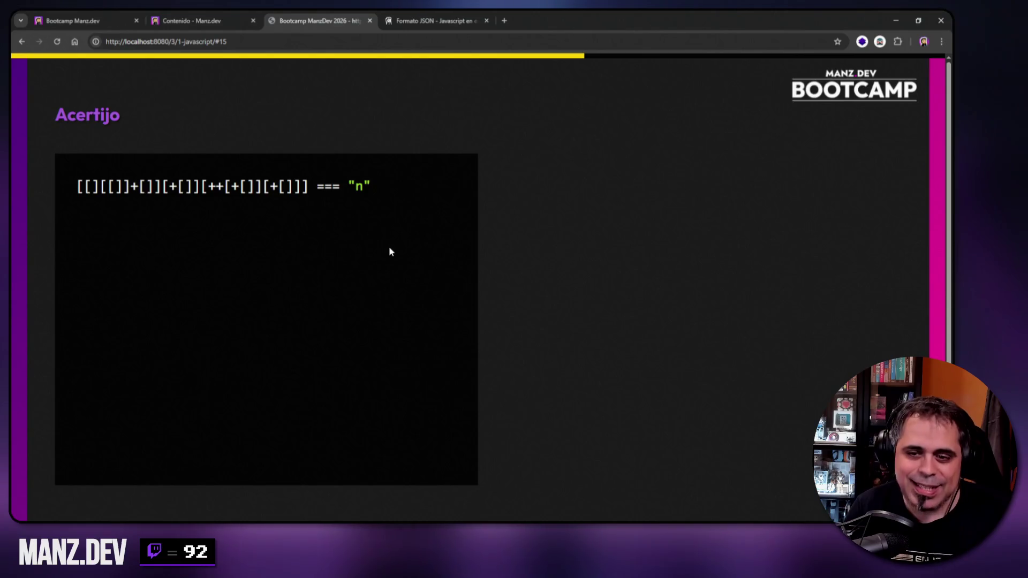
- Copy the riddle expression from the slide and evaluate it in the DevTools console
left_click_drag(77, 187, 308, 200)
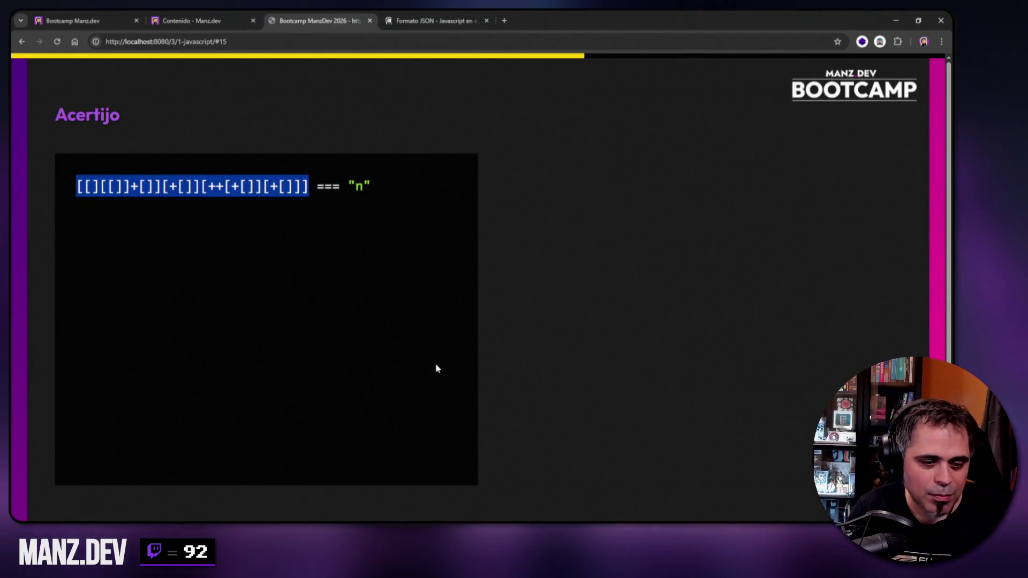
key("ctrl+c")
key("ctrl+shift+j")
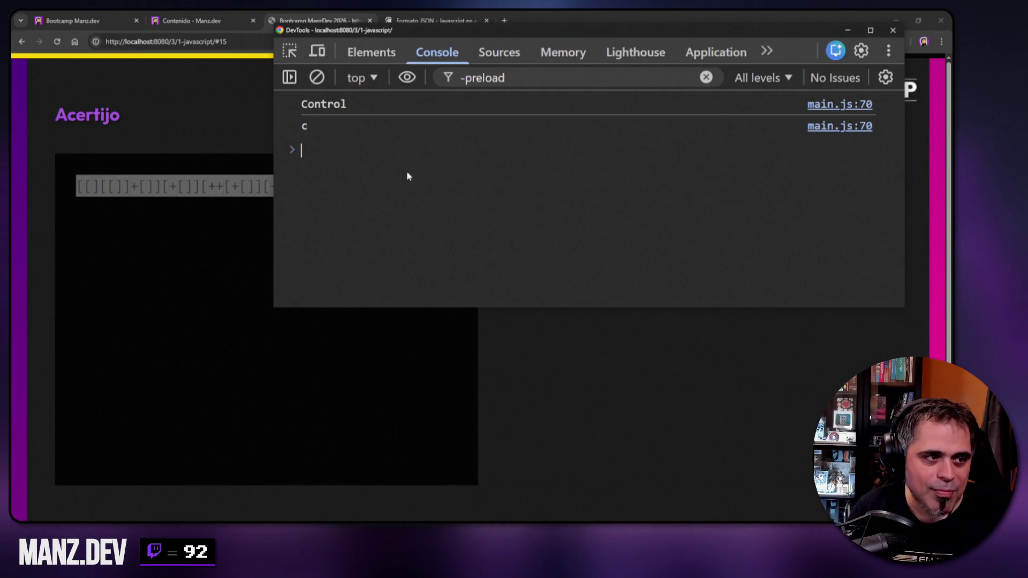
key("ctrl+l")
key("ctrl+v")
key("Return")
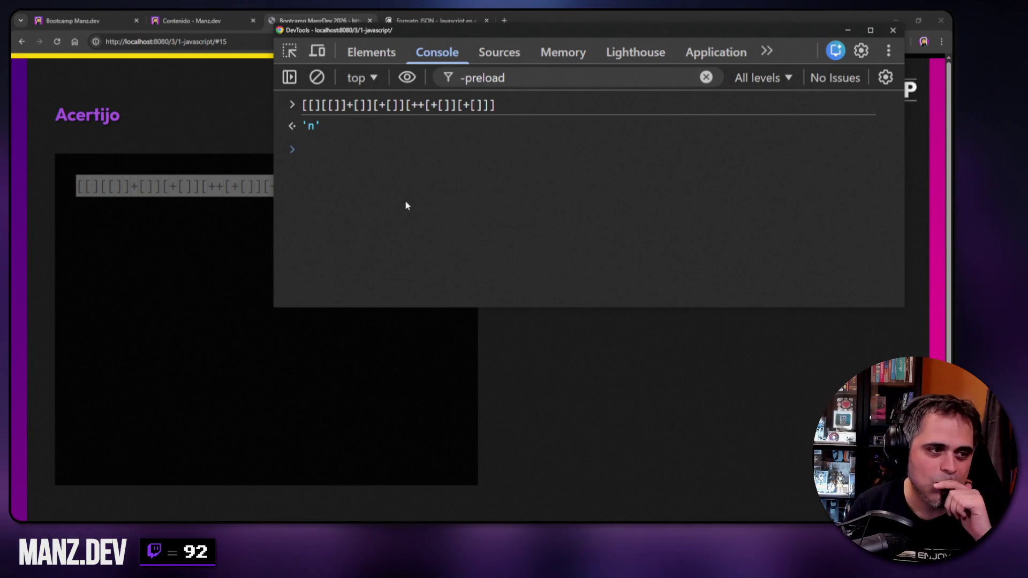
- Append === "n" to the recalled expression to confirm true, then hide DevTools
key("Up")
type("=== \"n\"")
key("Return")
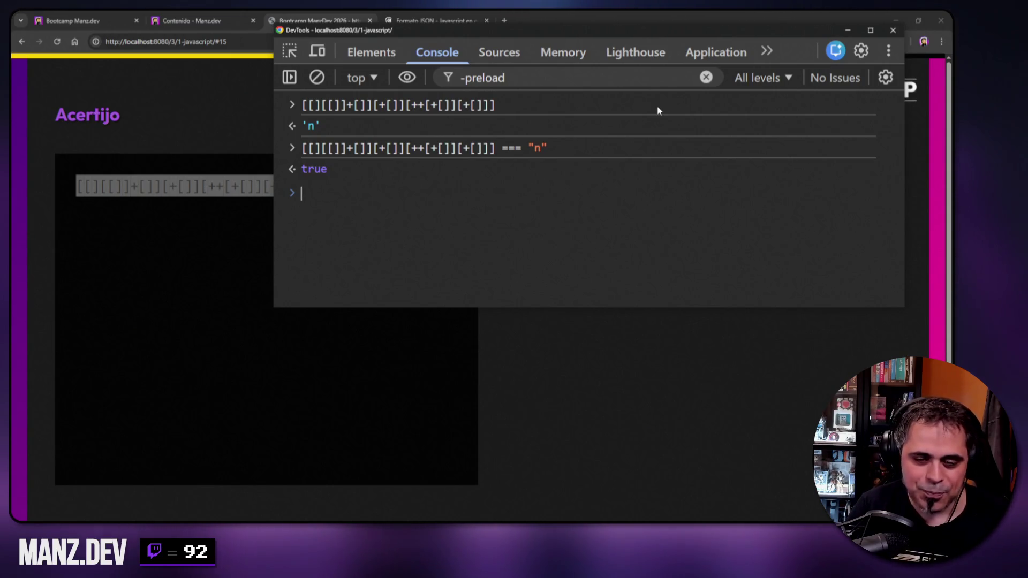
left_click(847, 30)
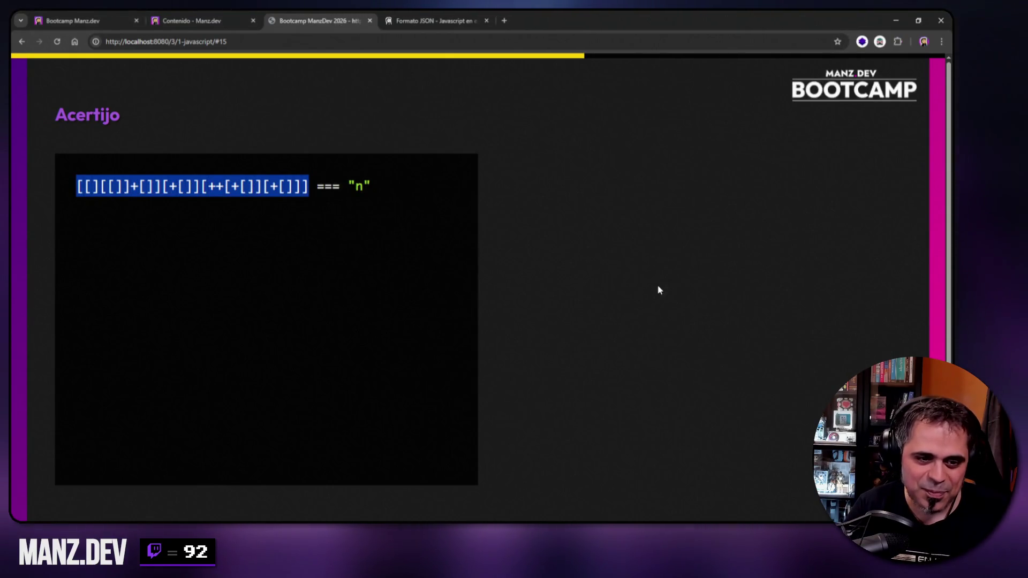
- Advance the slide to show the riddle breakdown diagram, then reopen DevTools with F12
key("Right")
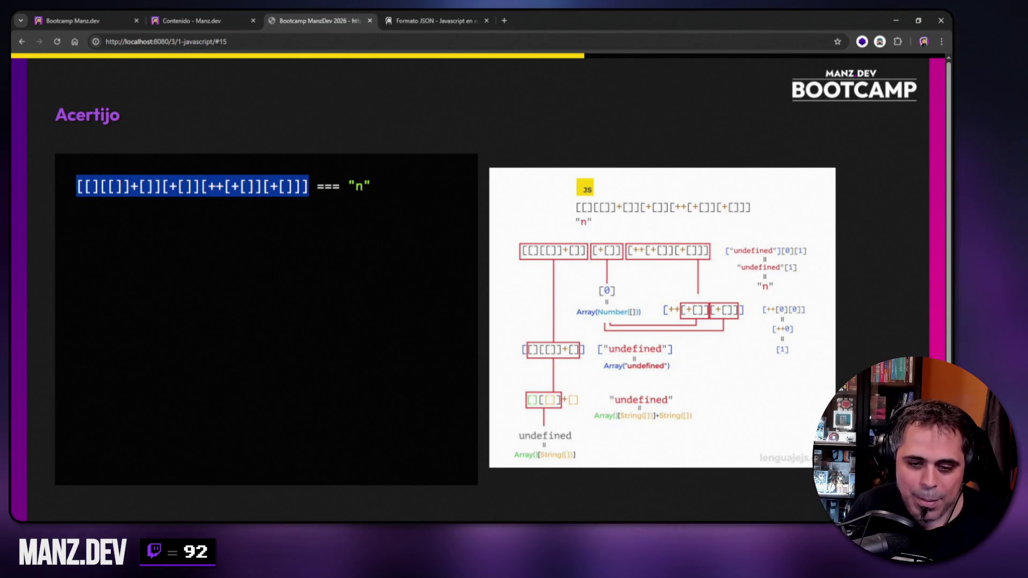
key("F12")
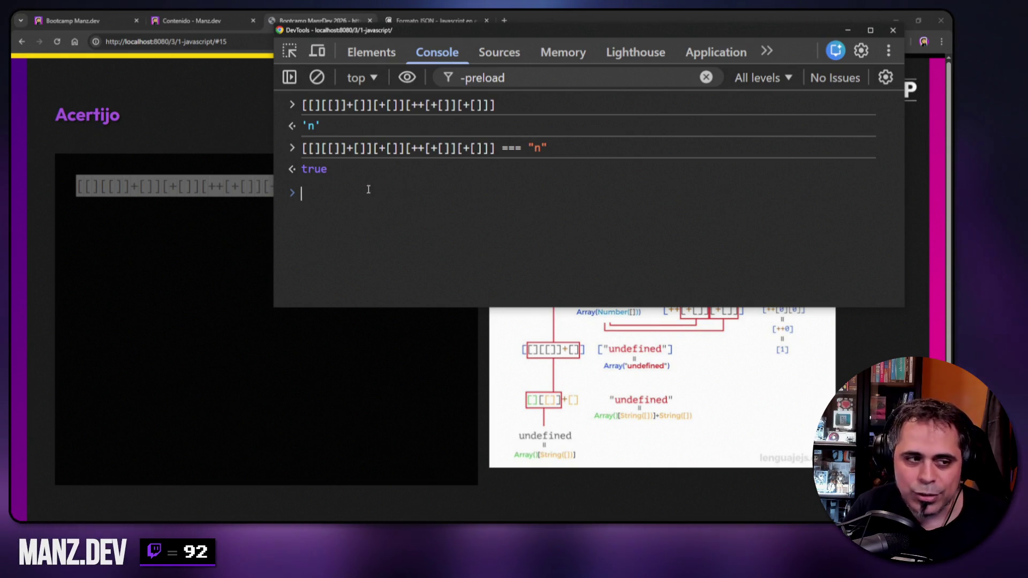
- Discard the typed undefined, declare let hola, and evaluate hola as undefined
type("undefined")
key("Home")
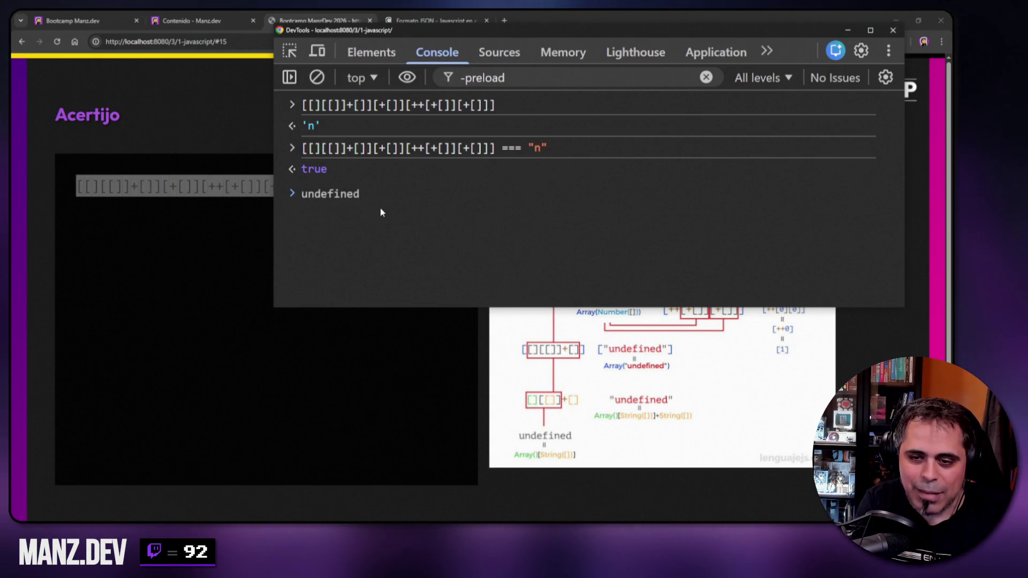
key("shift+End")
key("BackSpace")
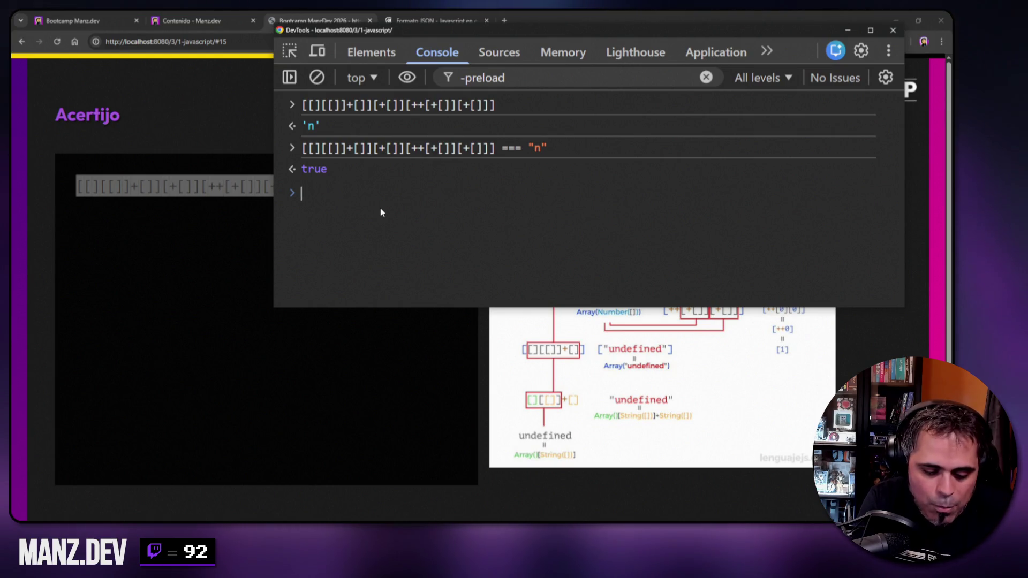
type("let hola")
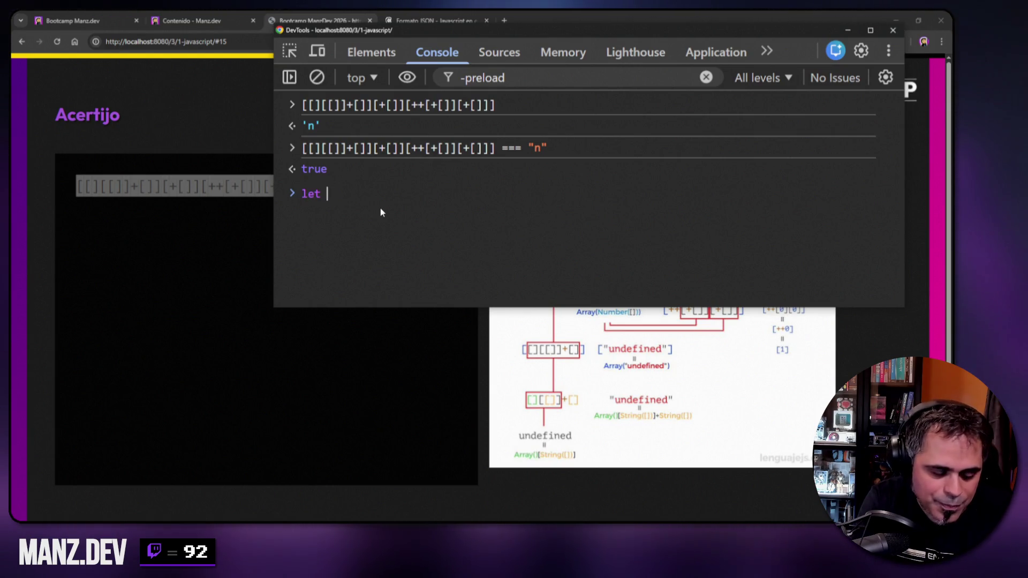
key("Return")
type("hola")
key("Return")
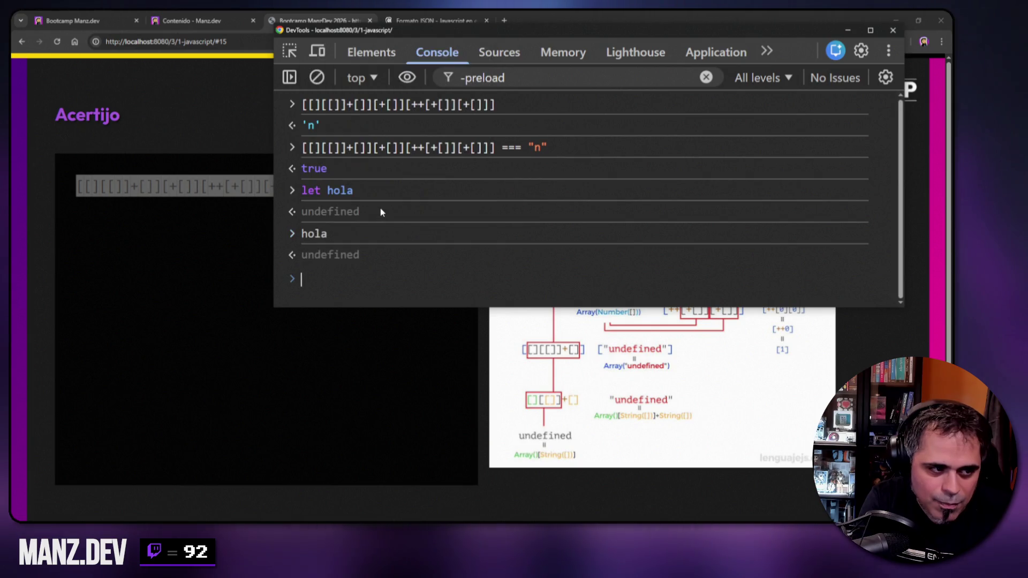
- Convert hola to the text 'undefined' with String(hola)
key("Up")
key("Home")
type("String(")
key("End")
type(")")
key("Return")
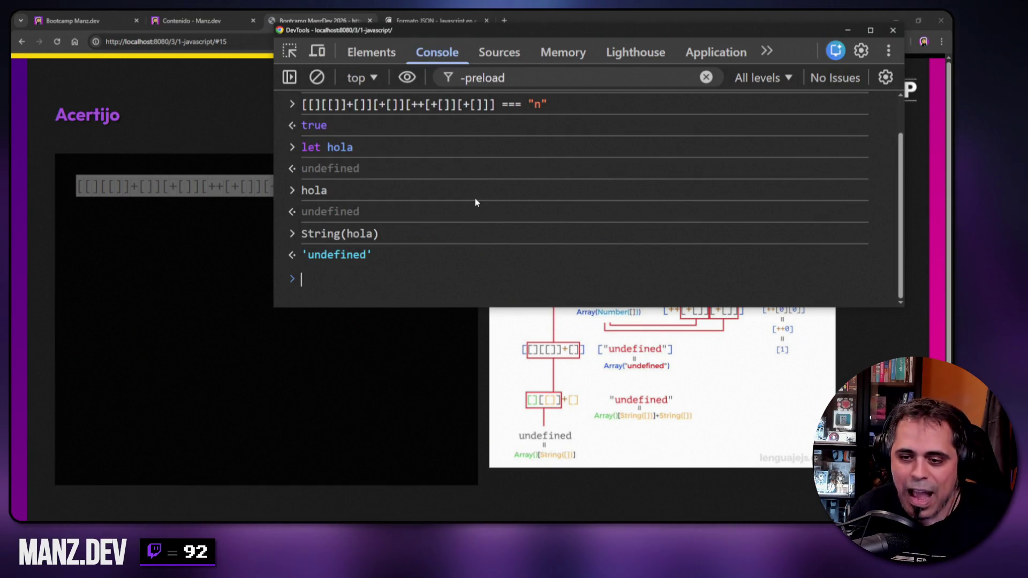
- Run String(hola)[1] to get 'n', then clear the console output
key("Up")
type("[")
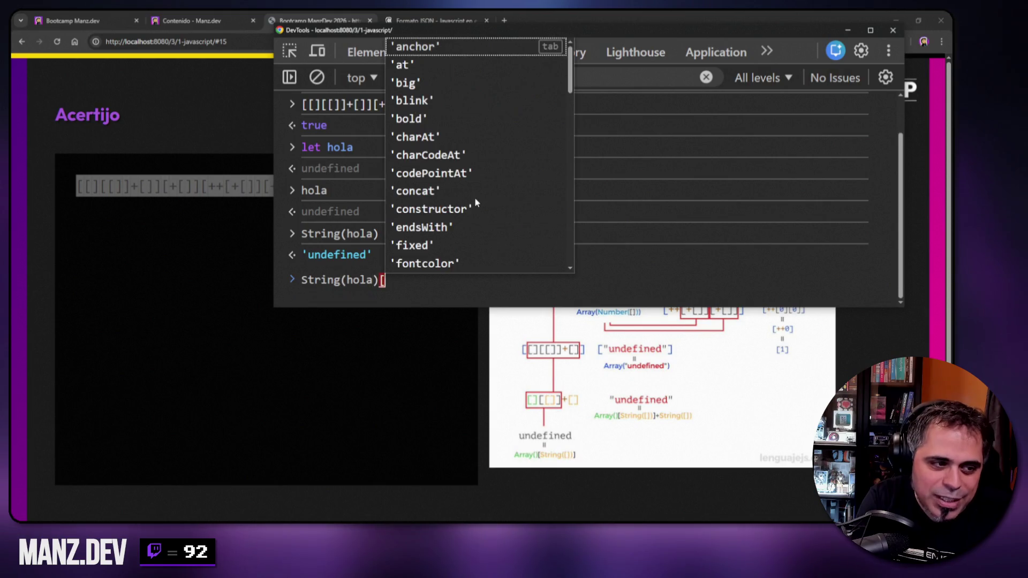
type("1]")
key("Return")
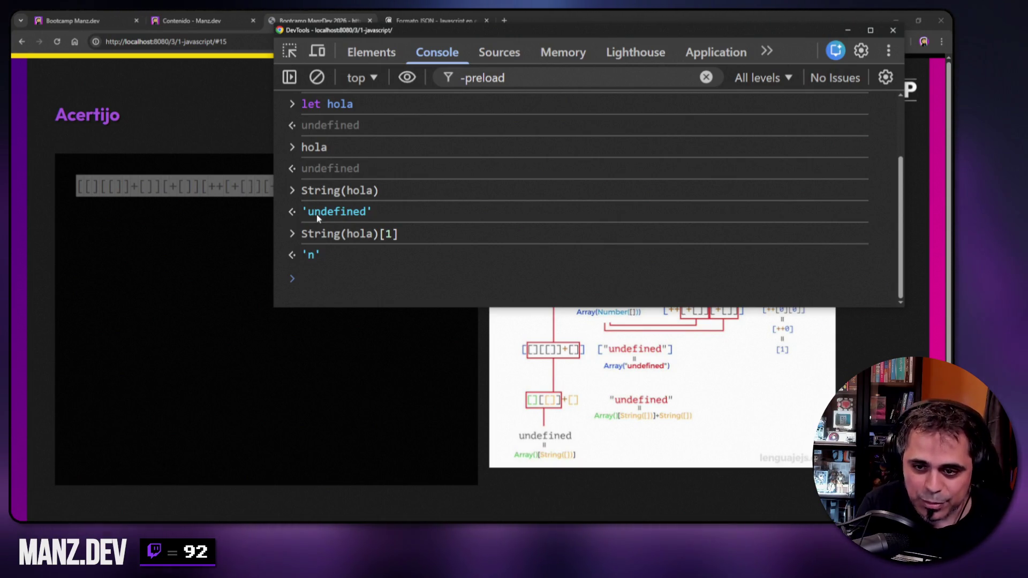
right_click(575, 188)
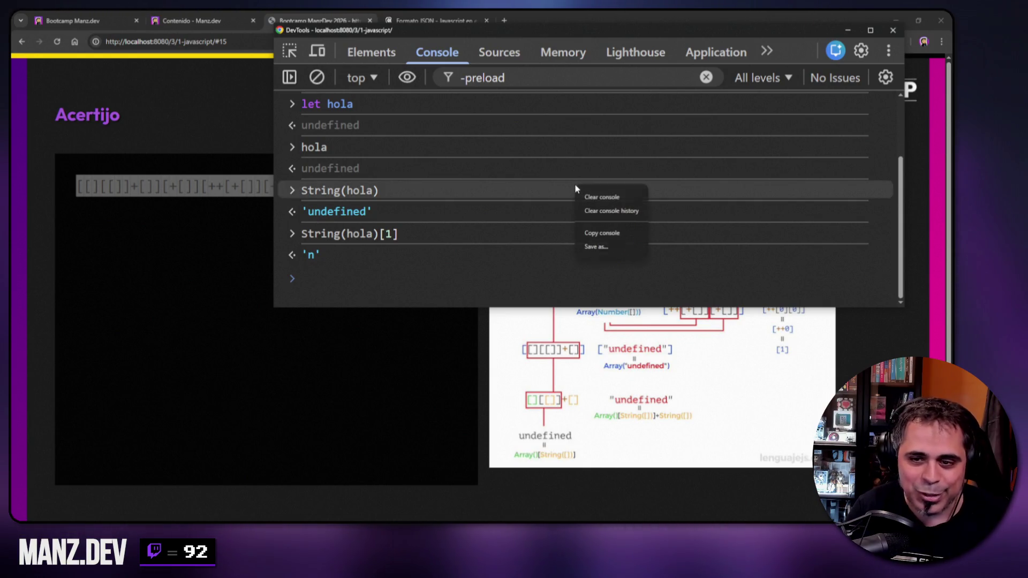
left_click(593, 196)
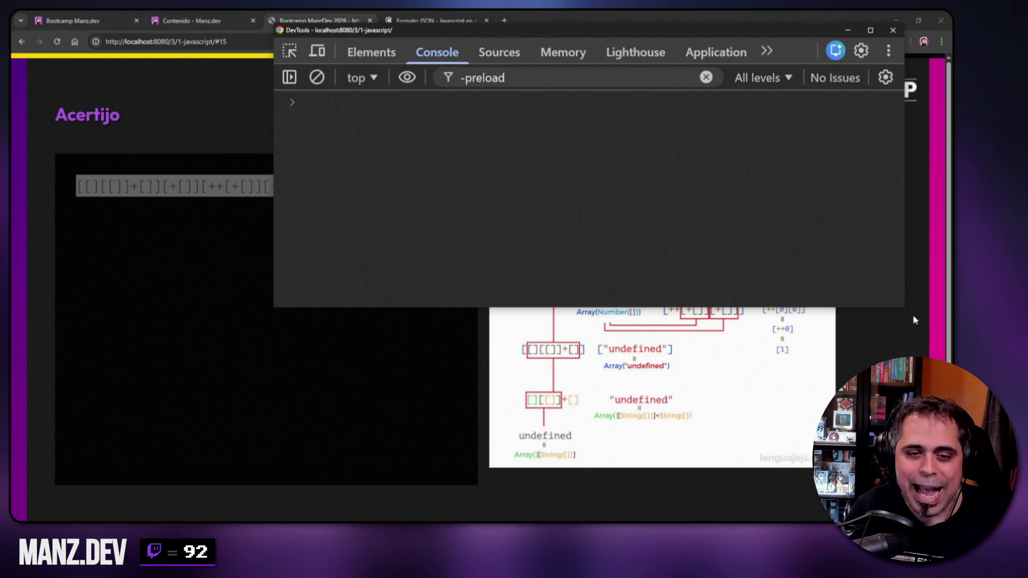
- Resize the DevTools window beside the diagram and paste the riddle expression
mouse_move(904, 306)
left_mouse_down()
mouse_move(894, 172)
mouse_move(878, 231)
mouse_move(870, 147)
mouse_move(881, 149)
left_mouse_up()
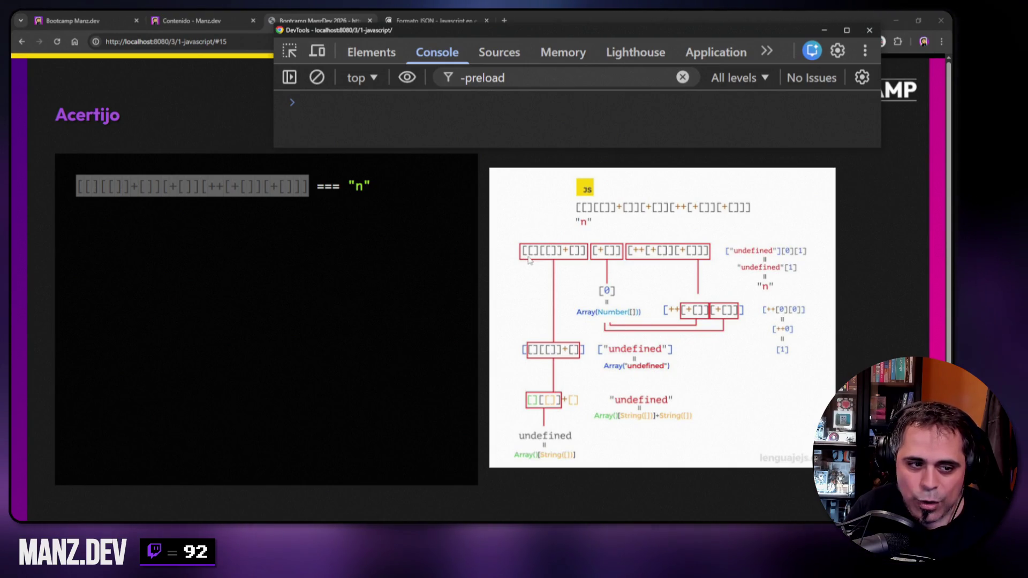
left_click_drag(876, 150, 898, 226)
key("ctrl+v")
key("Return")
- Trim the expression to its first chunk [][[]]+[] and run it, returning ['undefined']
key("Home")
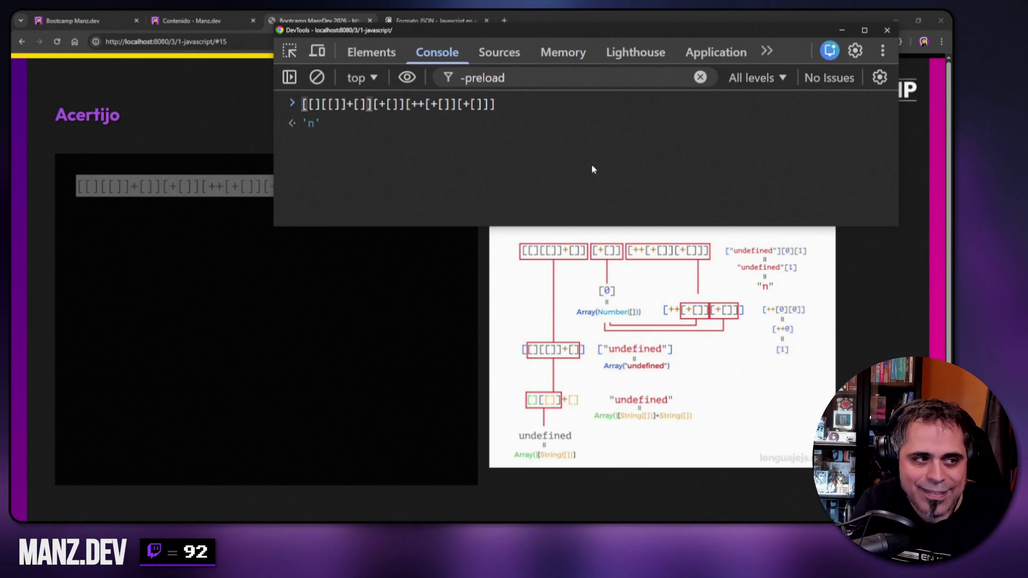
key("Right")
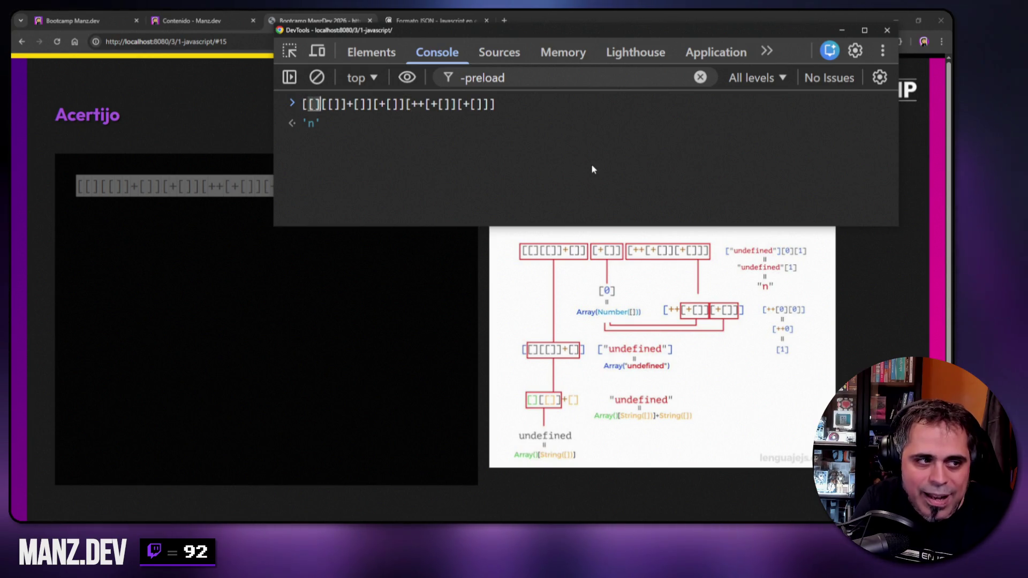
key("Right")
key("Right")
key("Right")
key("Right")
key("Right")
key("Right")
key("Right")
key("shift+End")
key("Delete")
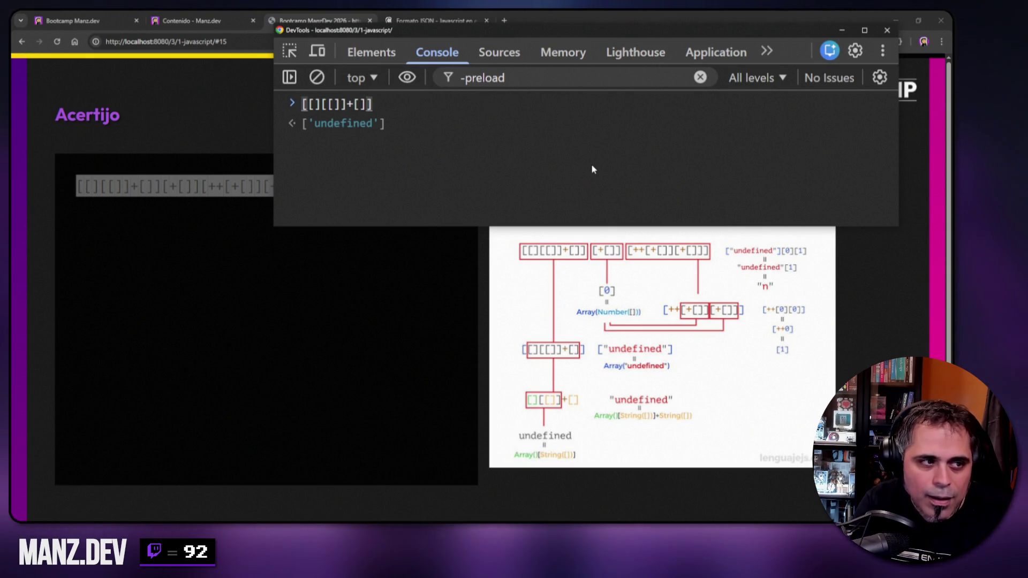
key("Return")
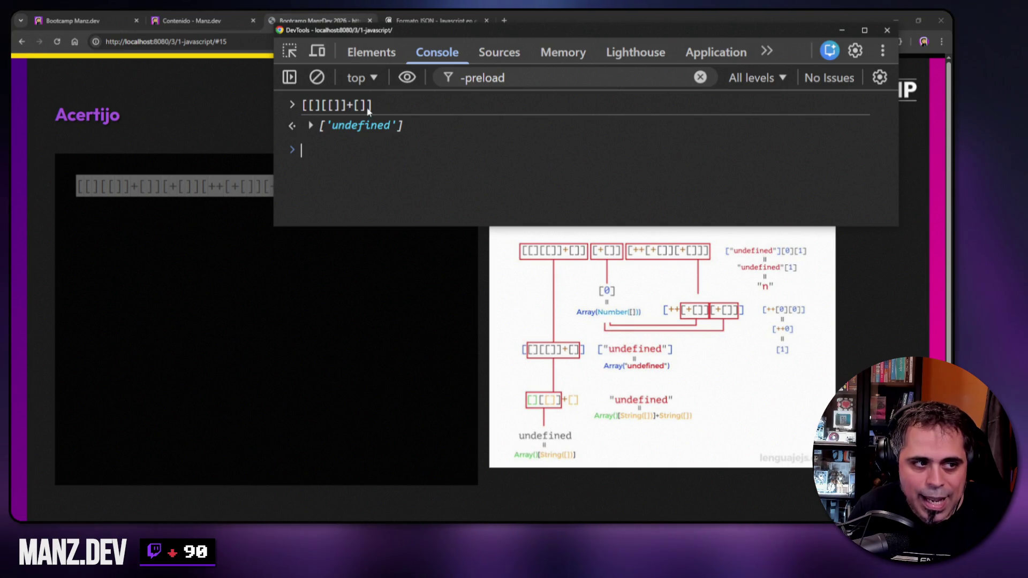
- Recall the previous [[][[]]+[]] chunk at a fresh console prompt
key("Up")
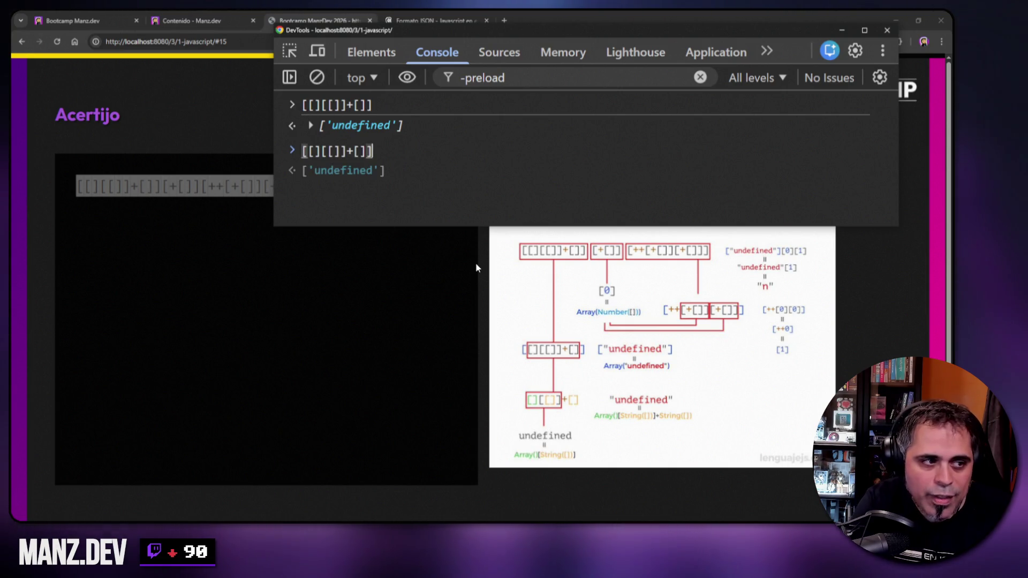
- Strip the outer brackets and run [][[]]+[], which returns 'undefined'
key("Home")
key("Delete")
key("BackSpace")
key("Return")
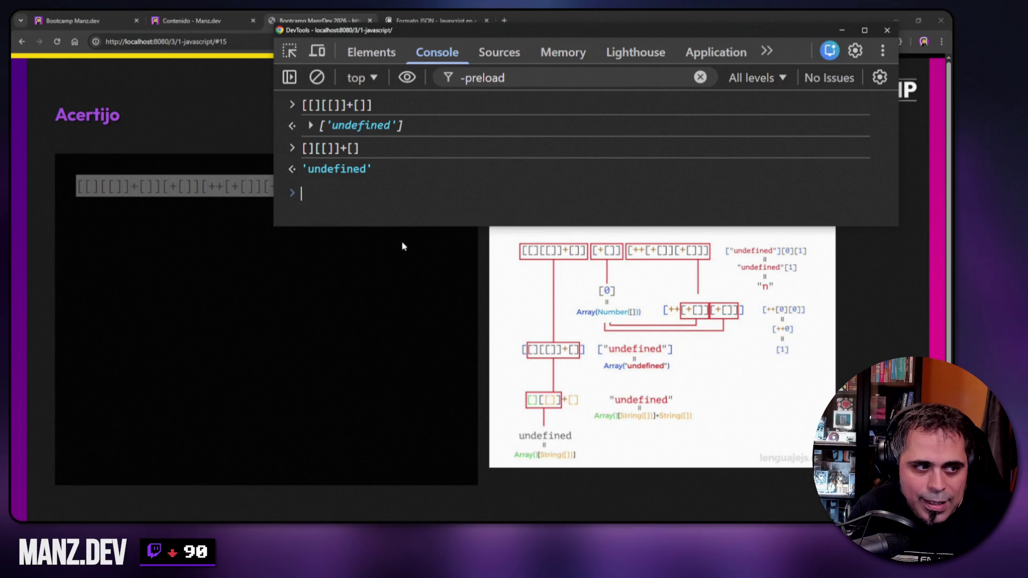
- Shorten it to [][[]] and run it, returning undefined
key("Up")
key("BackSpace")
key("BackSpace")
key("BackSpace")
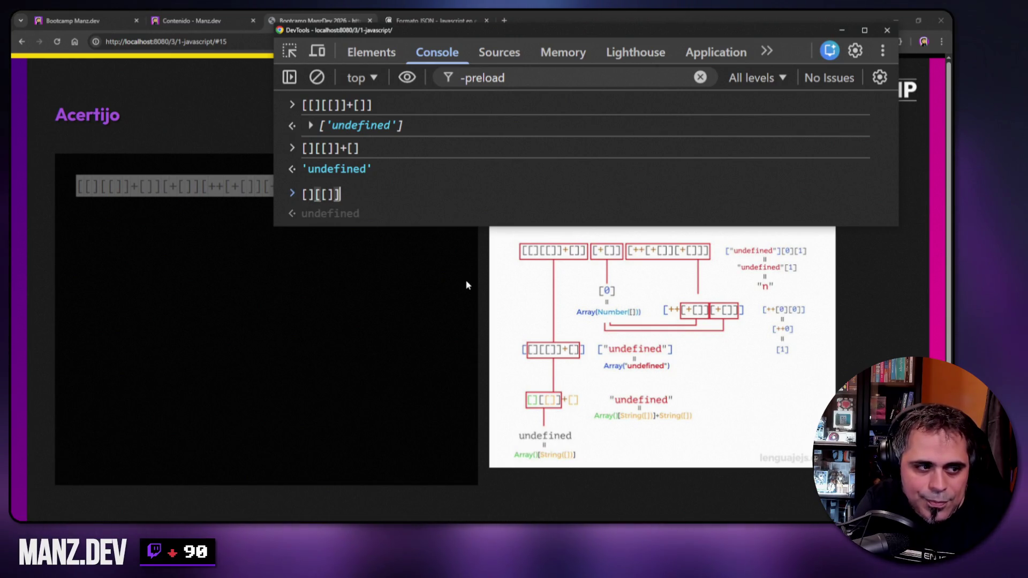
key("Return")
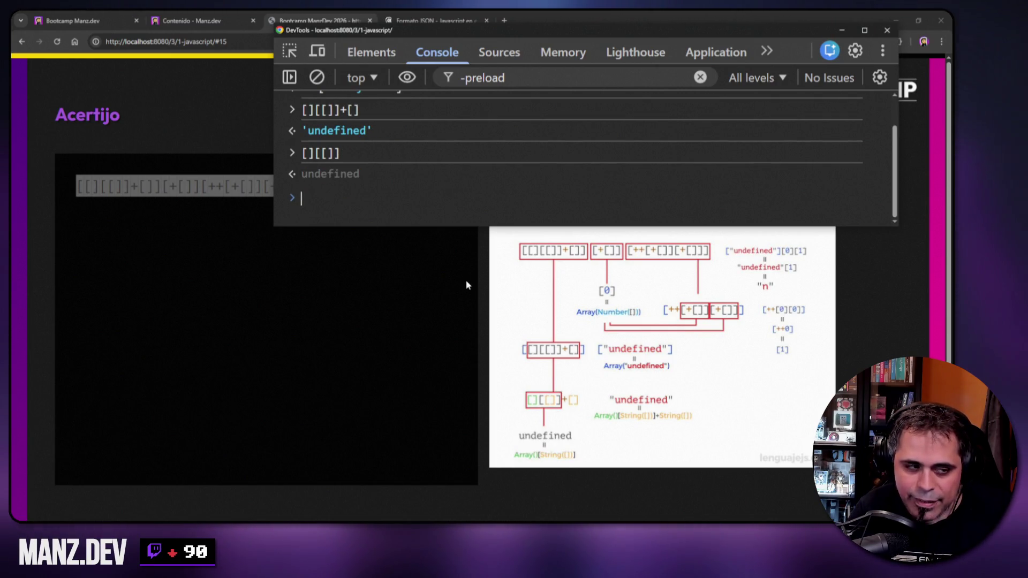
- Build a bracket expression wrapping the inner [] as ([]), highlight it, then erase it
type("[]")
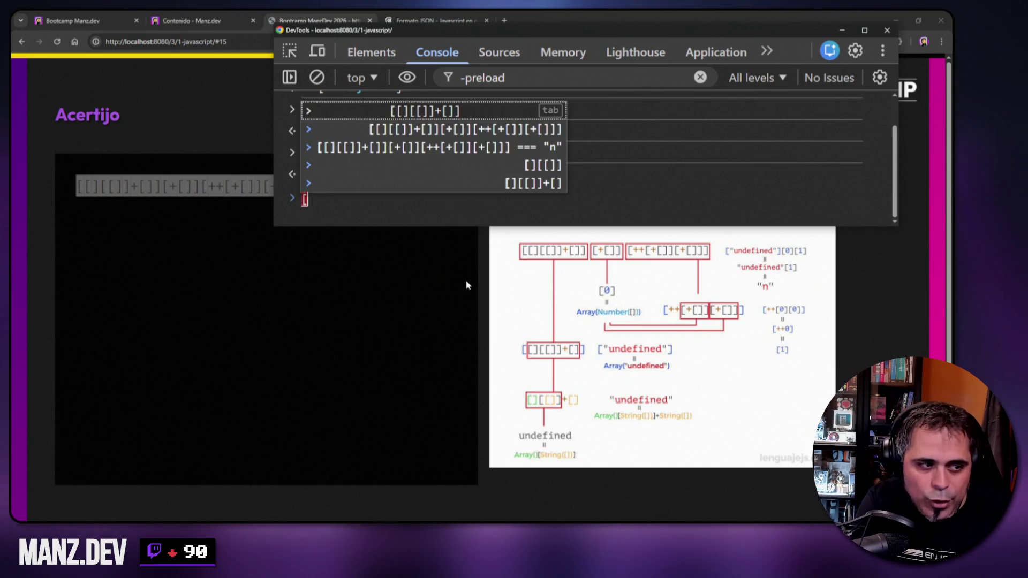
key("BackSpace")
type("[]")
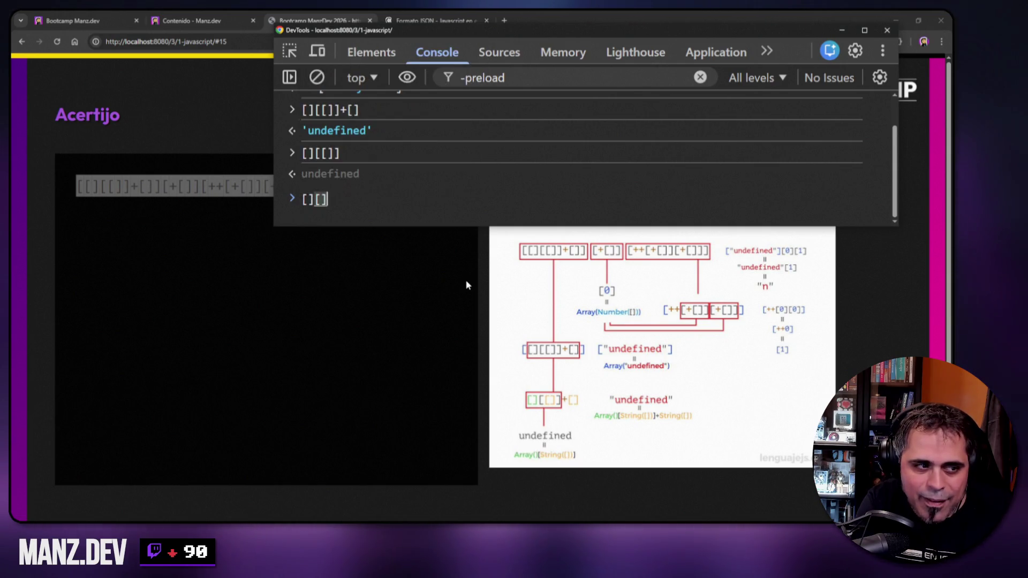
type("0")
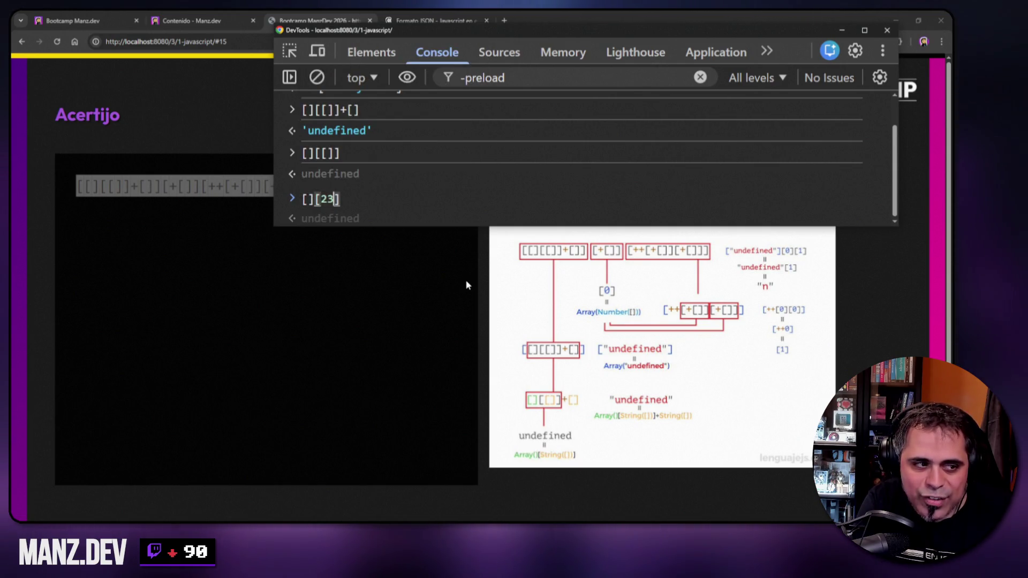
key("BackSpace")
type("[]")
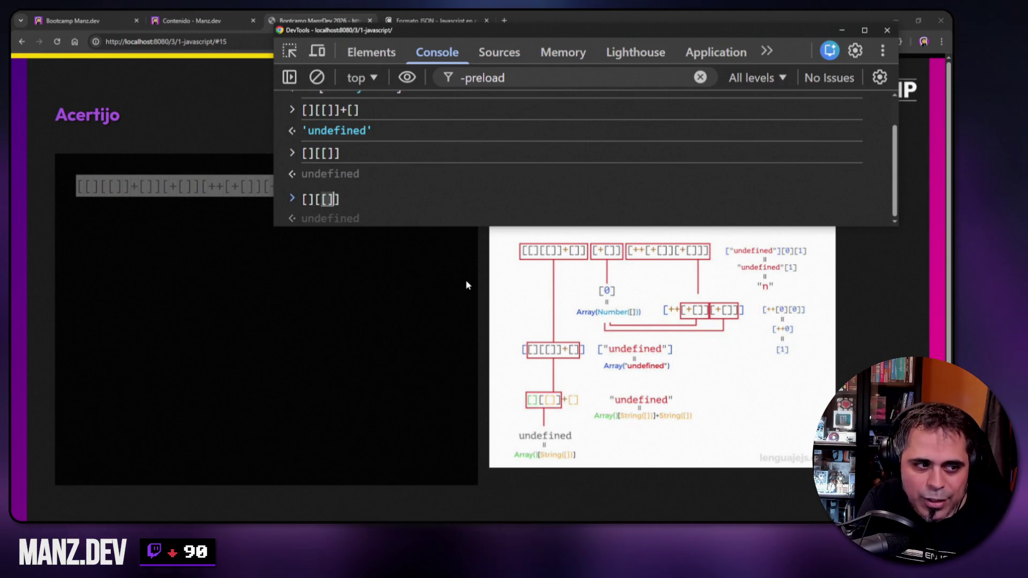
key("Right")
key("Right")
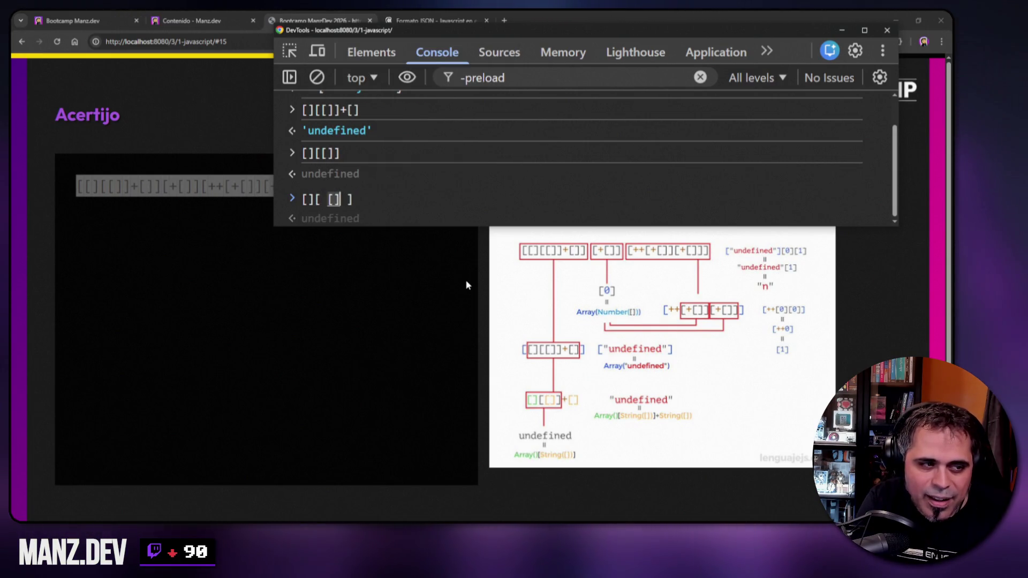
key("Left")
key("Left")
key("Left")
type("(")
key("Right")
key("Right")
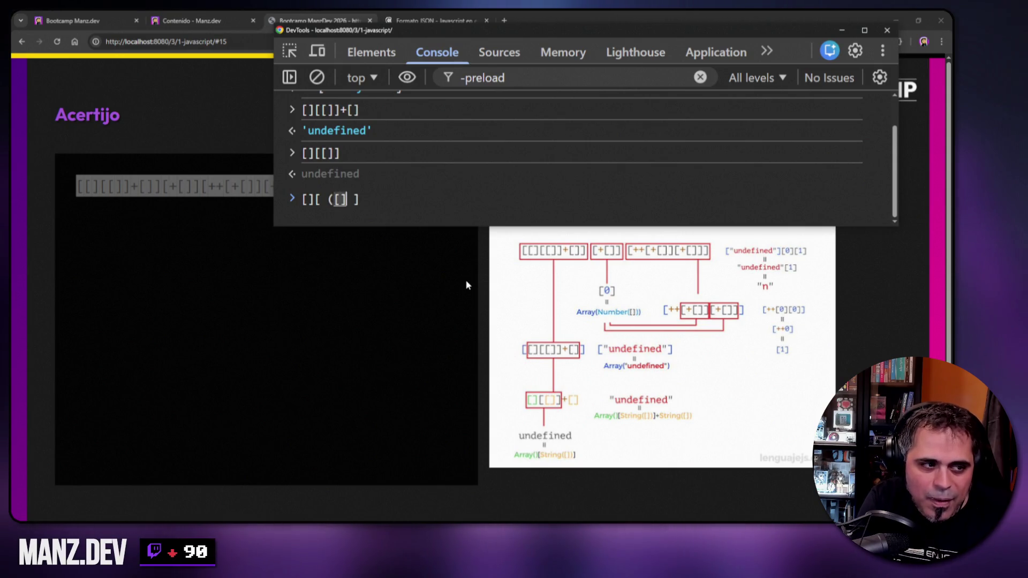
type(")")
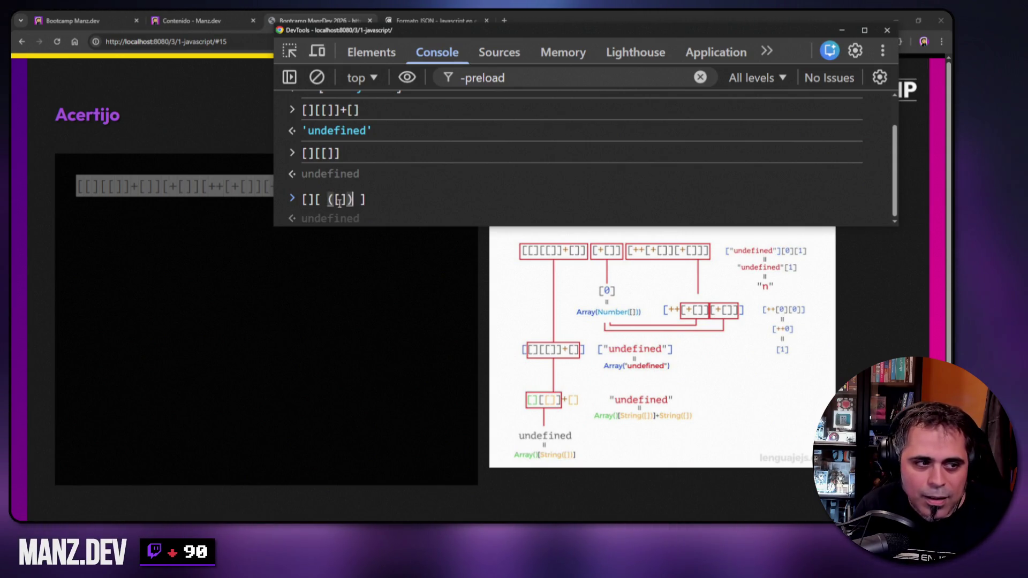
left_click_drag(327, 199, 354, 202)
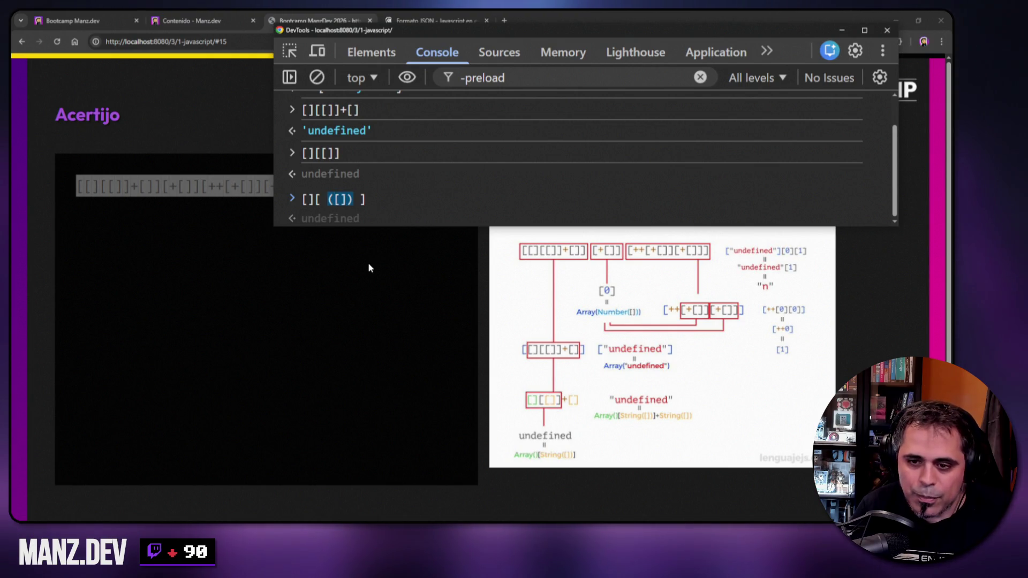
key("BackSpace")
key("BackSpace")
key("BackSpace")
- Run Number([]) to get 0, then recall [][[]] and change its index to [][0]
type("Number([])")
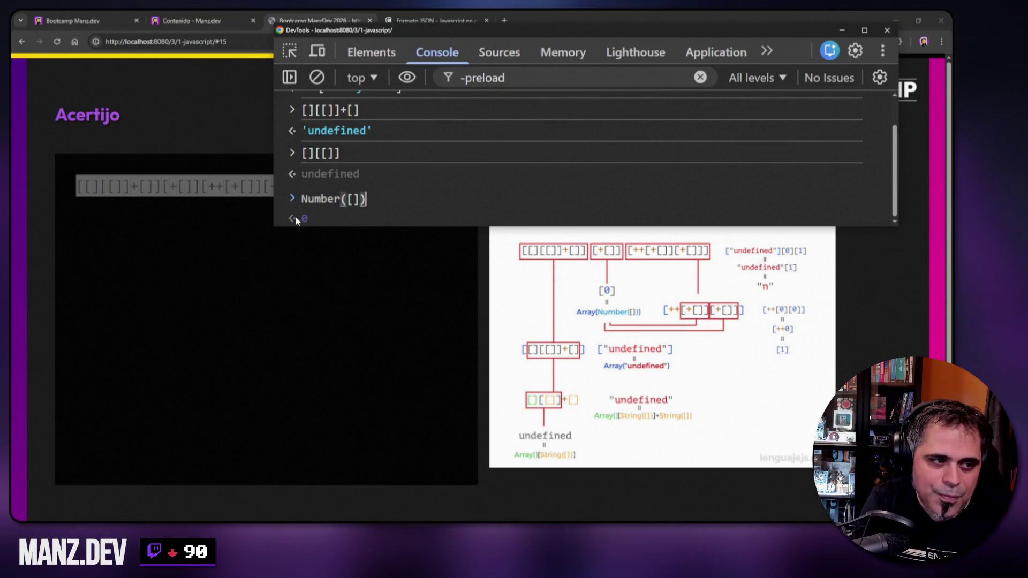
key("Return")
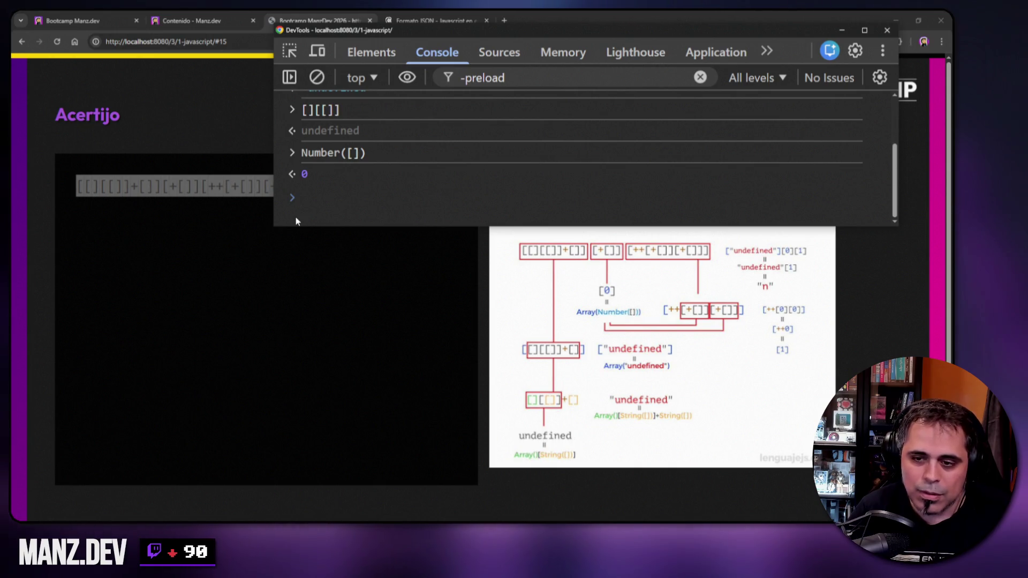
key("Up")
key("Up")
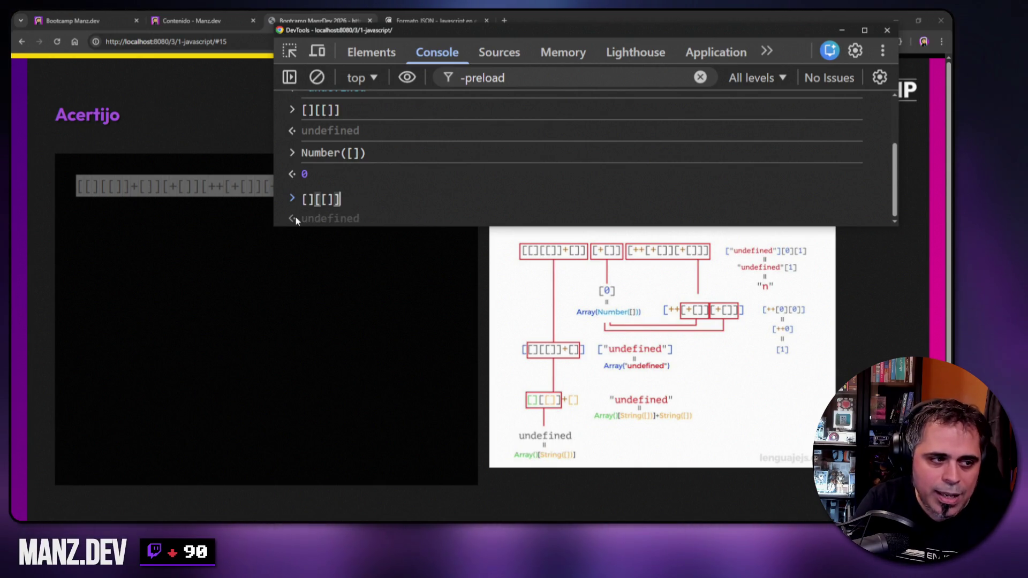
key("Home")
key("End")
key("Left")
key("BackSpace")
key("BackSpace")
type("0")
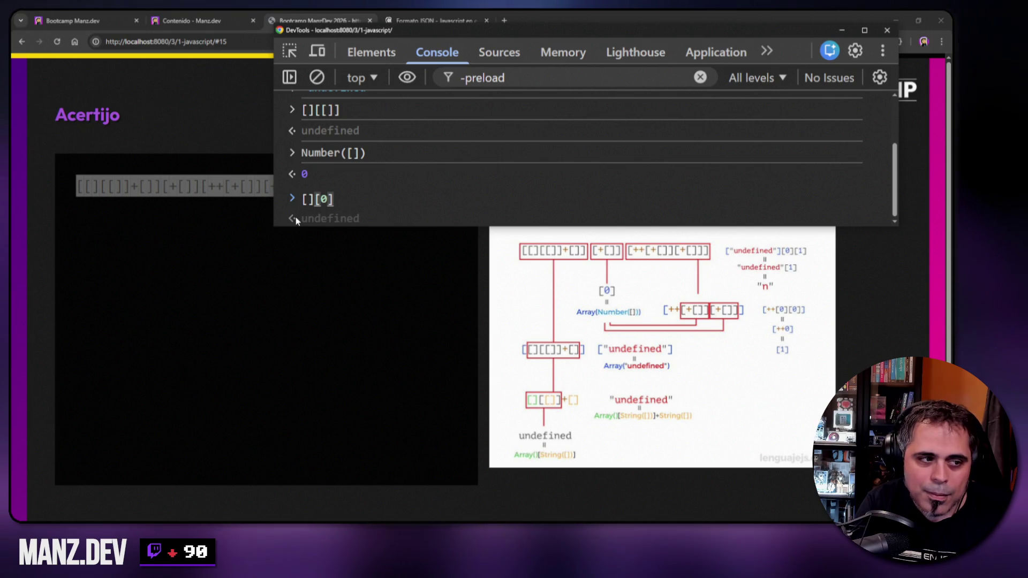
- Append +[] to the recalled expression, forming [][0]+[]
type("+[]")
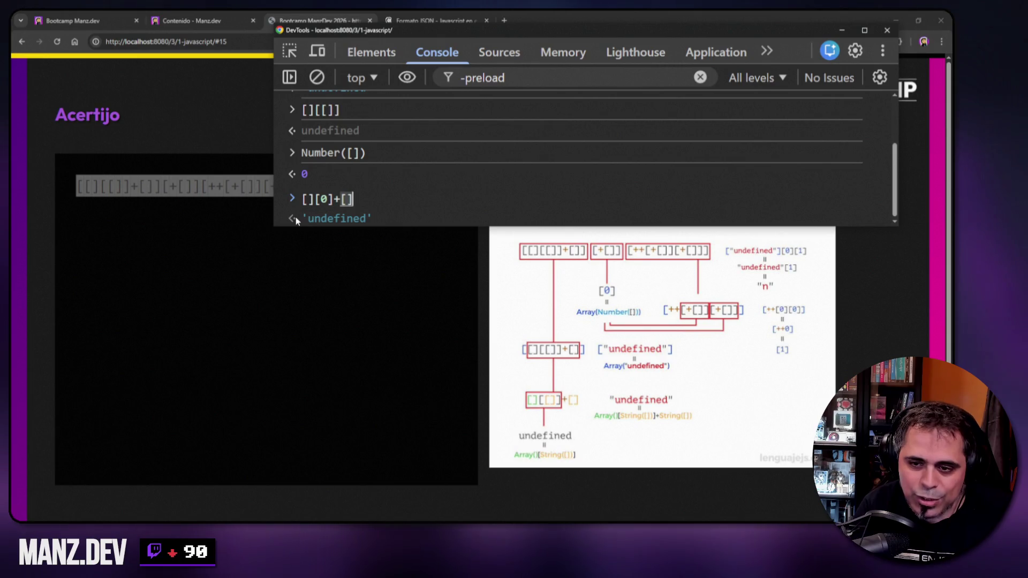
key("BackSpace")
key("BackSpace")
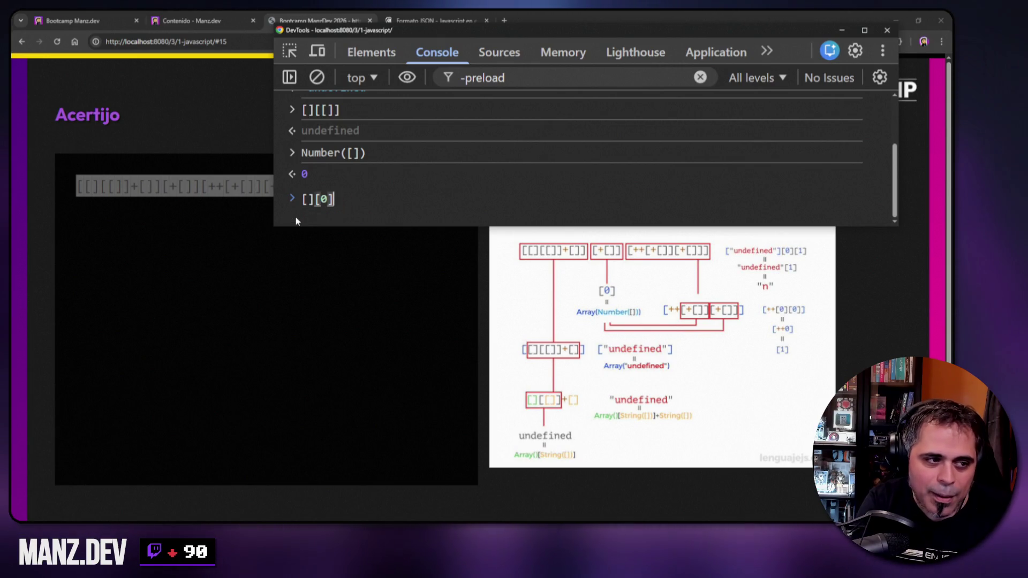
key("BackSpace")
type("+[]")
key("Home")
type("Ar")
key("BackSpace")
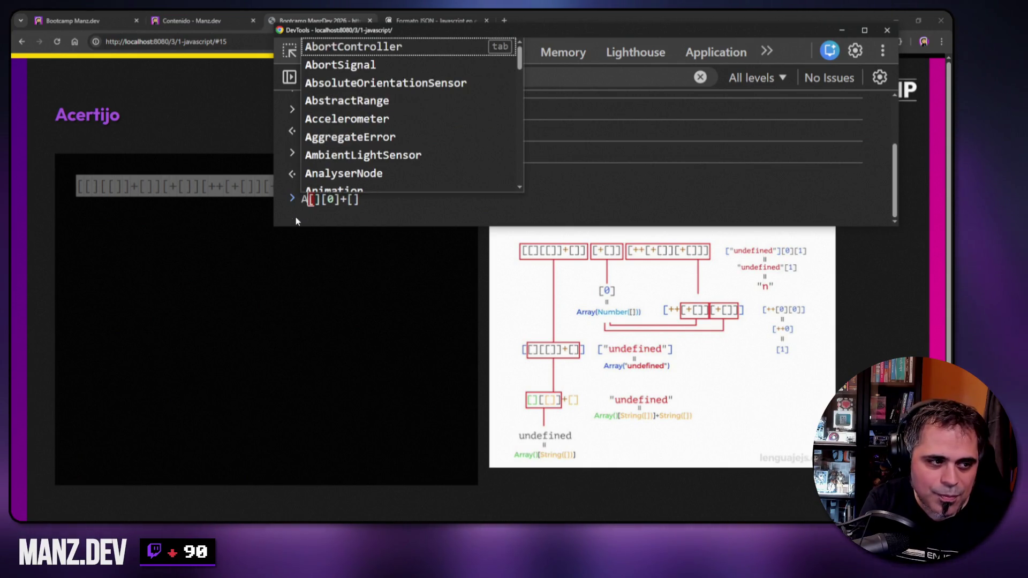
key("BackSpace")
- Swap the trailing +[] for undefined, then replace the whole prompt with +[][][[]]
key("End")
key("Left")
key("Left")
key("Left")
key("shift+End")
key("Delete")
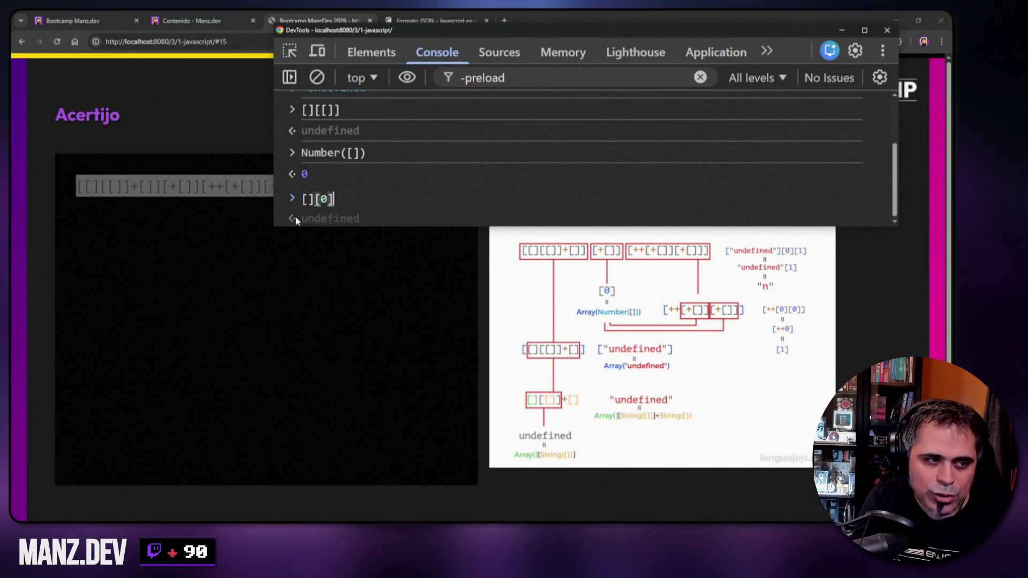
type("undefined")
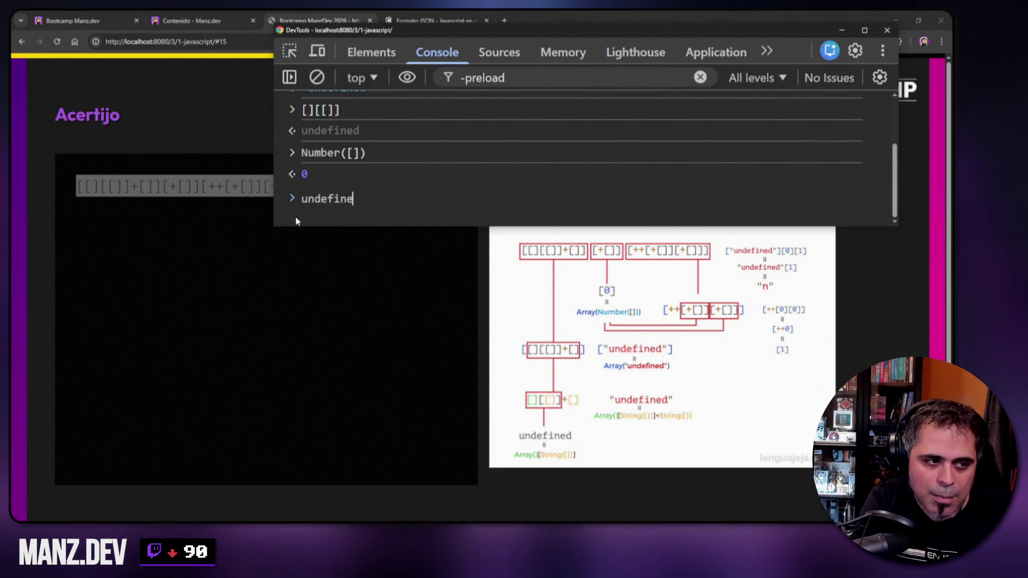
key("Escape")
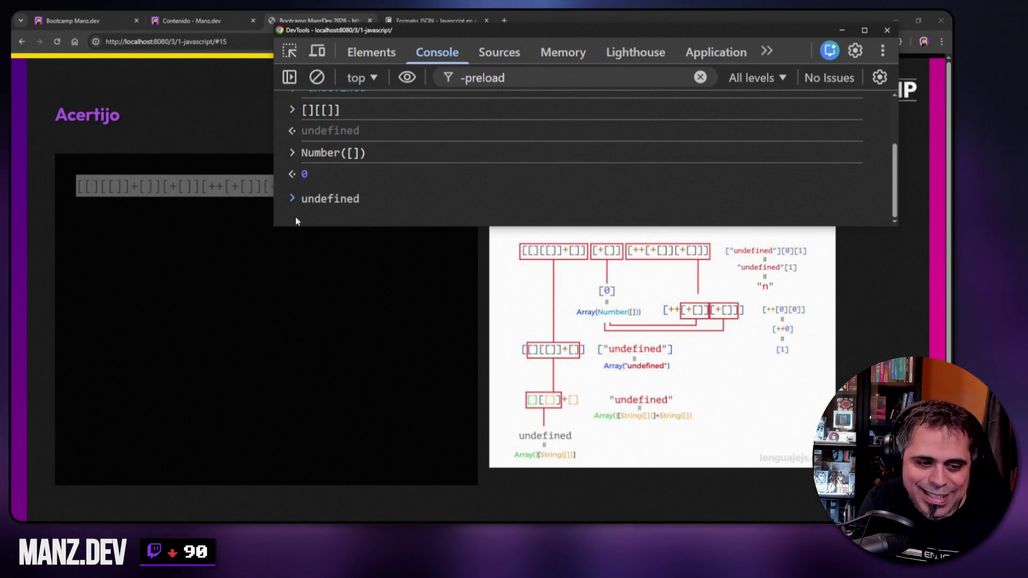
key("ctrl+a")
type("+[]")
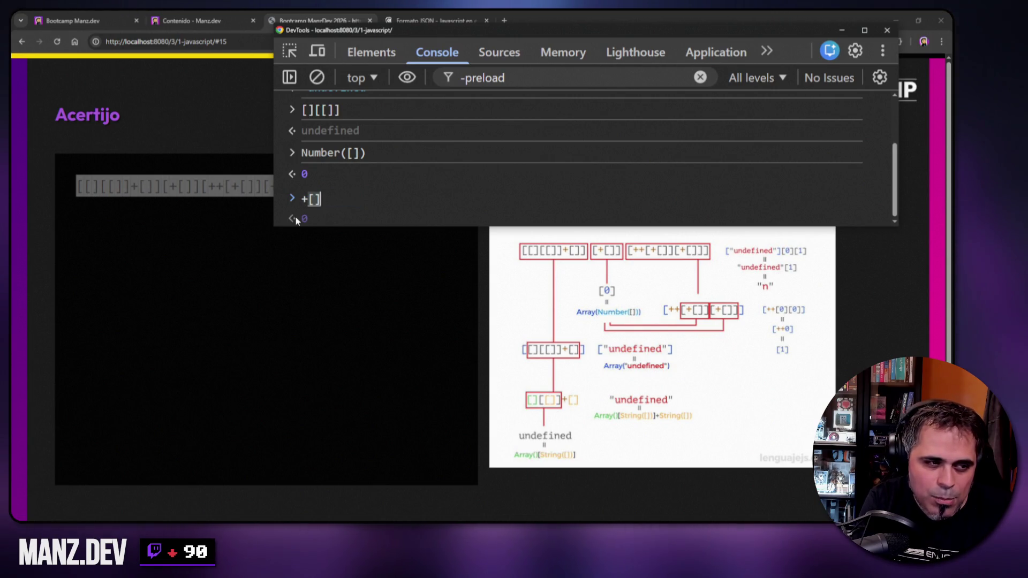
type("[][[]")
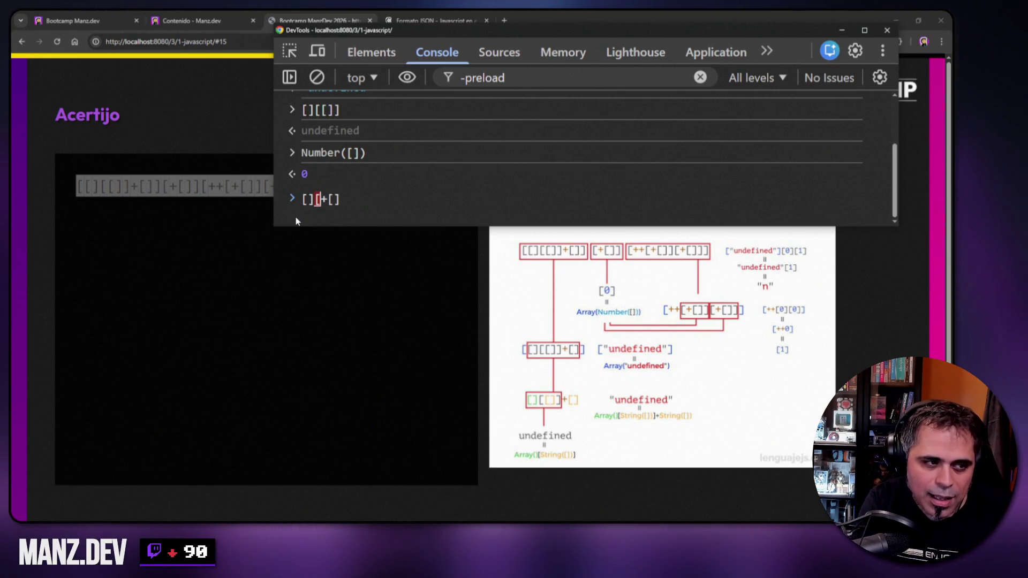
type("]")
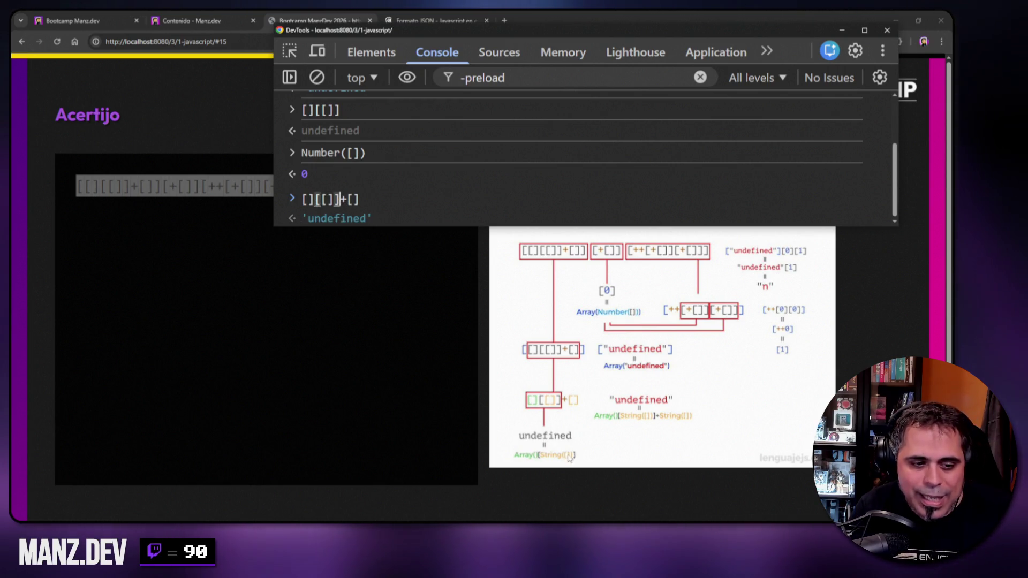
- Rewrite the prompt as Array()[String([])] and run it, returning undefined
key("shift+Left")
key("shift+Left")
key("shift+Left")
type("Array()")
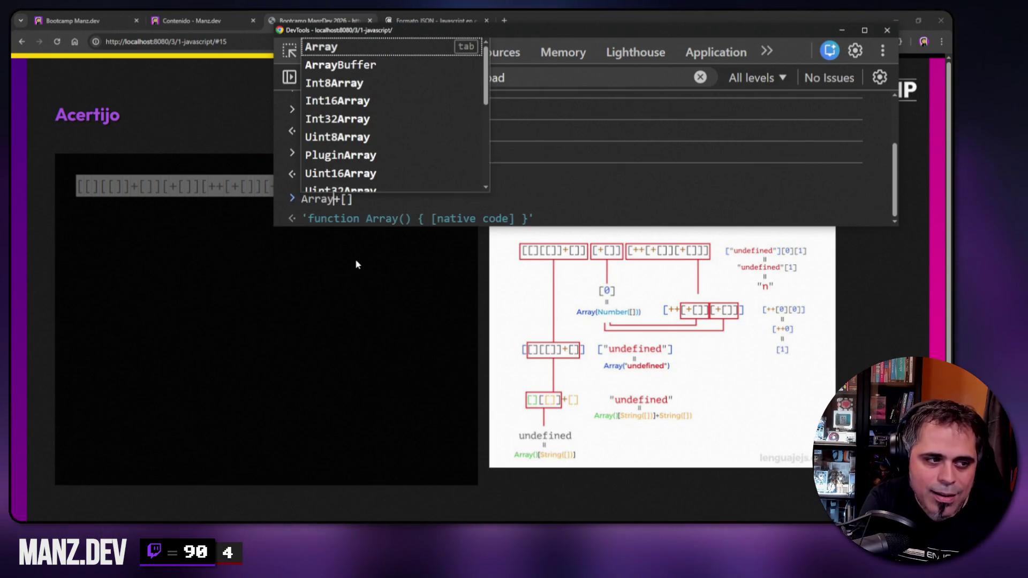
key("Right")
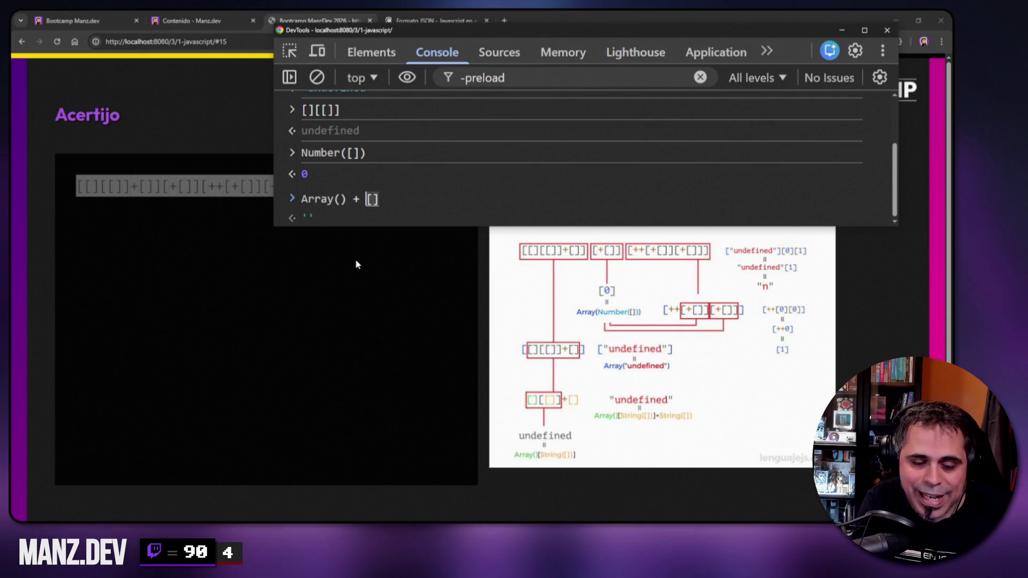
key("Left")
key("Left")
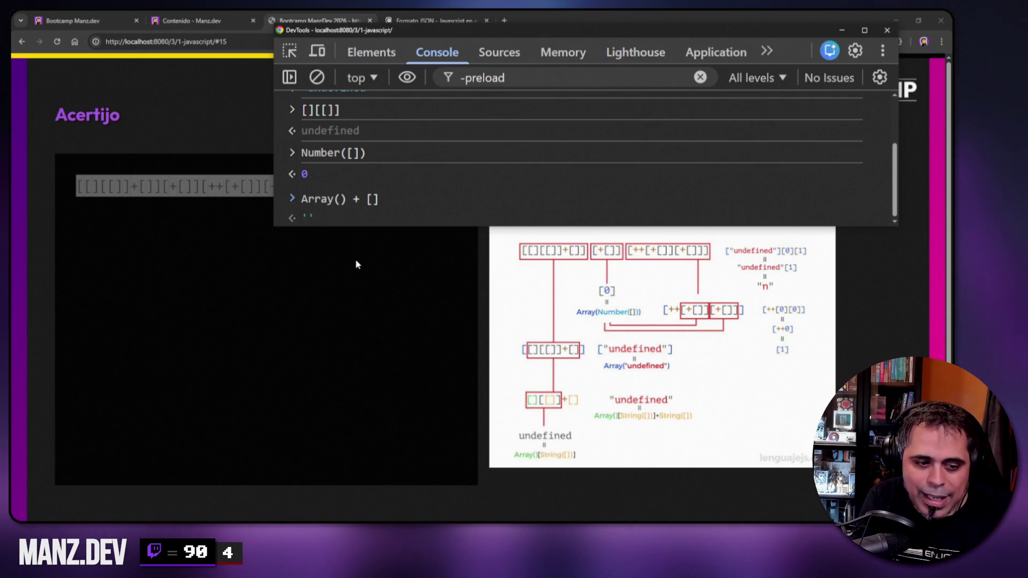
key("Left")
type("[String([]")
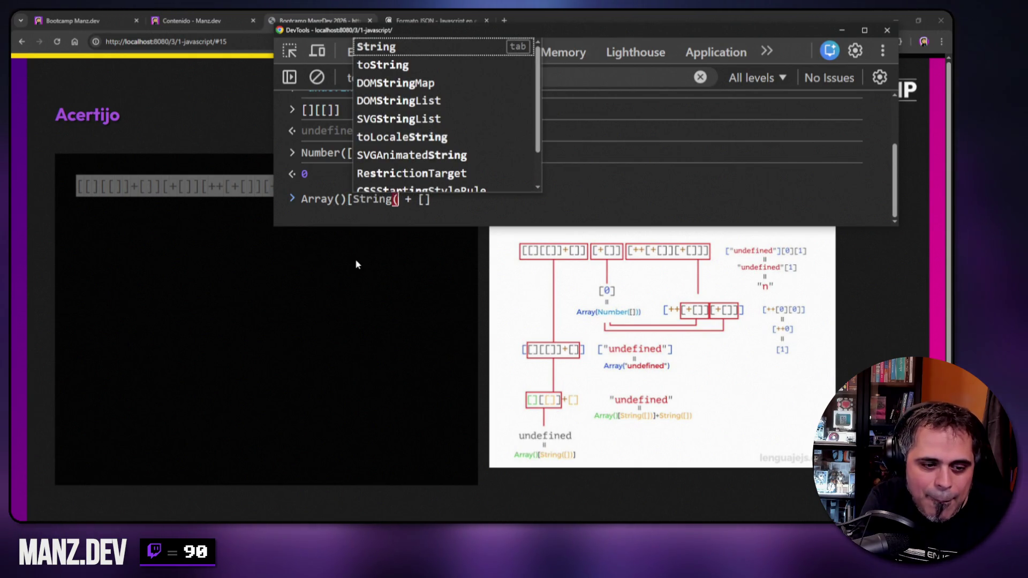
type(")")
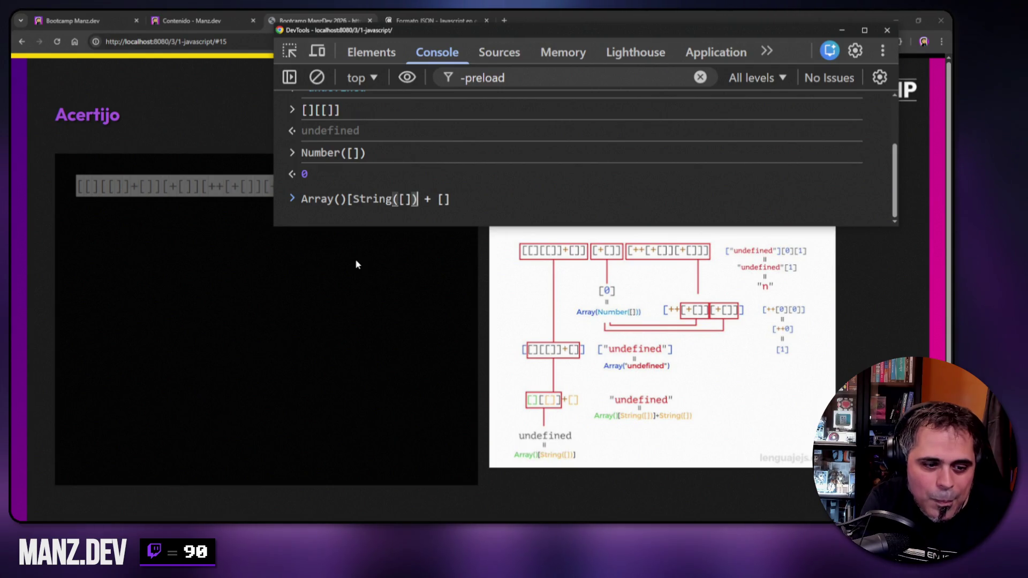
key("shift+End")
key("Delete")
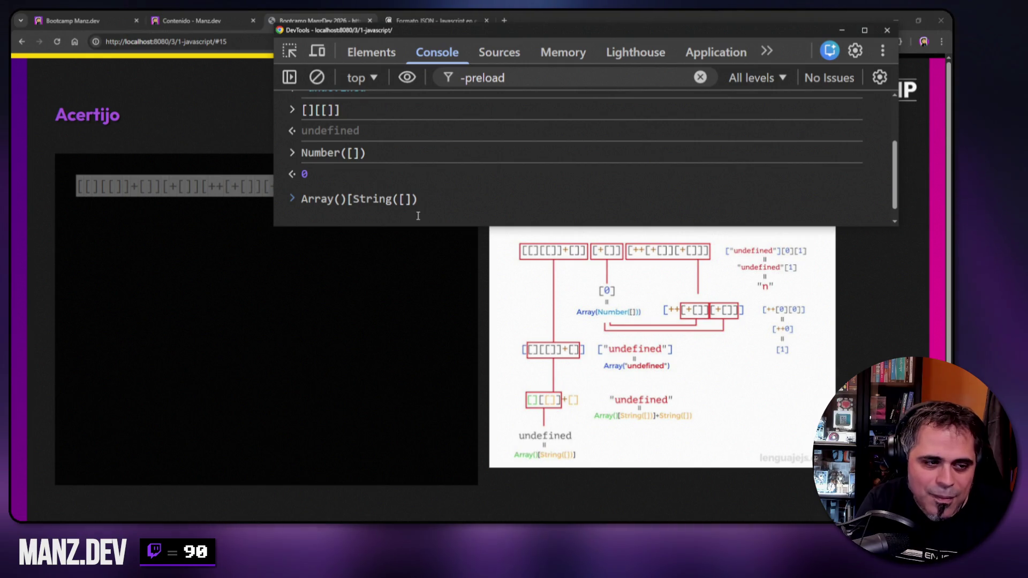
type("]")
key("Return")
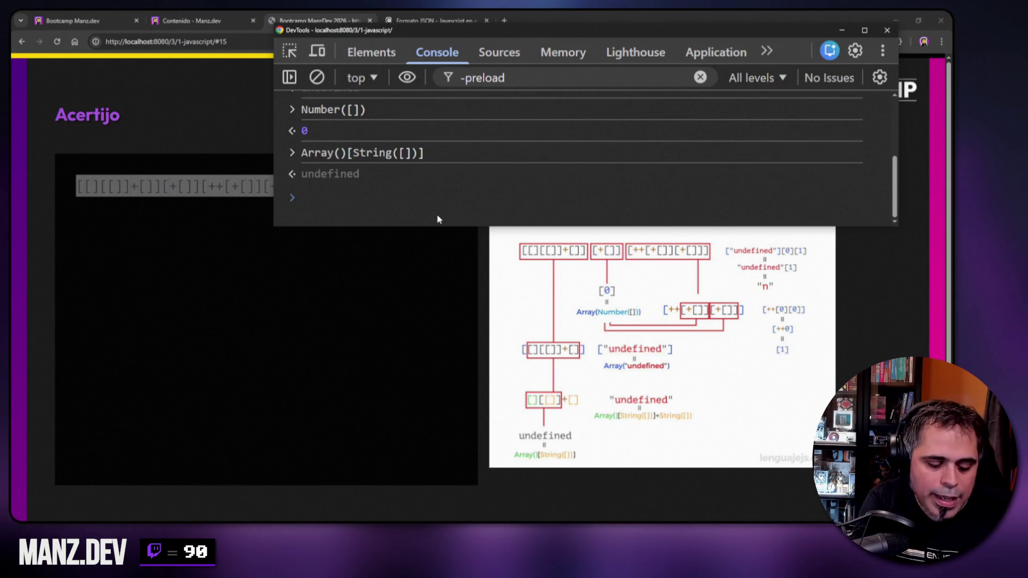
- Run String([]) to show it returns '', then clear the console
type("String(")
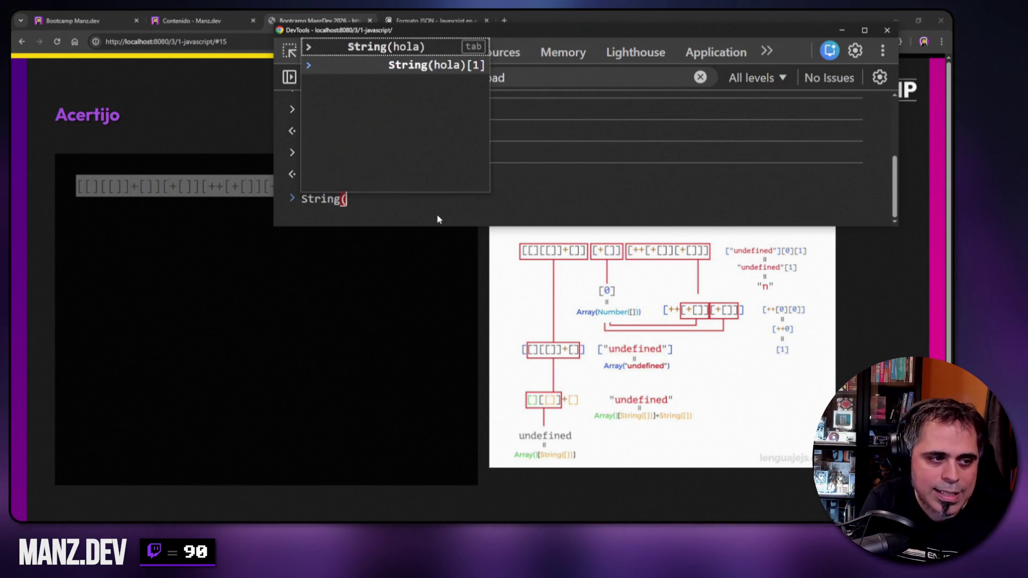
type("[])")
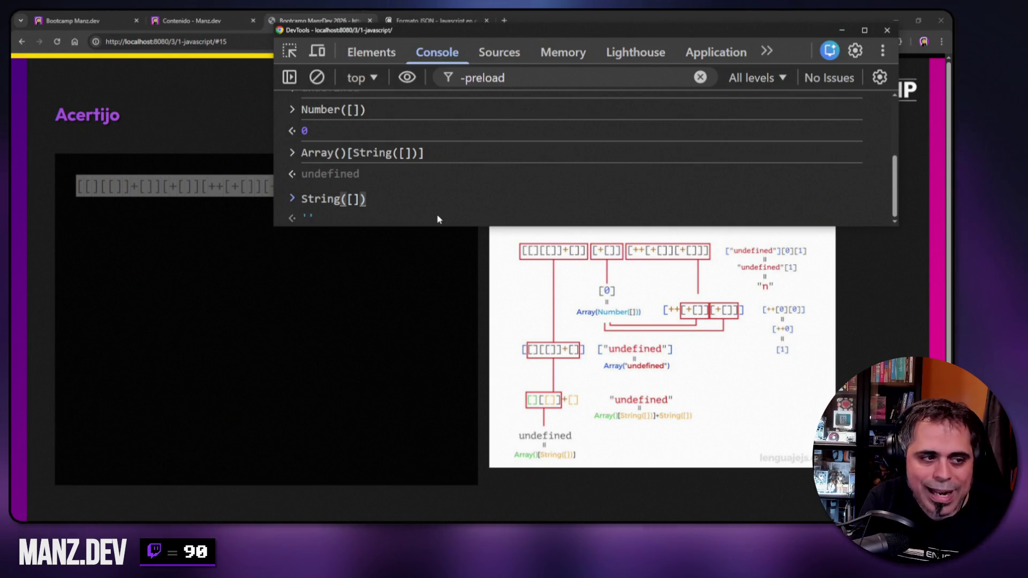
key("Return")
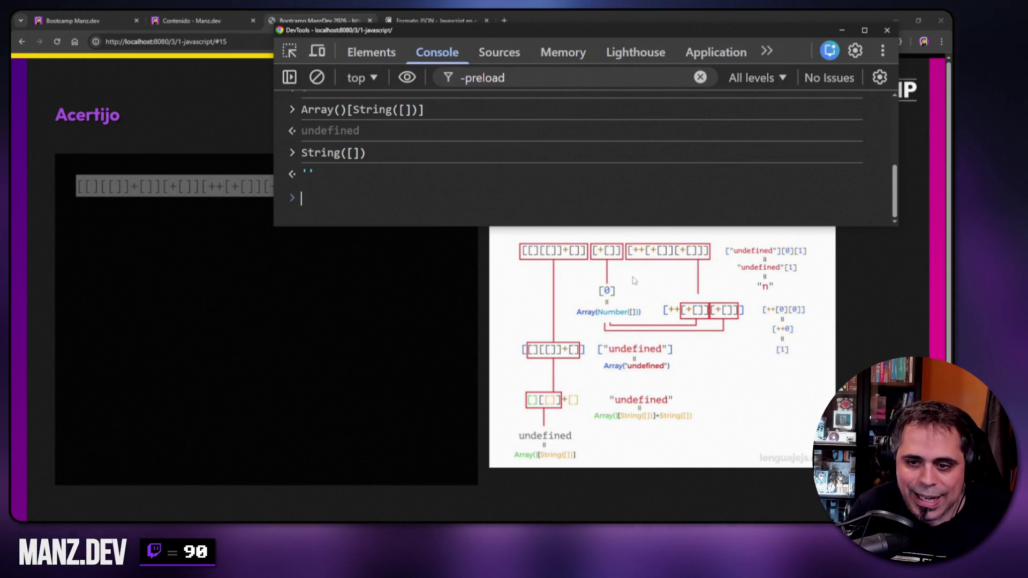
key("ctrl+l")
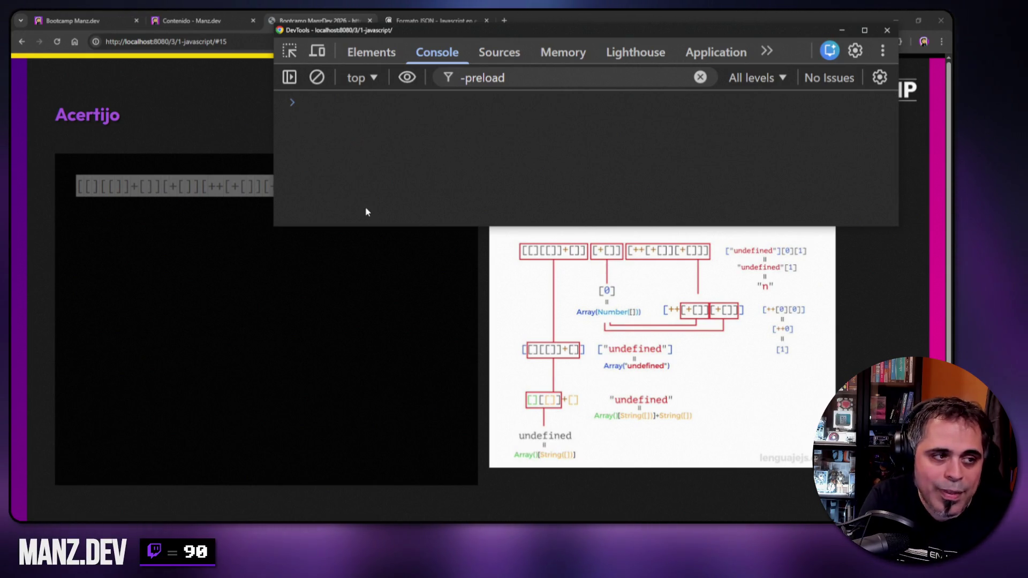
- Run [+[]] returning [0], then strip its brackets and run +[] returning 0
type("[+[]]")
key("Return")
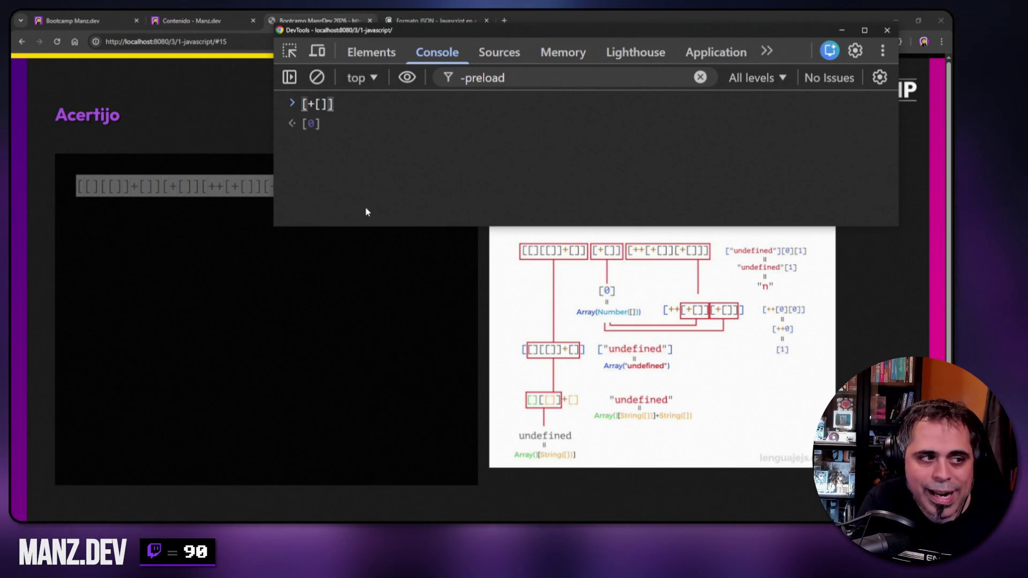
key("Left")
key("Left")
key("Left")
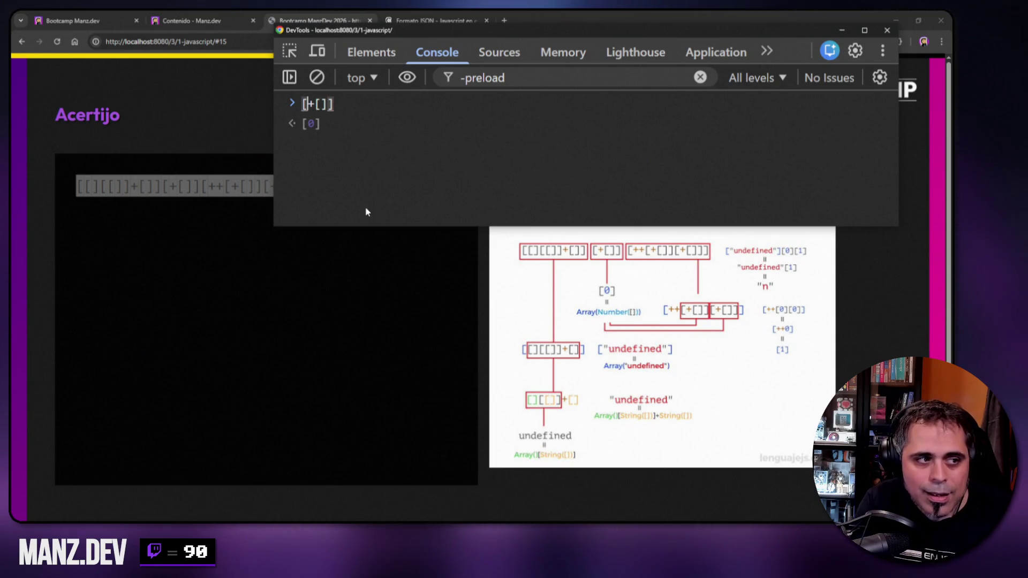
key("BackSpace")
key("End")
key("BackSpace")
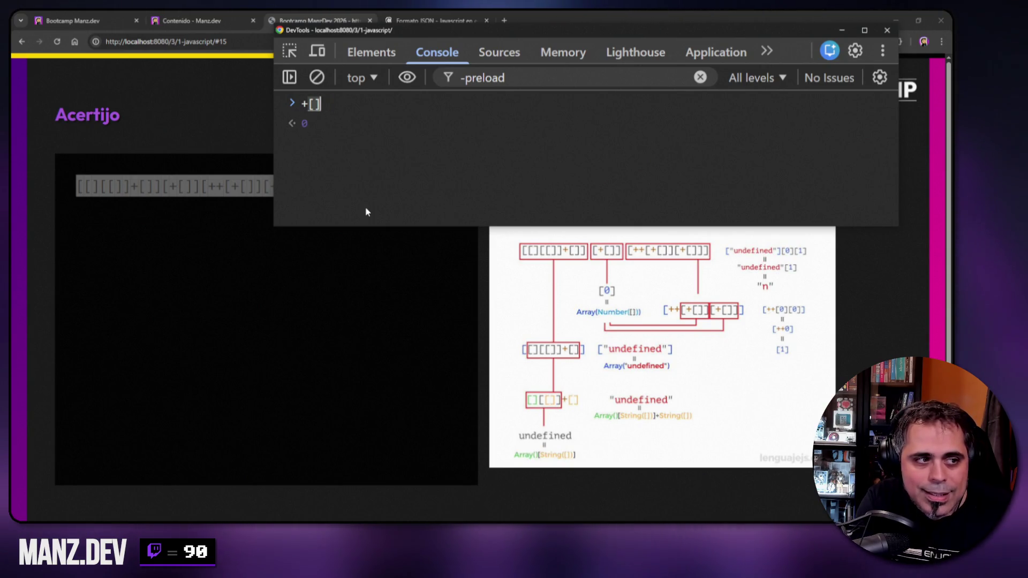
key("shift+Left")
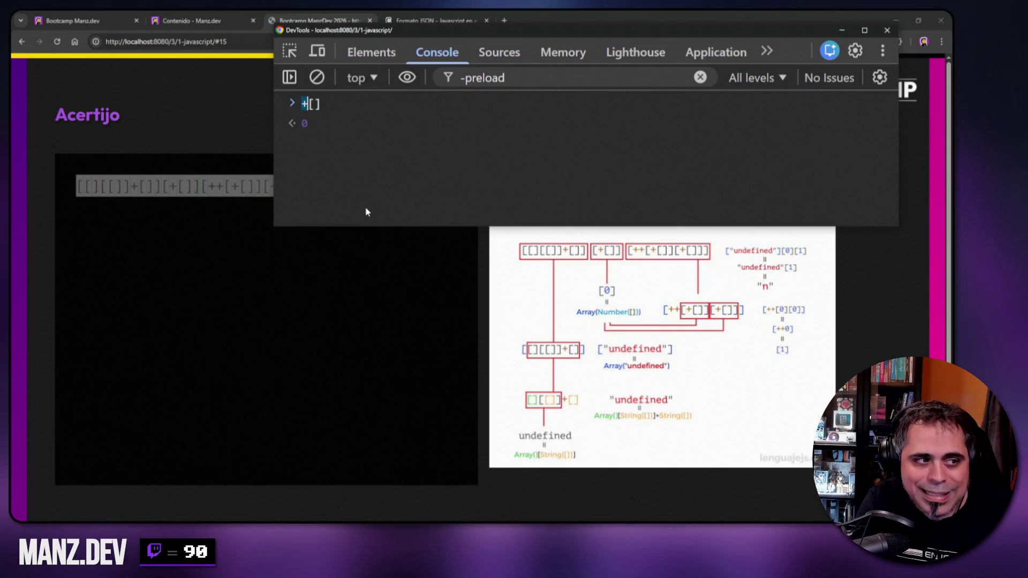
key("Return")
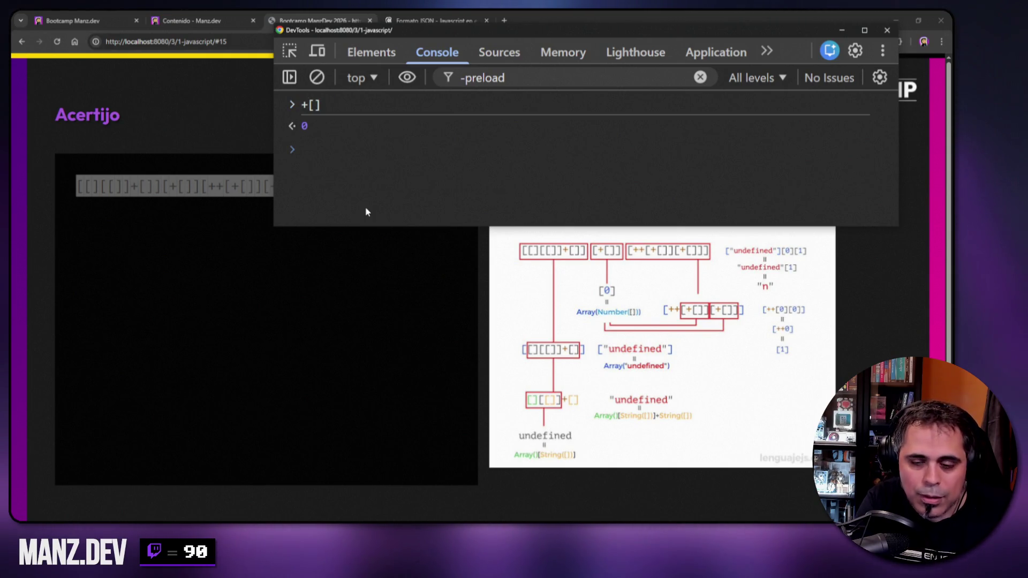
- Run [0] to show an array holding 0, then clear the console and begin ["undefined"]
type("[0]")
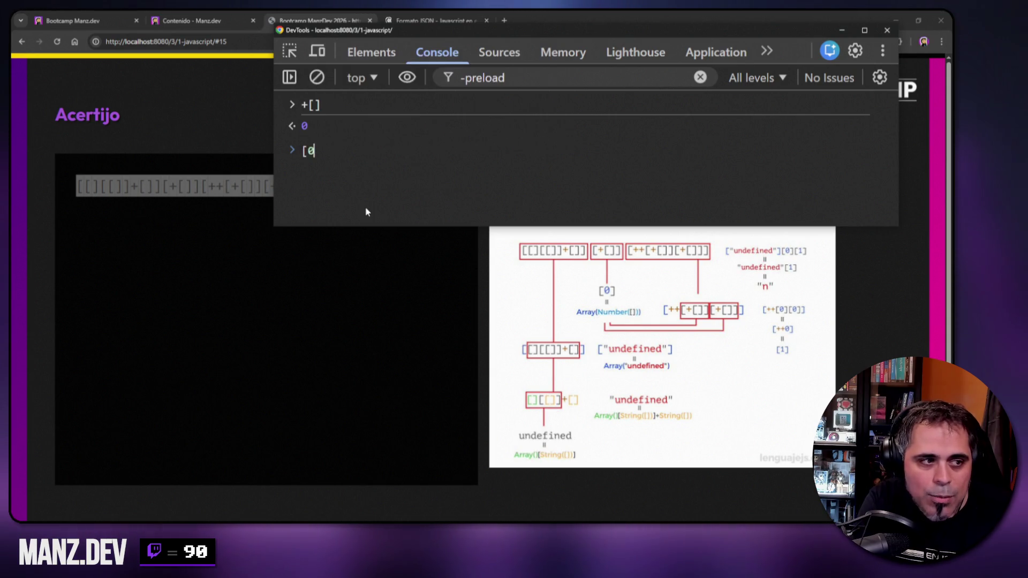
key("Return")
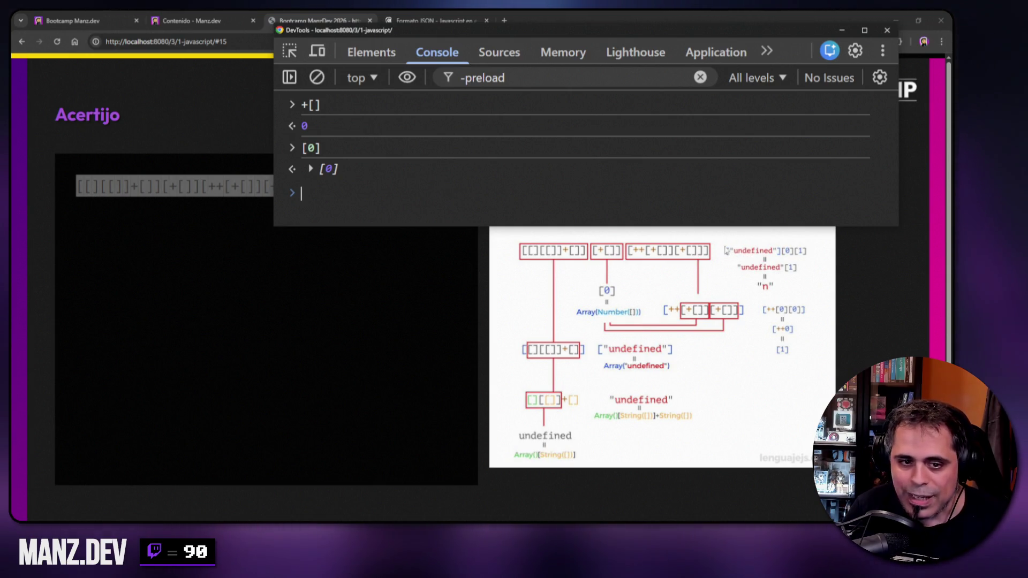
key("ctrl+l")
type("[")
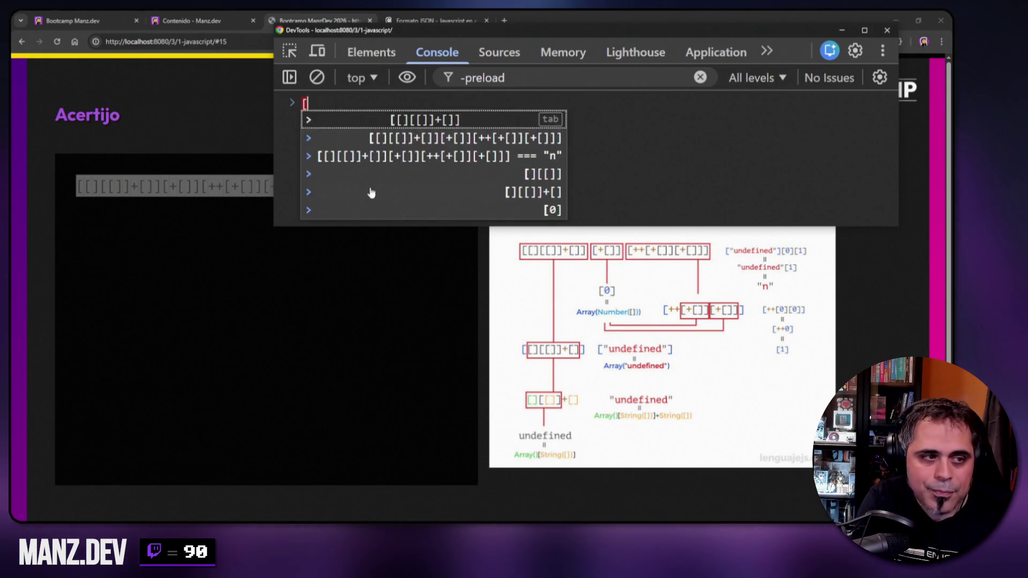
type("\"undefined\"]")
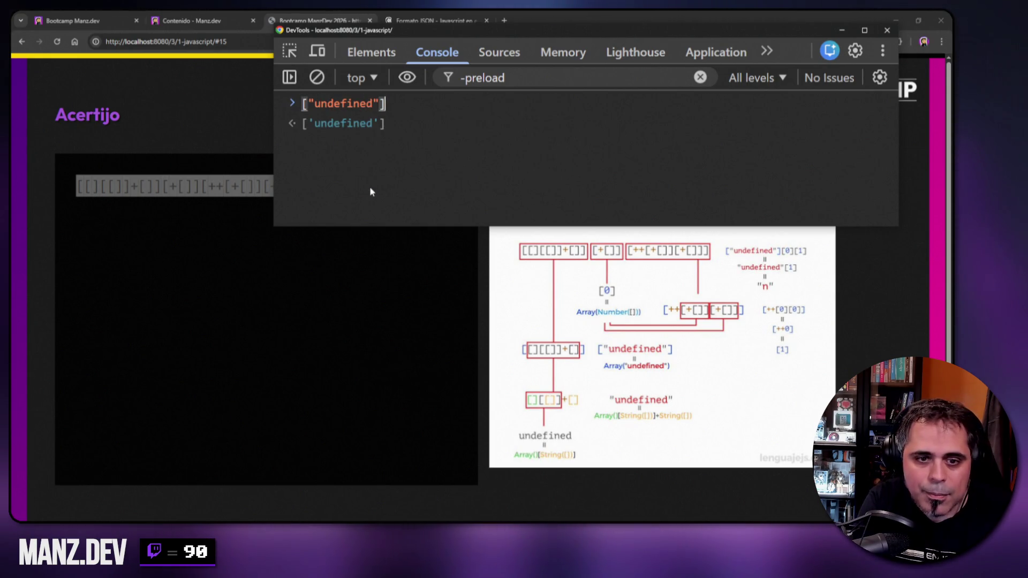
- Complete ["undefined"][0][1] and run it, returning 'n'
type("[")
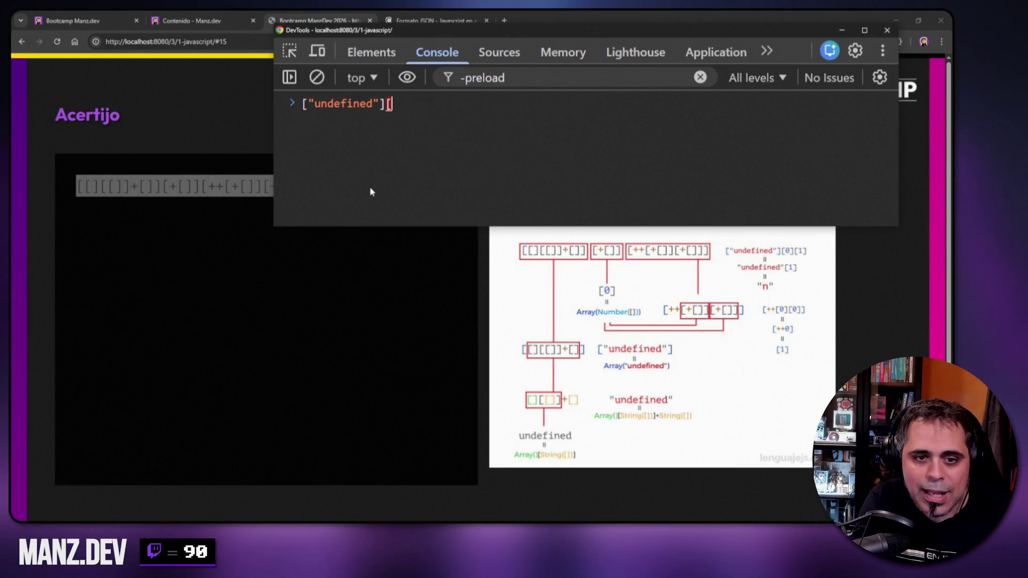
type("0][1]")
key("Return")
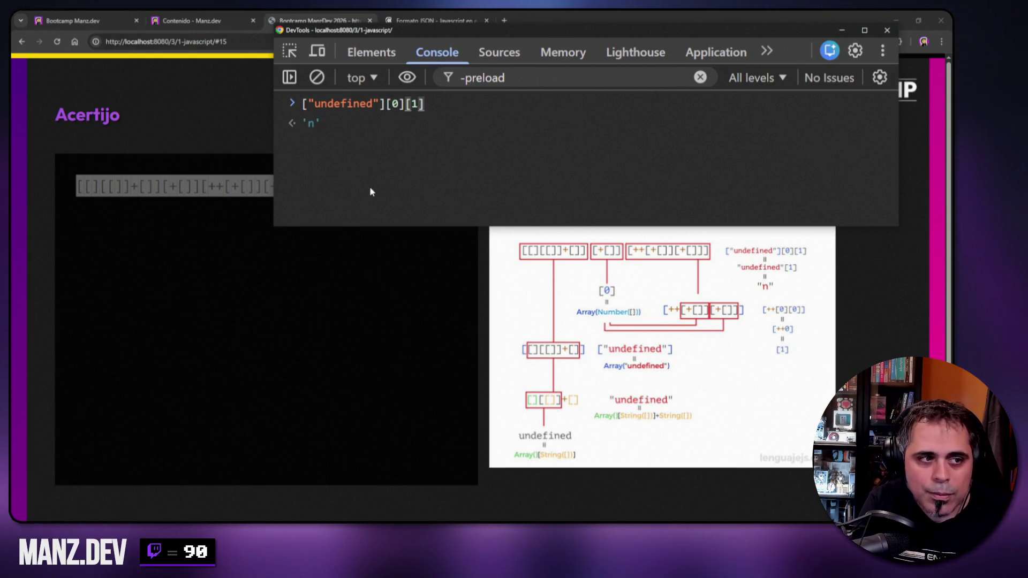
- Highlight the "undefined" string and then the letter n at index 1 while explaining
left_click_drag(308, 103, 378, 104)
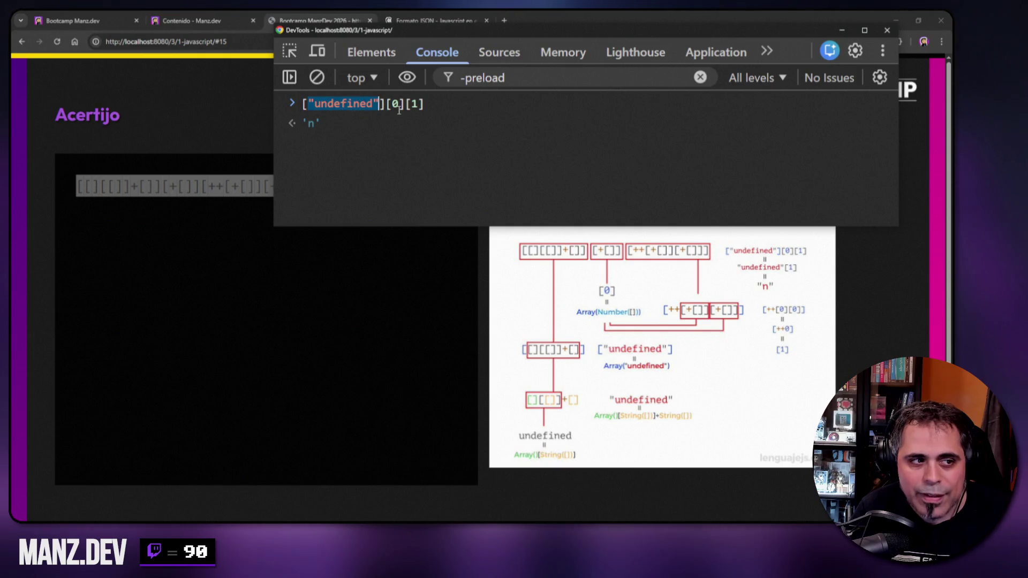
left_click(395, 103)
left_click_drag(308, 104, 425, 103)
left_click(326, 103)
left_click(317, 104)
left_click_drag(327, 105, 322, 105)
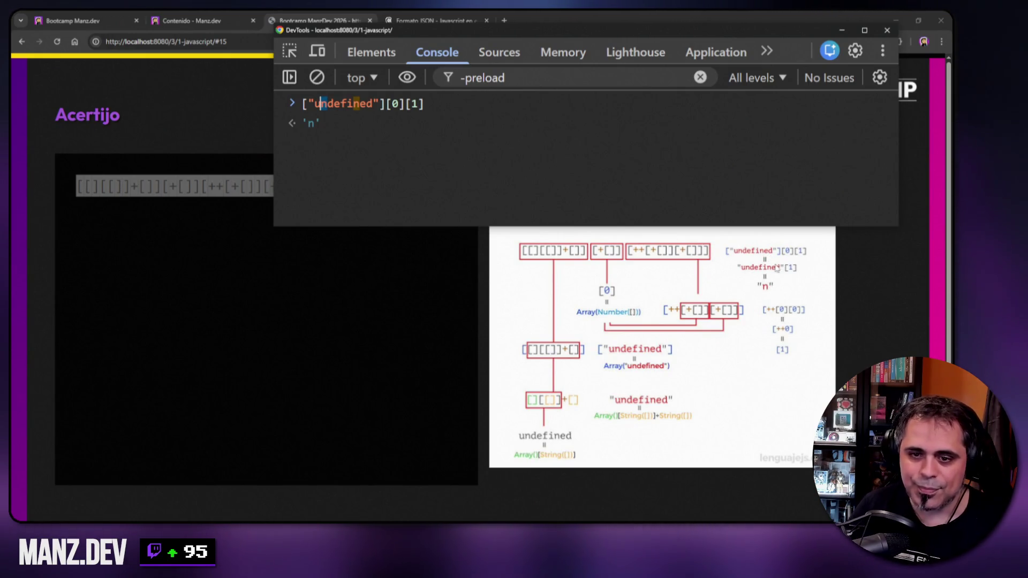
left_click(405, 174)
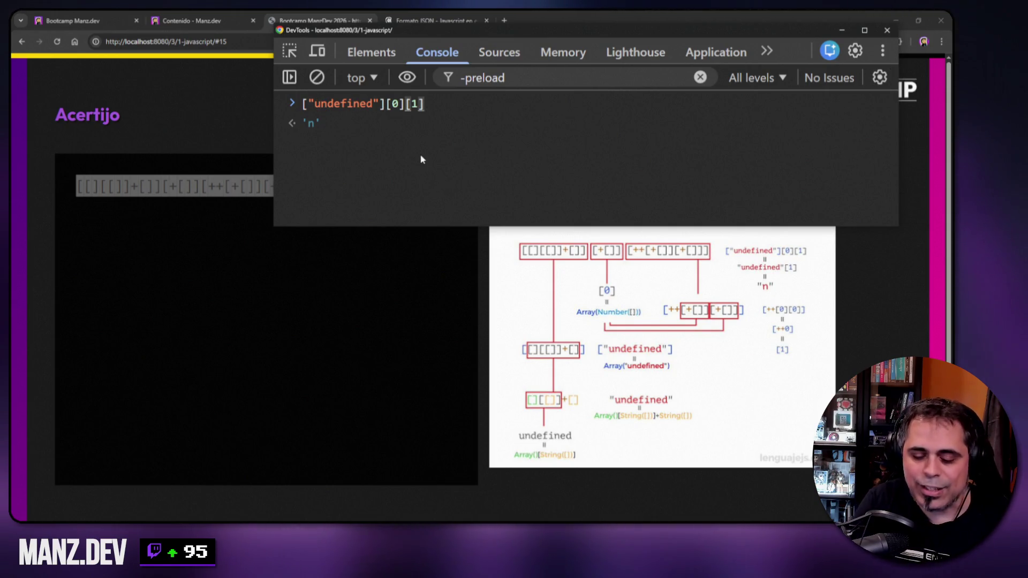
- Clear the console input and close the DevTools window
key("ctrl+a")
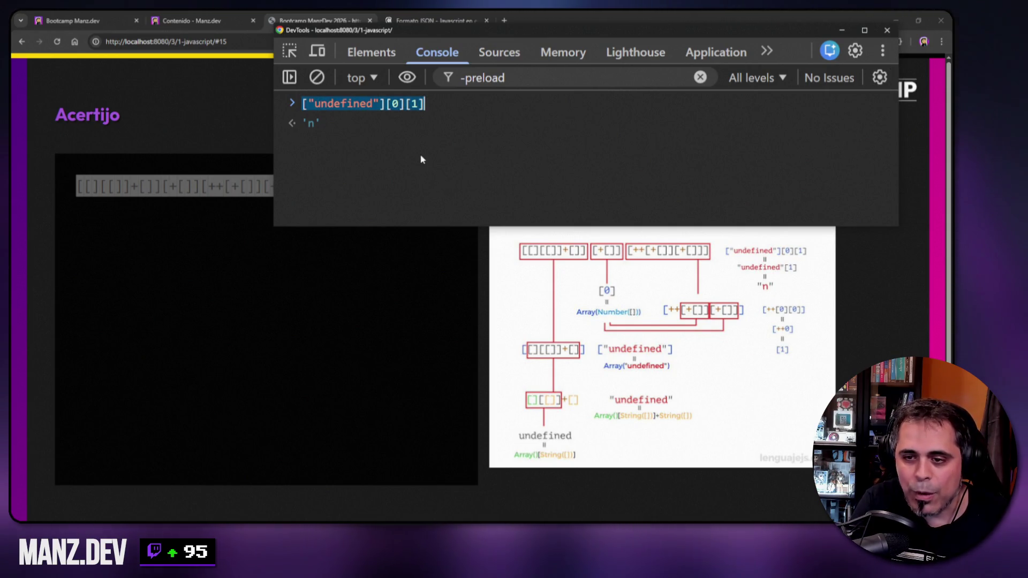
key("BackSpace")
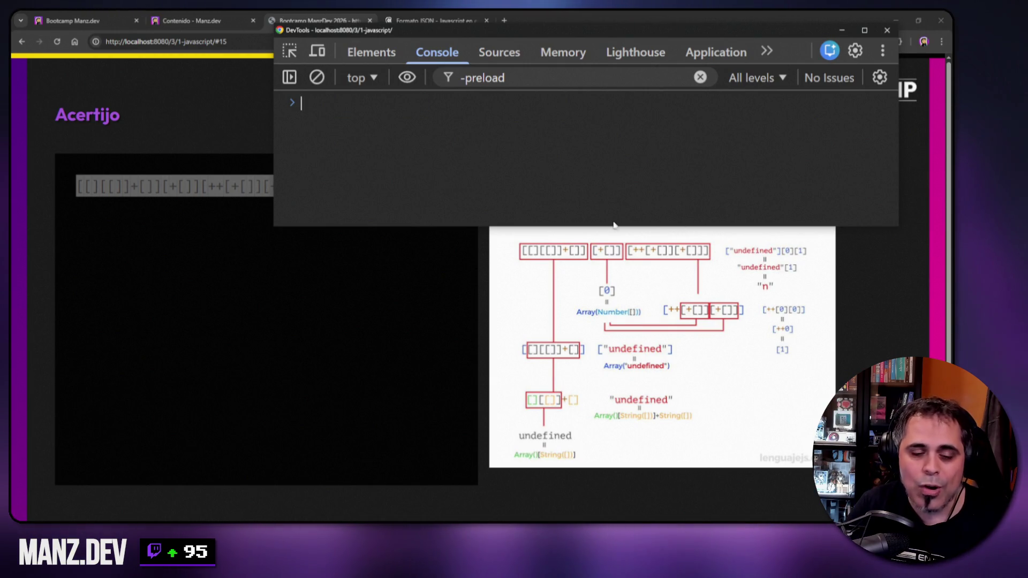
left_click(887, 30)
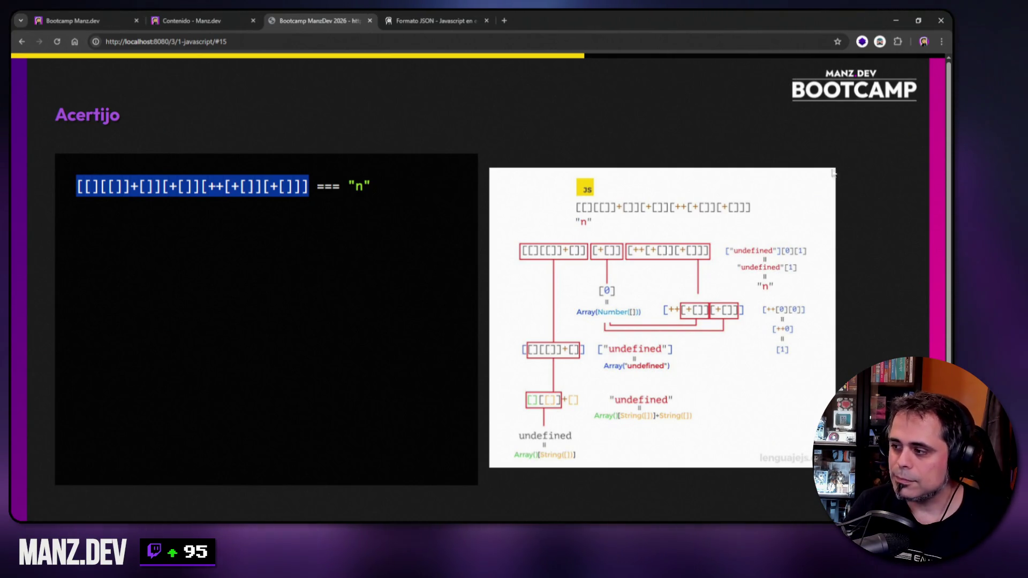
- Deselect the slide text and advance to the Métodos de Array slide
left_click(525, 130)
key("Right")
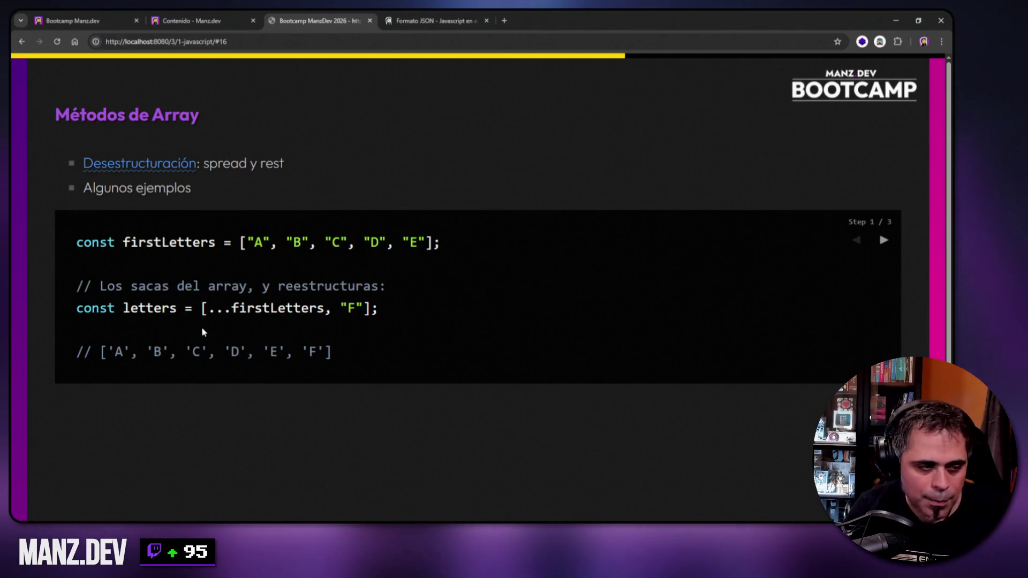
- Highlight the ... spread operator in the firstLetters example, then right-click the Desestructuración link
left_click_drag(209, 309, 231, 310)
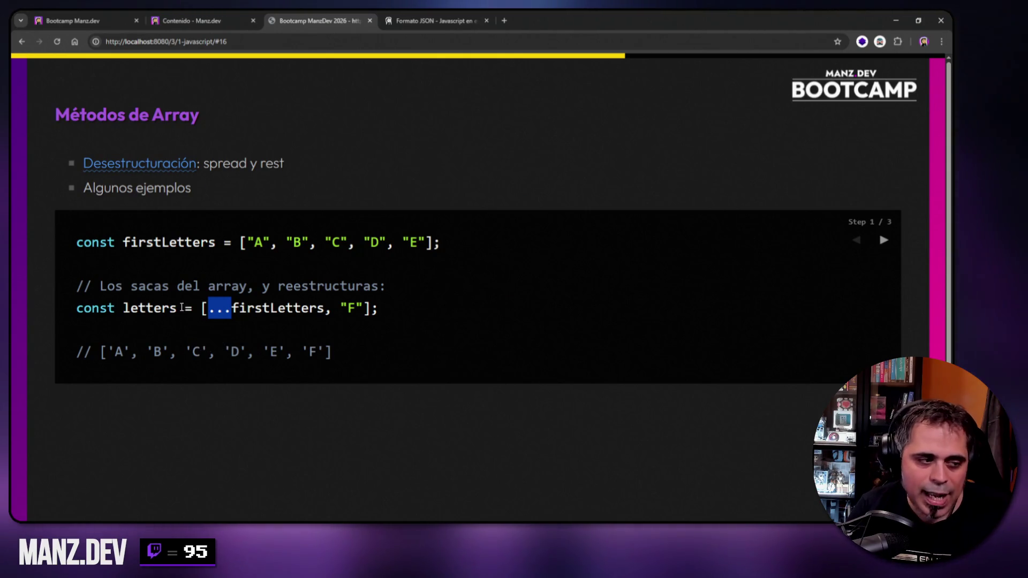
left_click(181, 309)
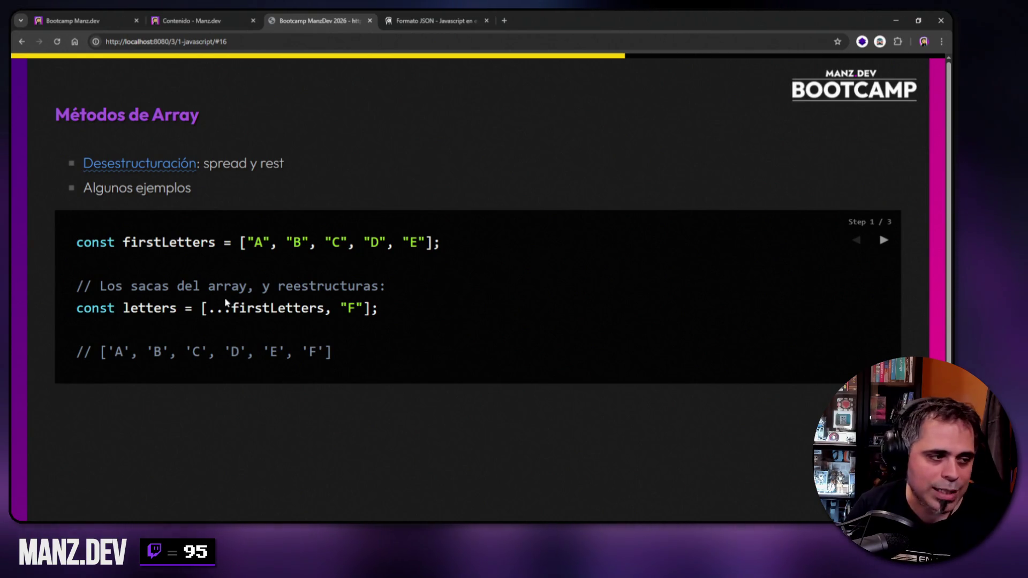
right_click(137, 169)
- Open Desestructuración de arrays in a new tab, close Formato JSON, skim it, return to slides
left_click(176, 180)
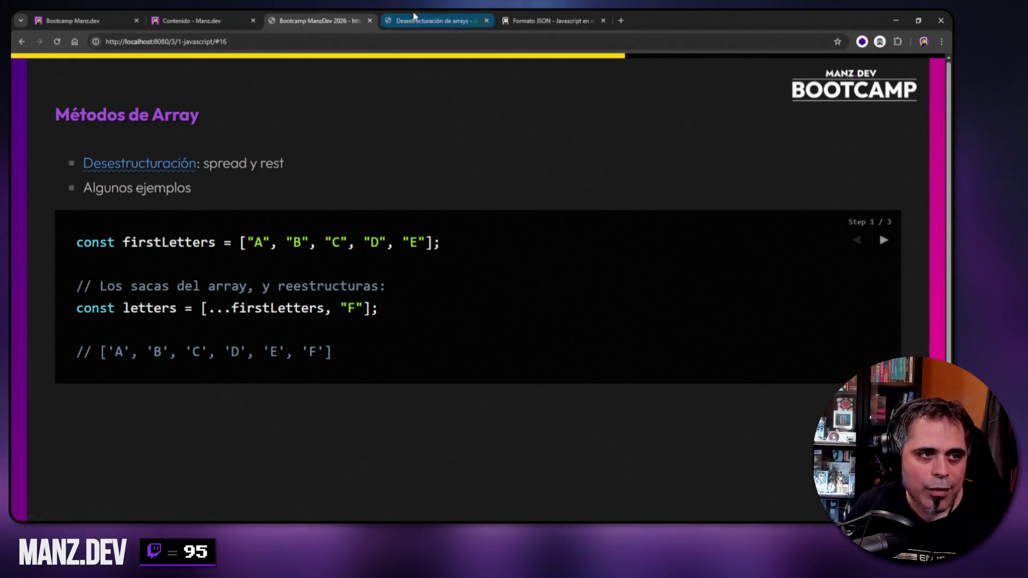
left_click(423, 20)
left_click(601, 20)
scroll(645, 349, "down", 6)
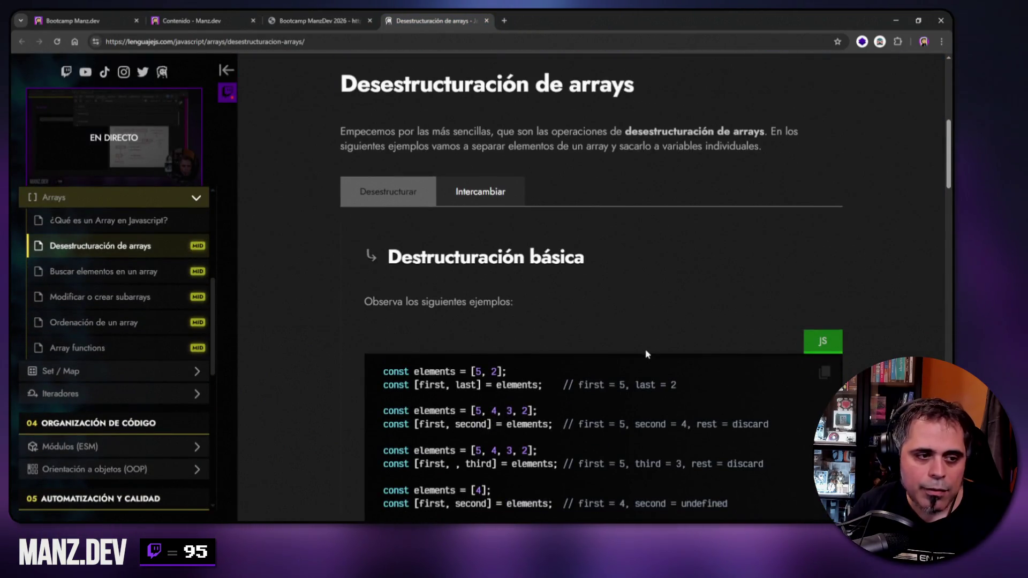
scroll(645, 348, "down", 15)
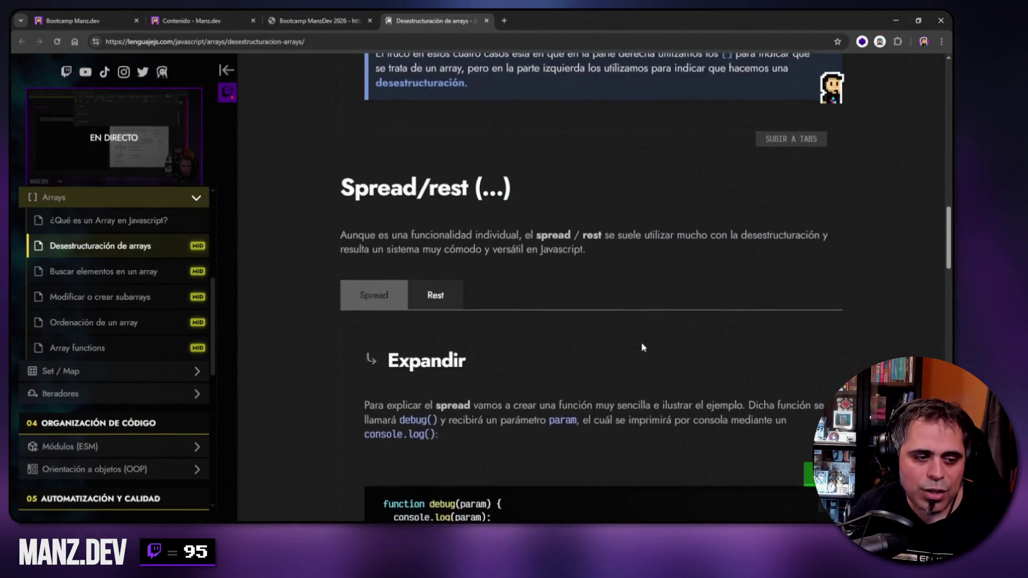
scroll(641, 342, "down", 9)
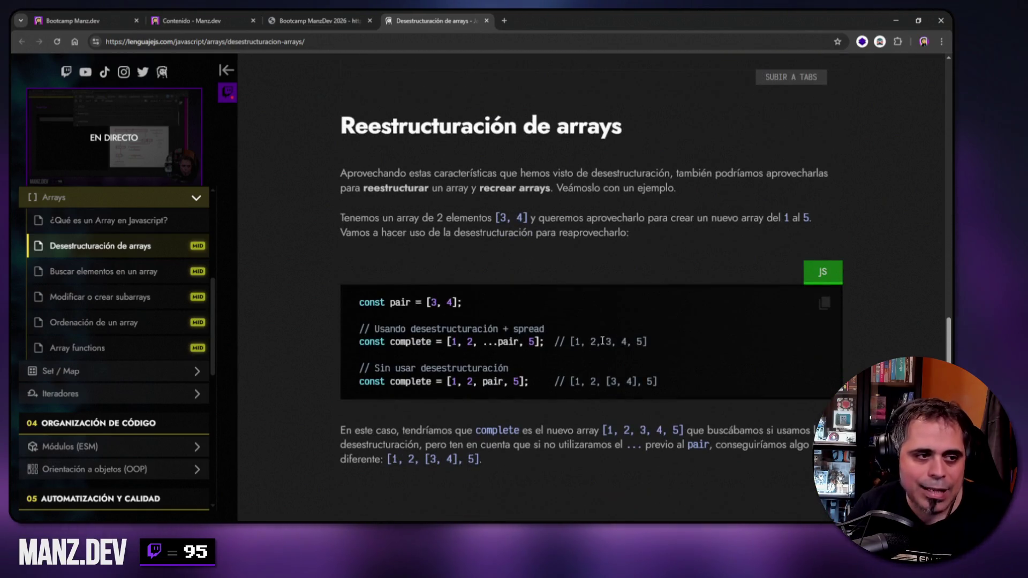
scroll(637, 342, "up", 5)
scroll(529, 327, "up", 20)
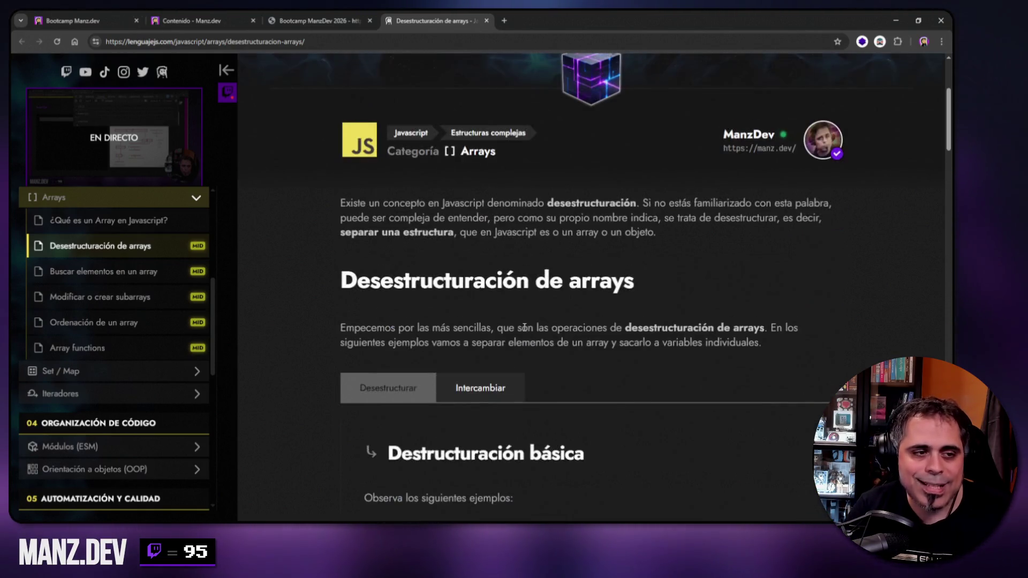
scroll(356, 250, "up", 4)
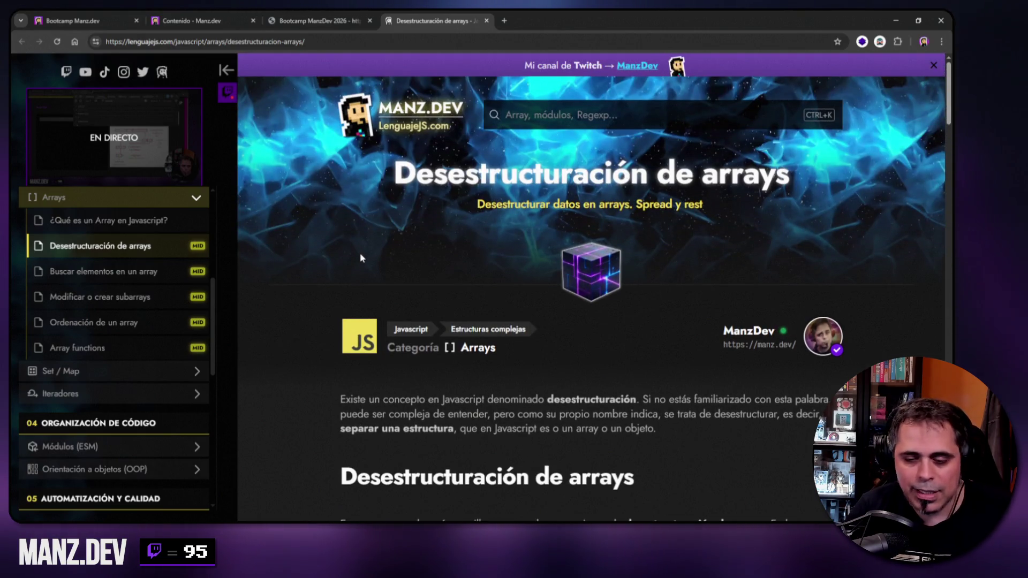
left_click(306, 22)
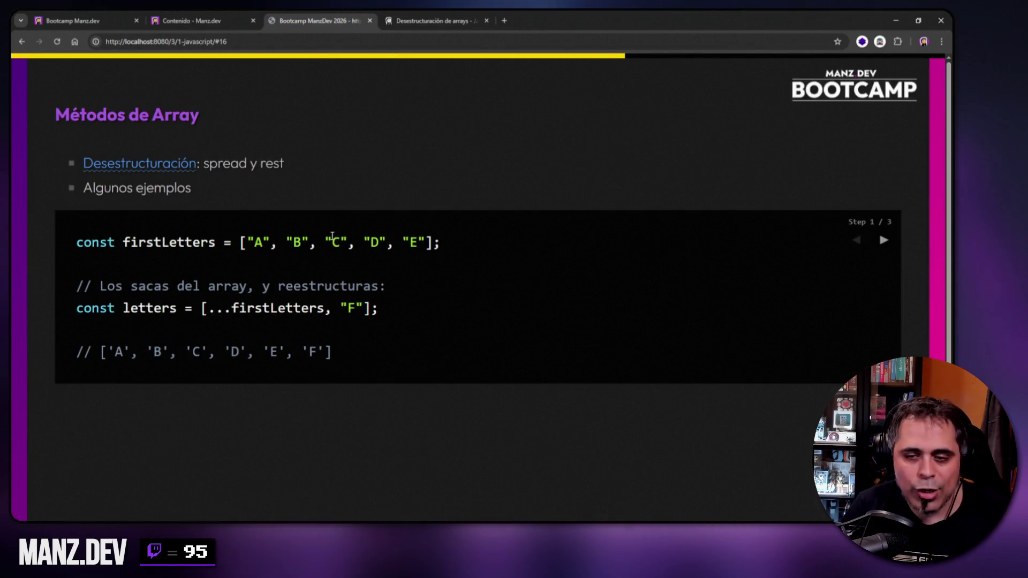
- Inspect the slide page, show the Console, and resize DevTools narrower and taller
right_click(570, 407)
left_click(594, 395)
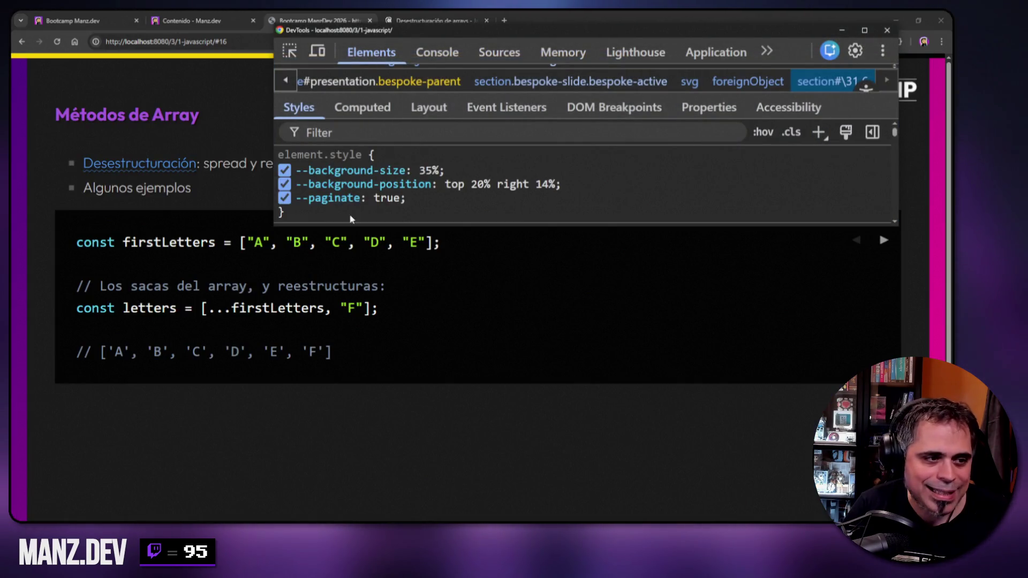
left_click(437, 52)
mouse_move(275, 228)
left_mouse_down()
mouse_move(449, 467)
mouse_move(453, 498)
left_mouse_up()
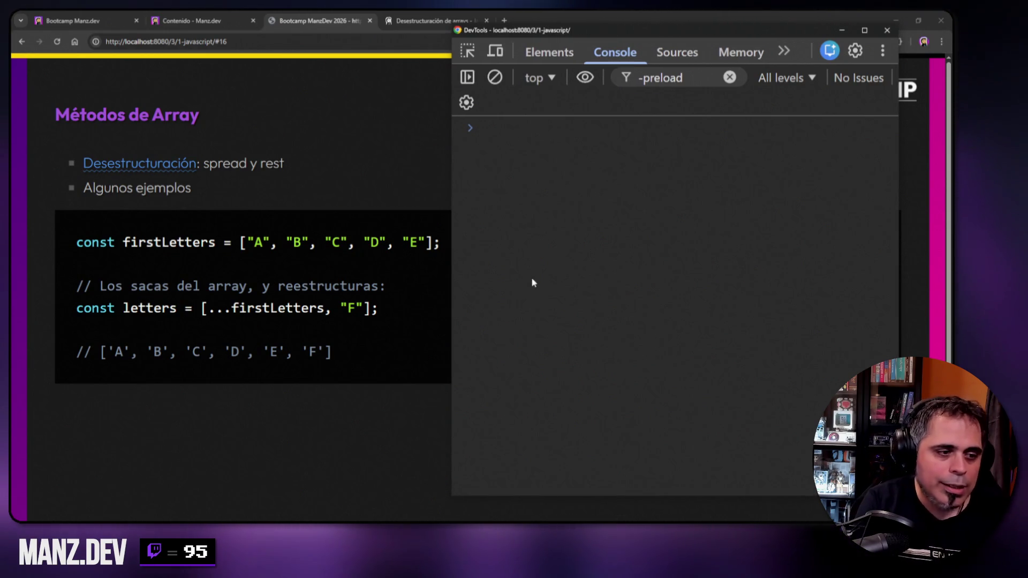
- Copy the firstLetters declaration from the slide, clear the console, paste and run it
left_click(83, 242)
left_click_drag(83, 243, 438, 255)
key("ctrl+c")
key("alt+Tab")
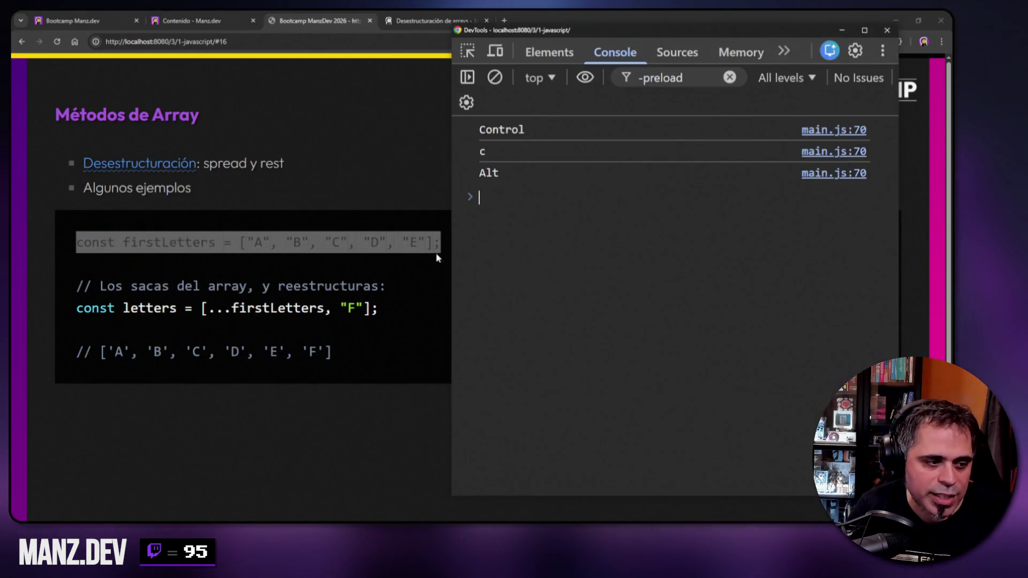
right_click(557, 269)
left_click(589, 278)
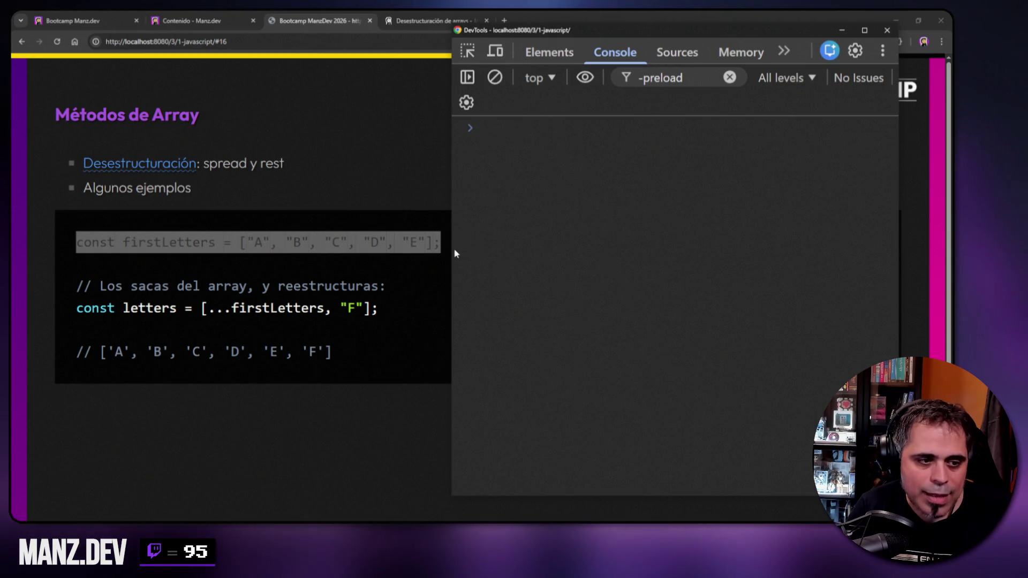
left_click(590, 275)
key("ctrl+v")
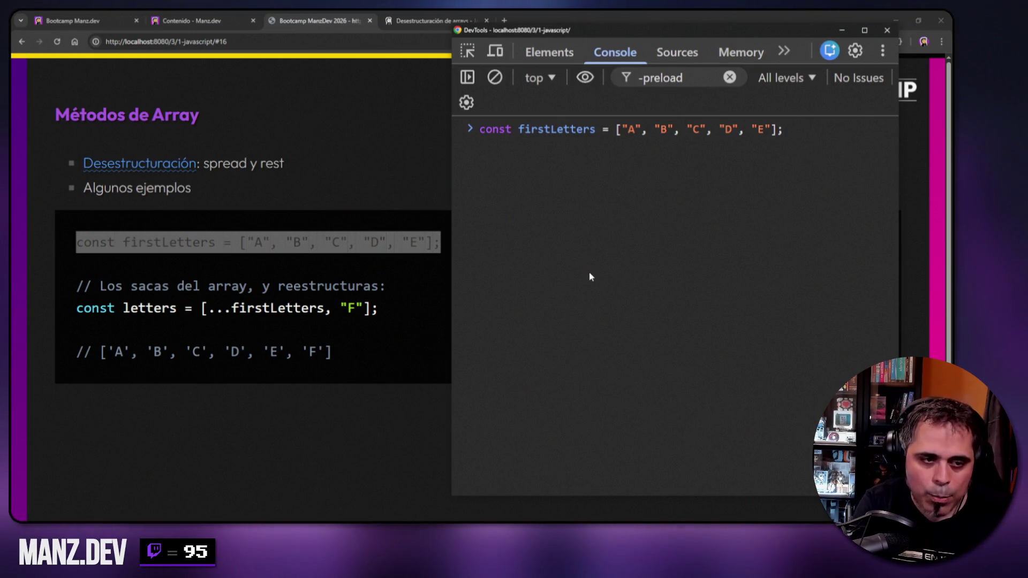
key("Return")
- Print firstLetters, showing ['A', 'B', 'C', 'D', 'E']
type("first")
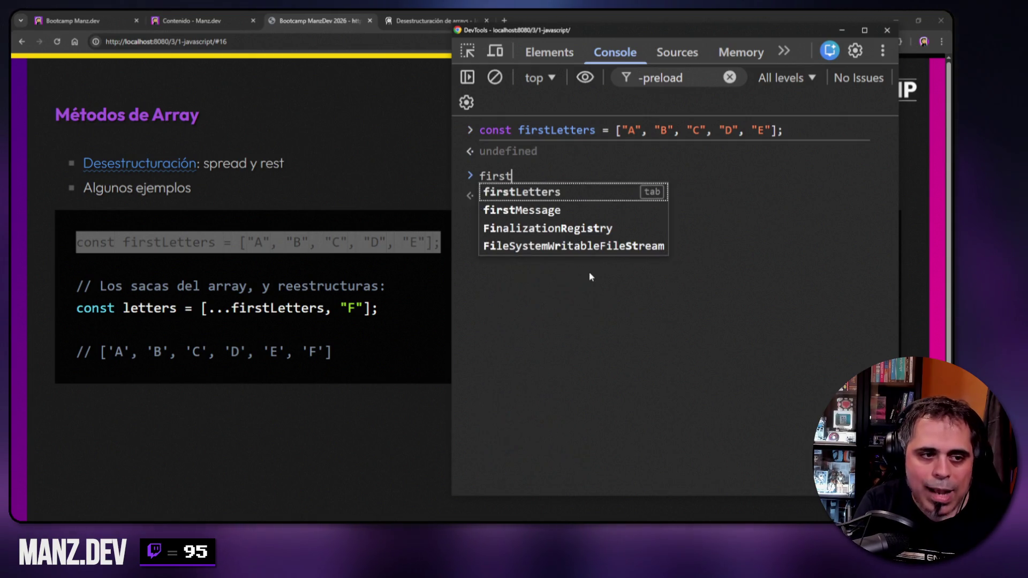
type("Letters")
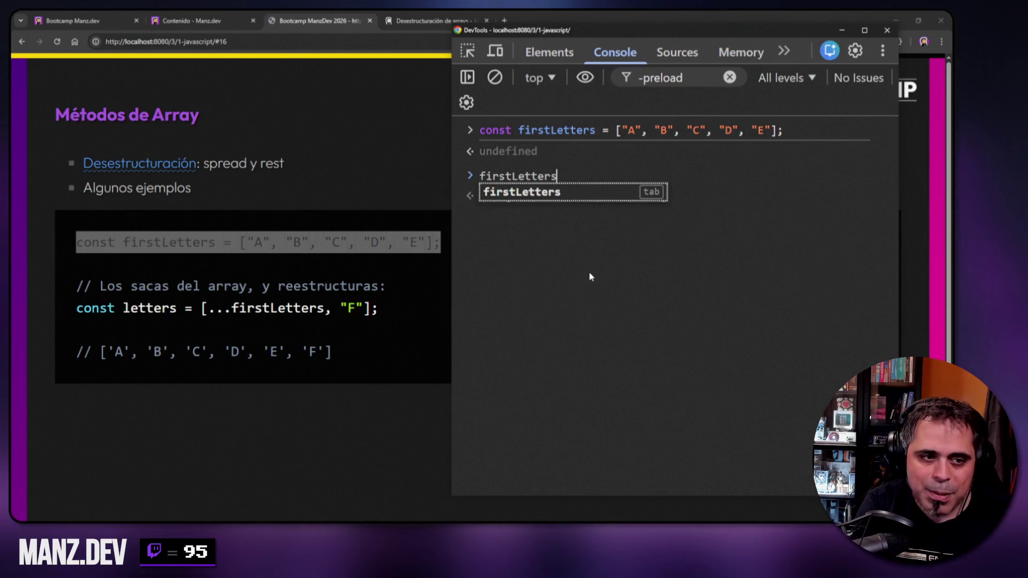
key("Return")
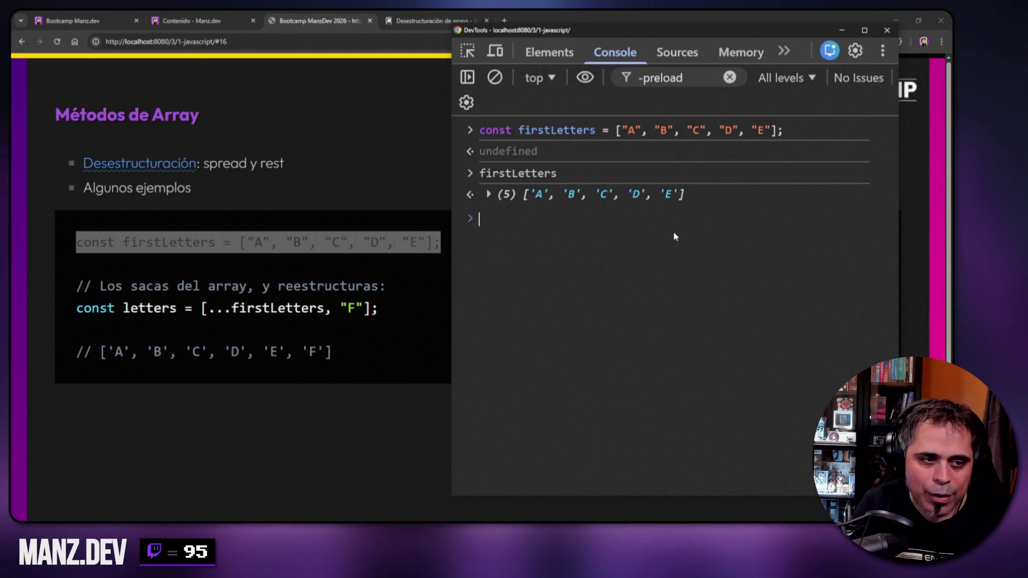
type("c")
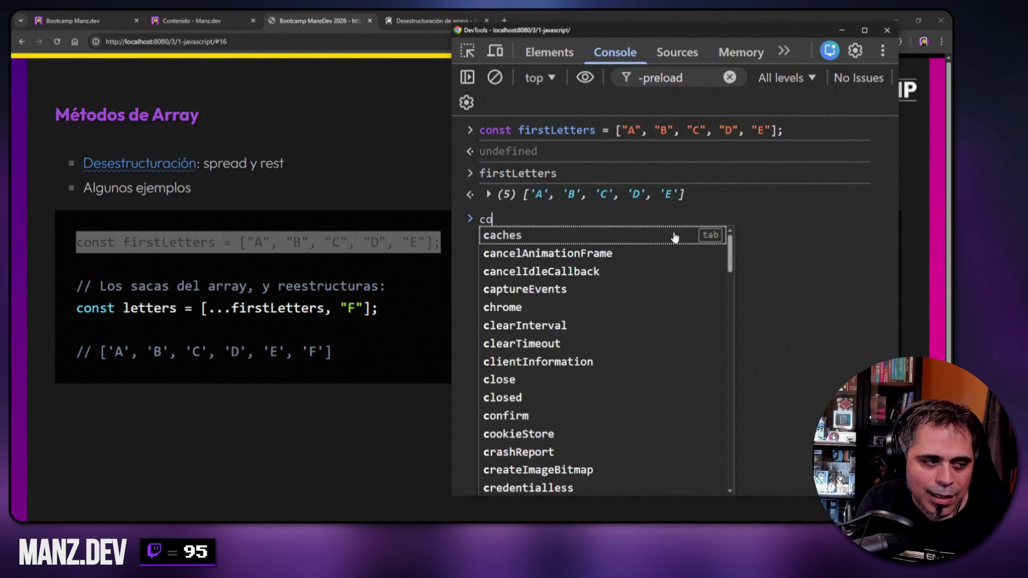
type("onst letters ")
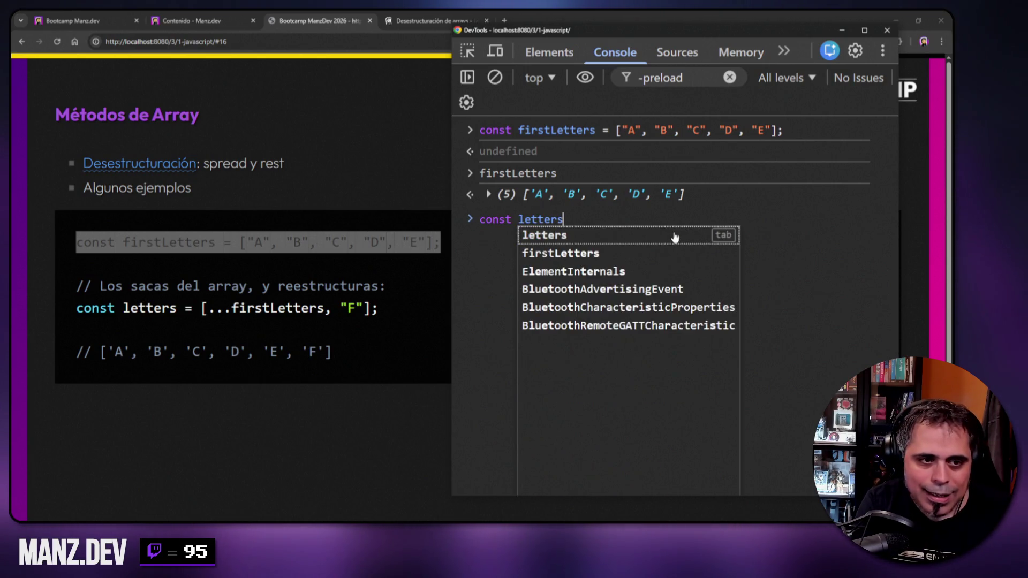
type("= ")
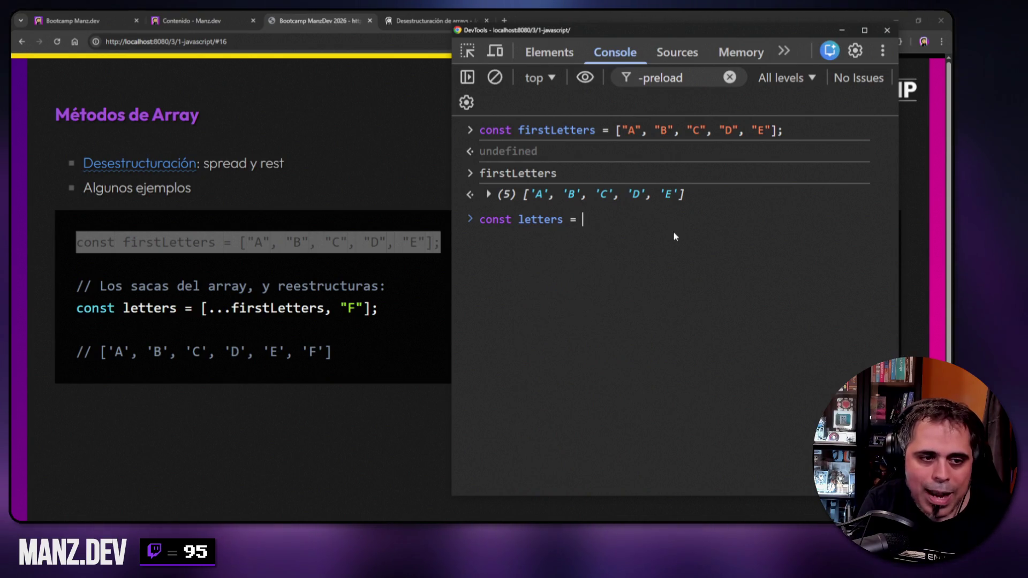
type("[.")
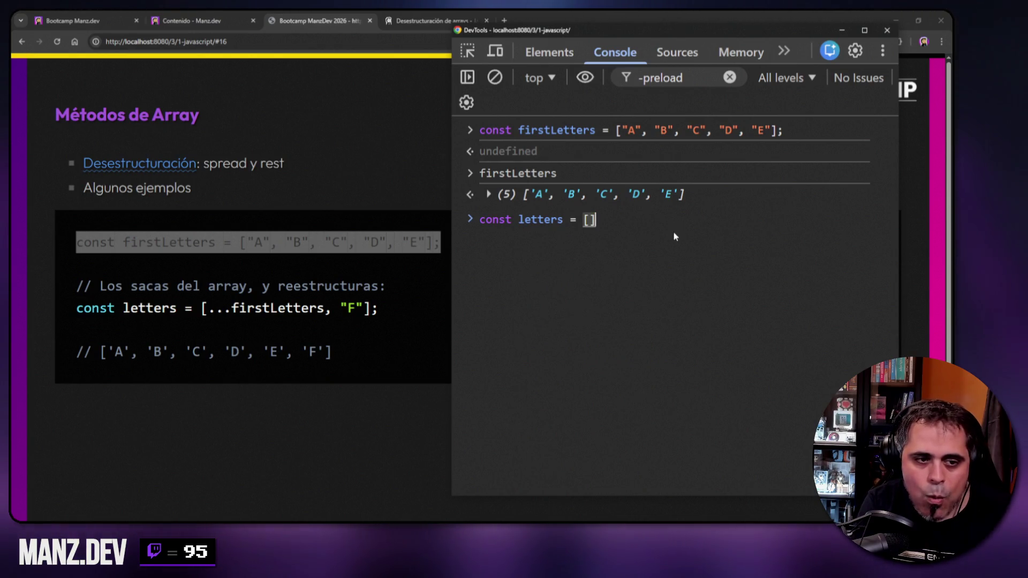
- Complete const letters = [...firstLetters, "F"], highlighting the spread and the original A–E values
key("Left")
key("Left")
type("...first")
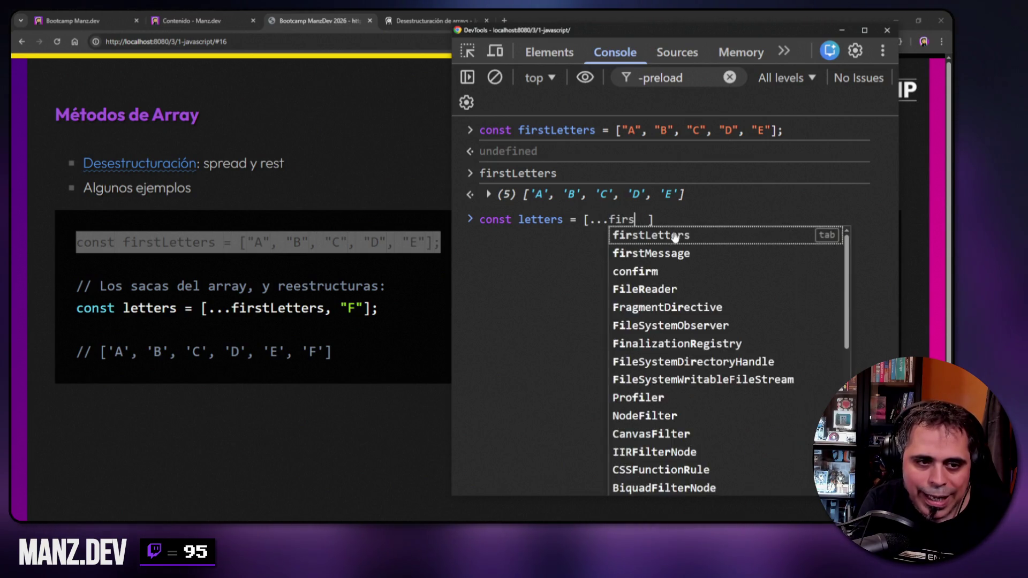
type("Letters, ")
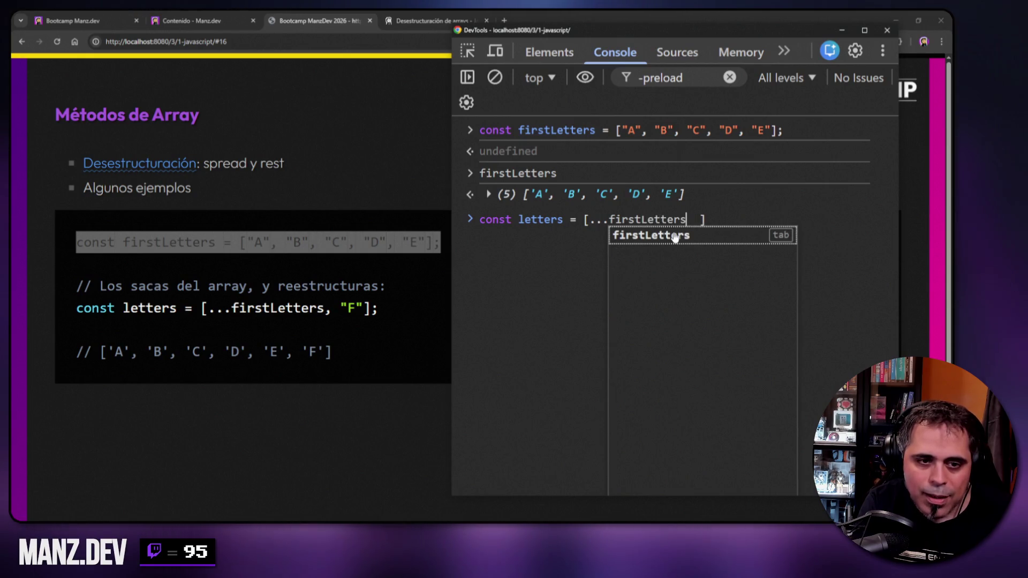
type("\"F\"")
key("Delete")
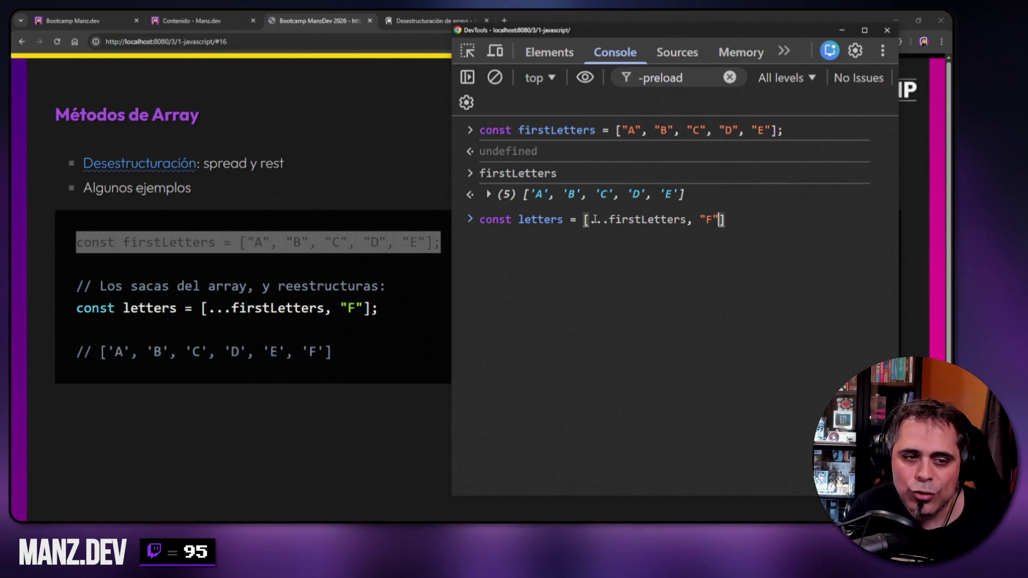
left_click(589, 220)
left_click_drag(590, 219, 687, 220)
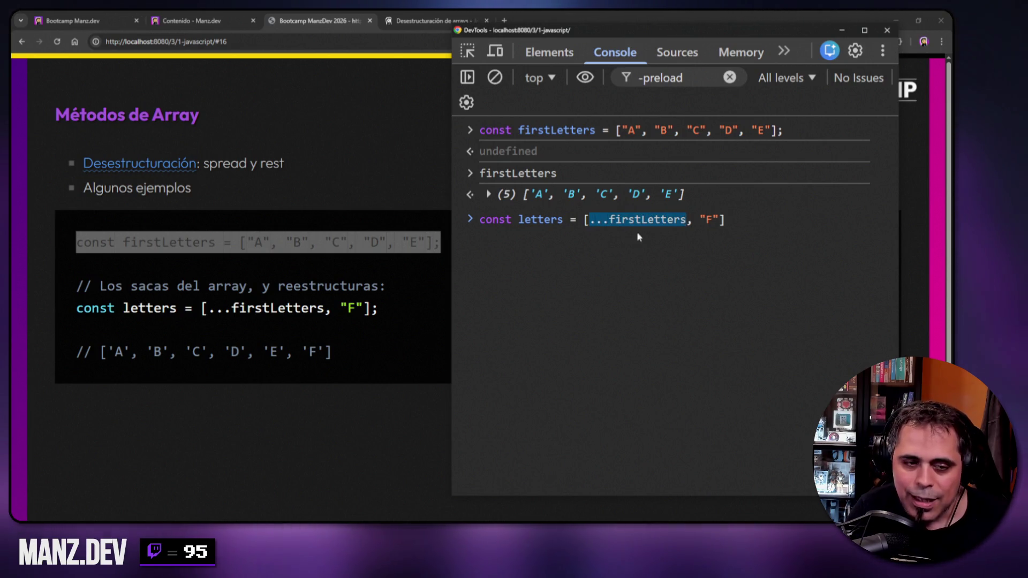
left_click(589, 220)
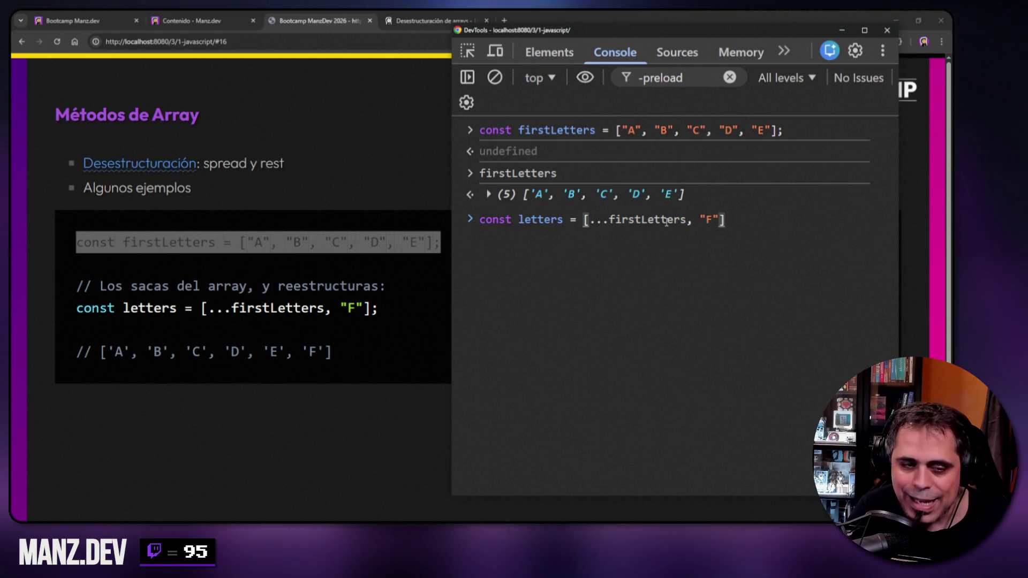
left_click_drag(622, 130, 739, 134)
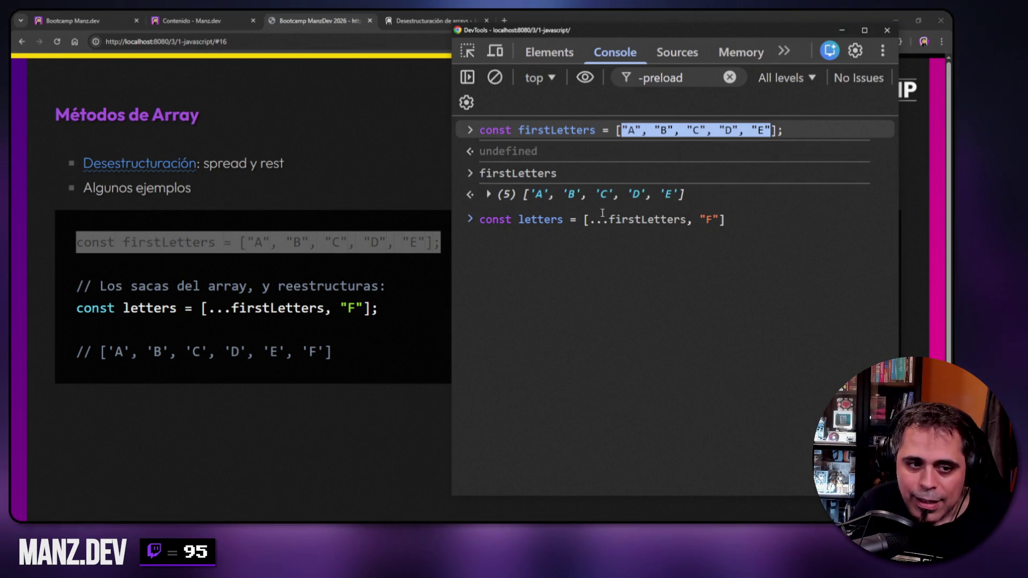
left_click_drag(589, 221, 699, 221)
- Run the letters definition and print it as ['A'–'F'], then start typing const otro = [firstLetters, "F"]
left_click(755, 266)
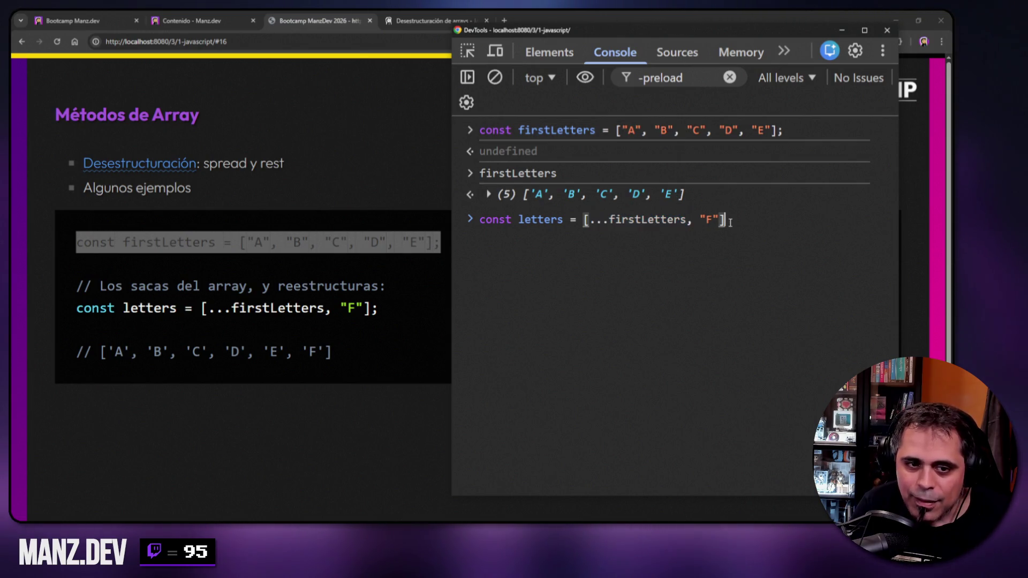
key("Return")
type("lett")
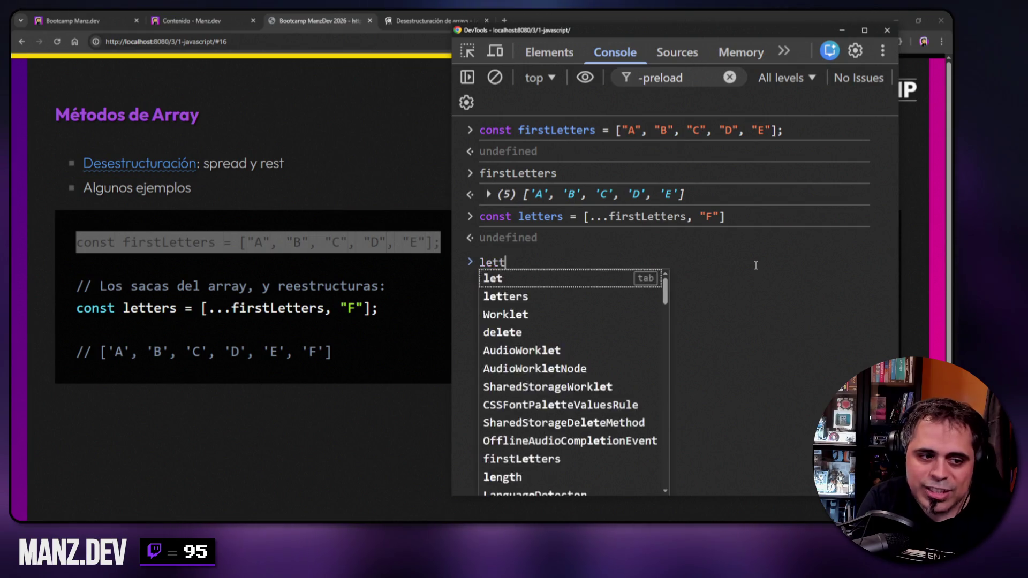
type("ers")
key("Return")
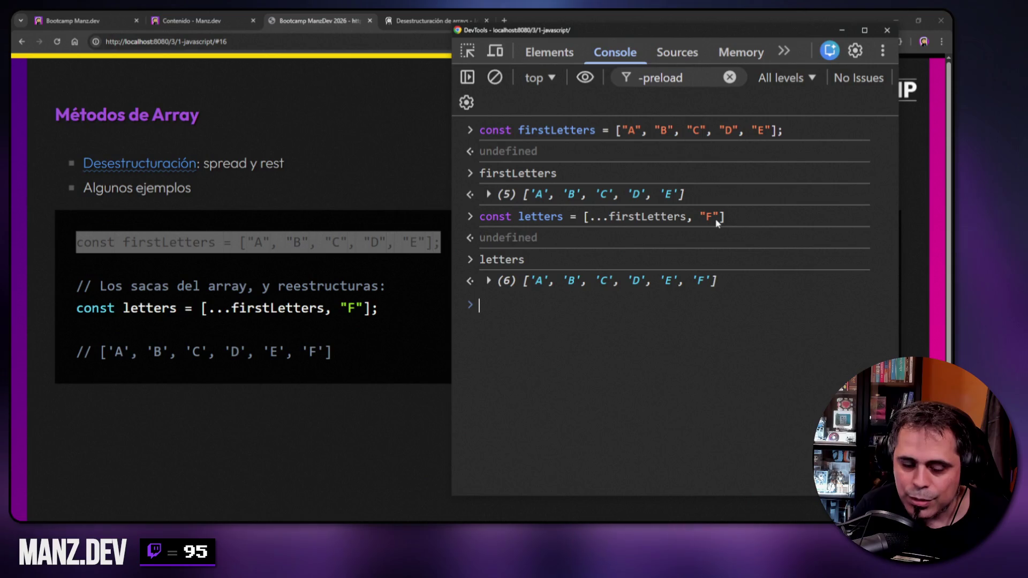
double_click(590, 220)
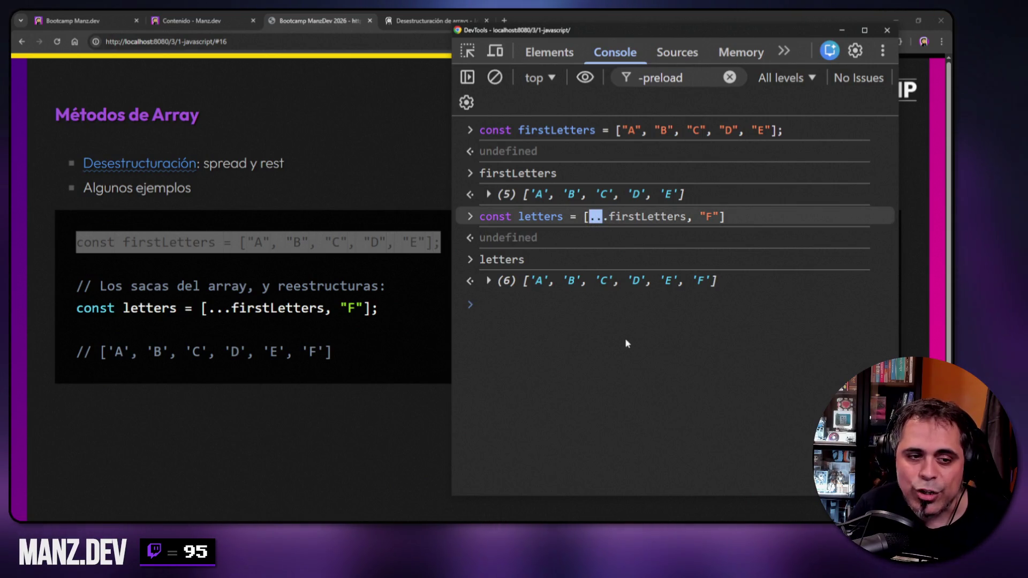
left_click(650, 364)
type("const otr")
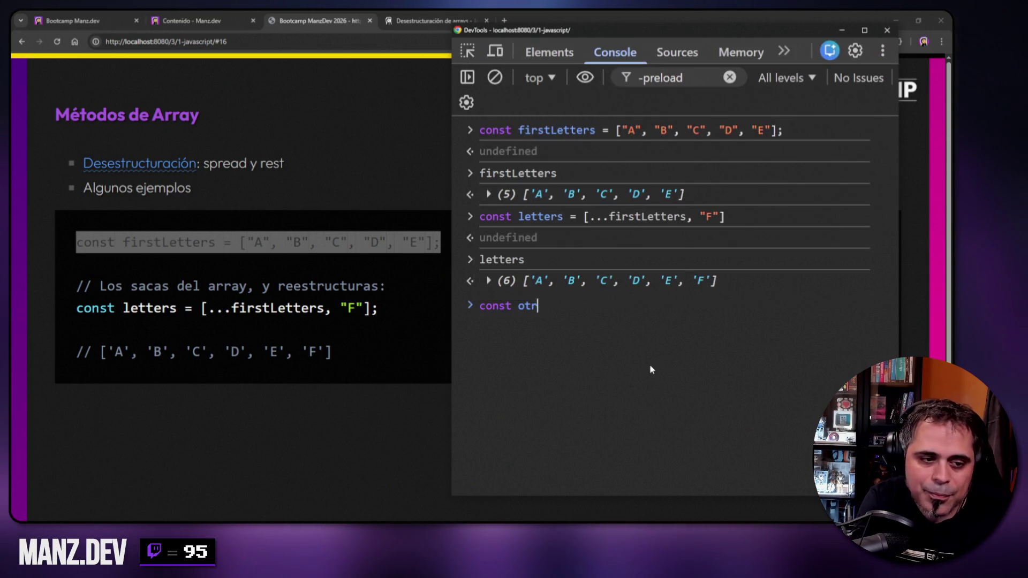
type("o = [first")
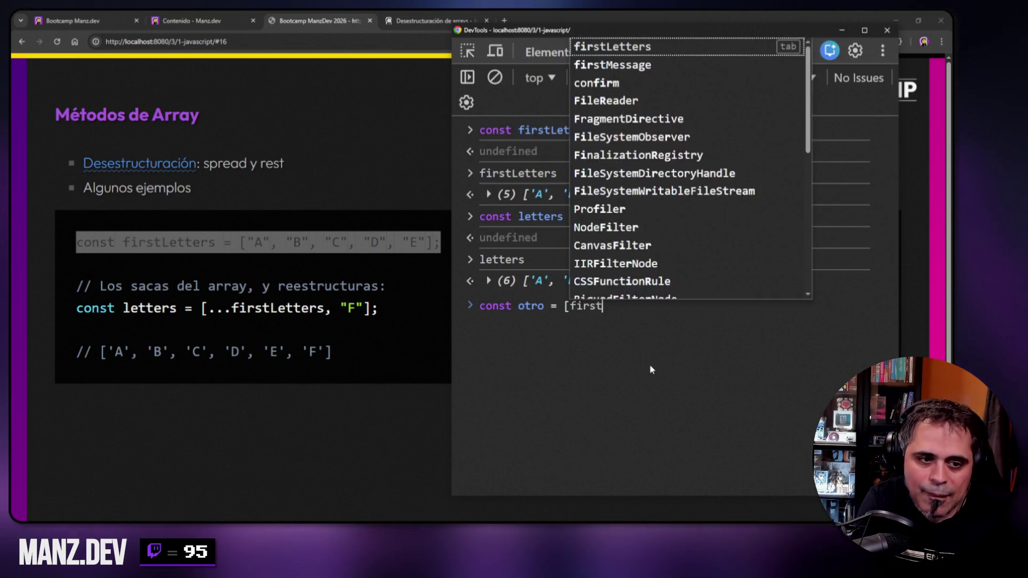
type("Letters, \"F\")")
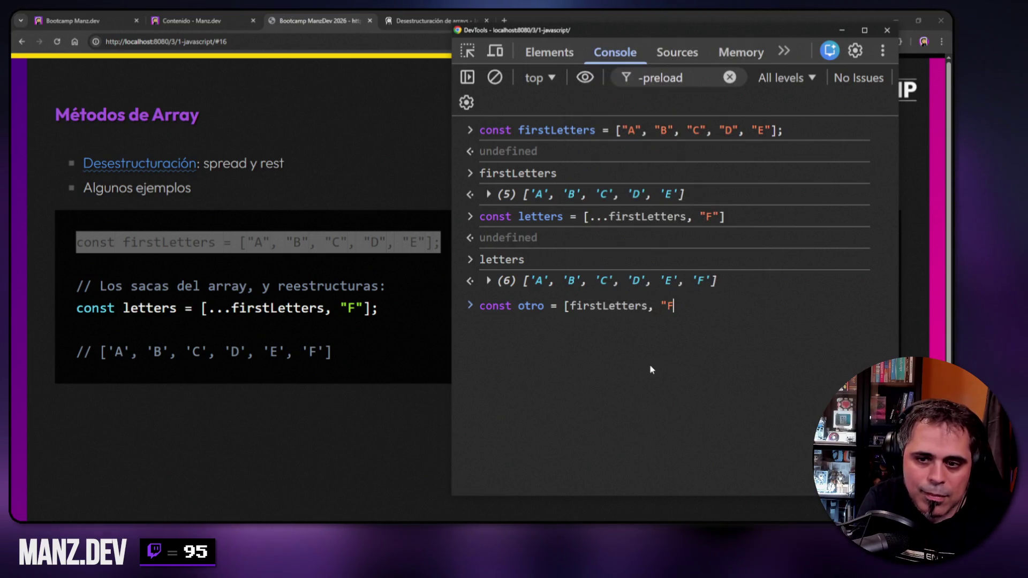
- Fix the closing bracket, run const otro = [firstLetters, "F"], and expand otro to show the nested array plus 'F'
key("BackSpace")
type("]")
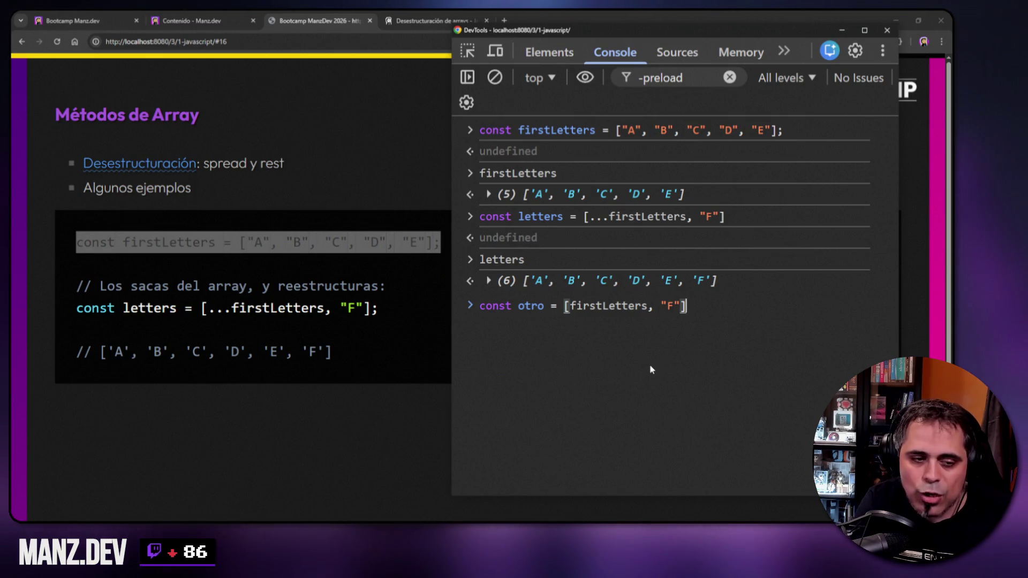
key("Return")
type("otro")
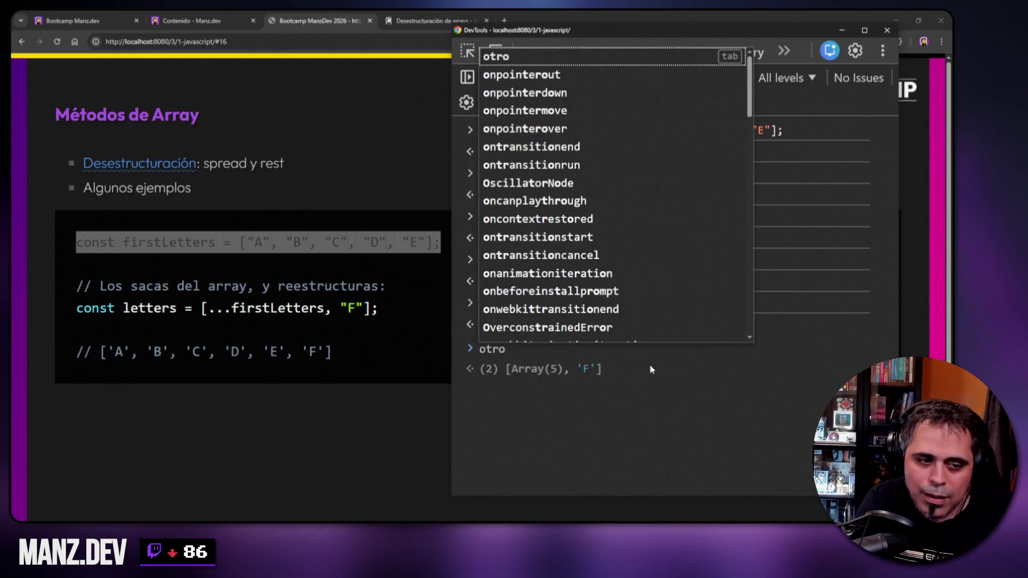
key("Return")
left_click(489, 367)
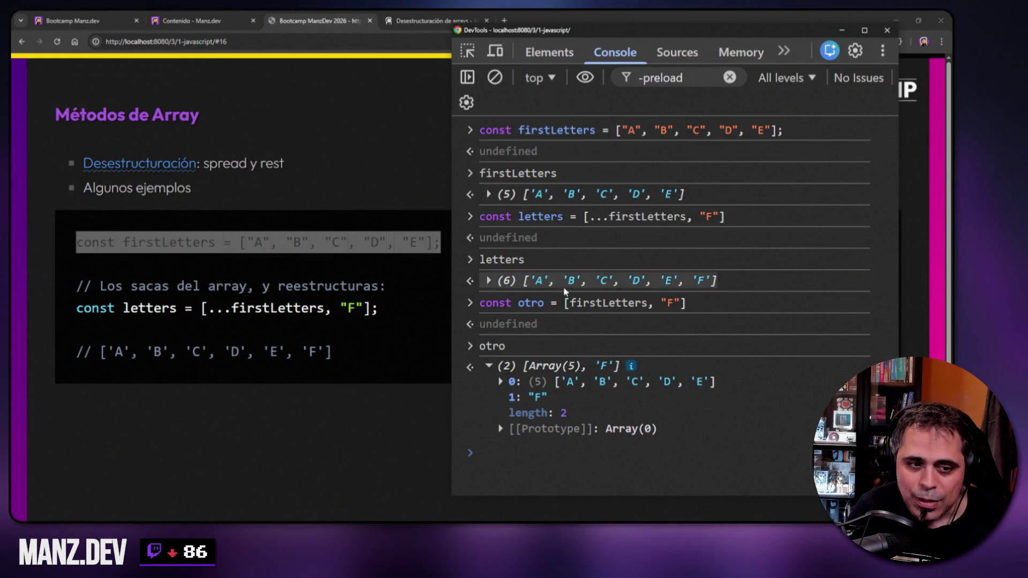
left_click_drag(590, 218, 613, 221)
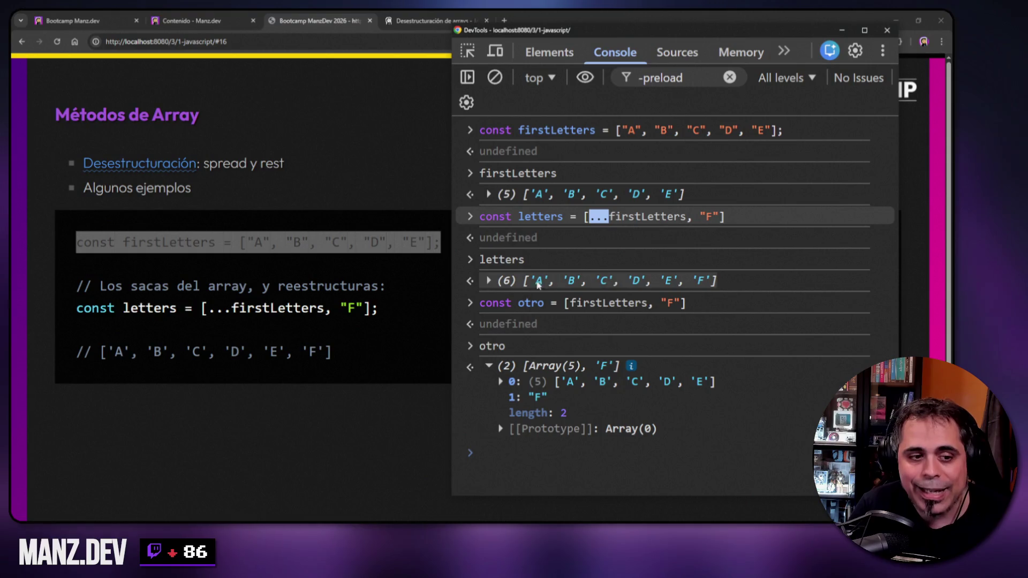
left_click(583, 221)
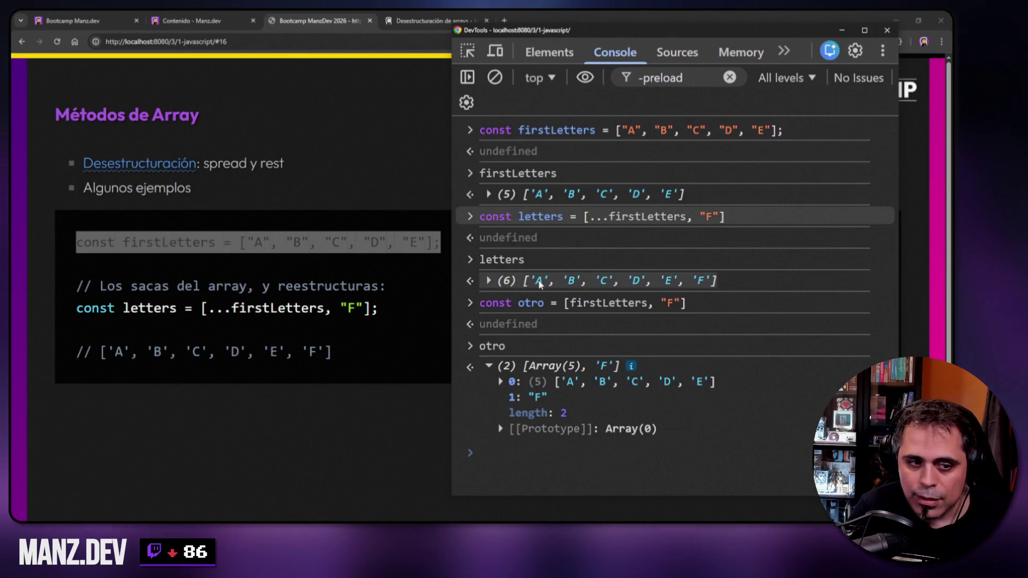
left_click_drag(531, 281, 713, 281)
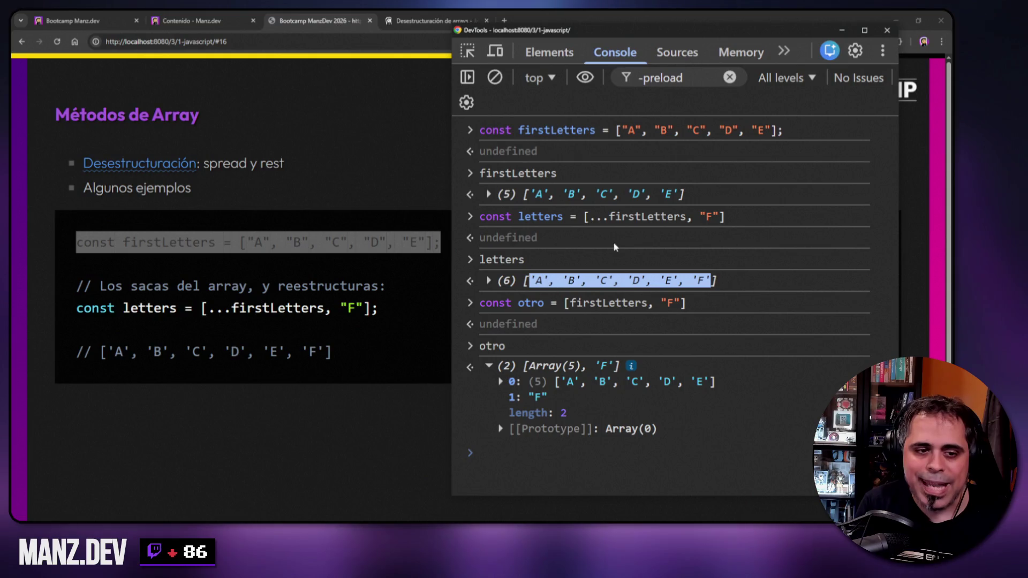
left_click(611, 221)
left_click_drag(570, 306, 646, 305)
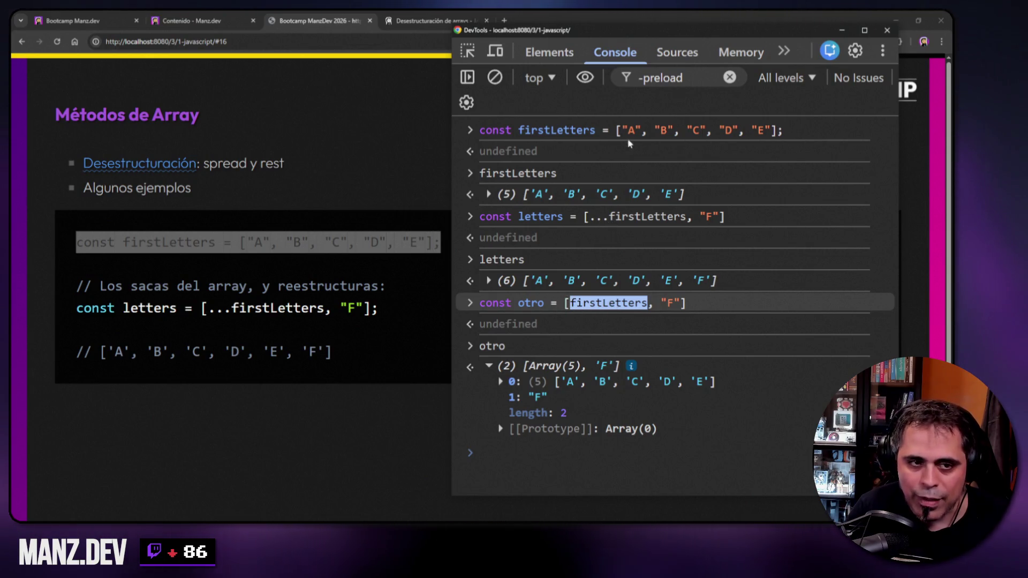
left_click_drag(623, 132, 771, 135)
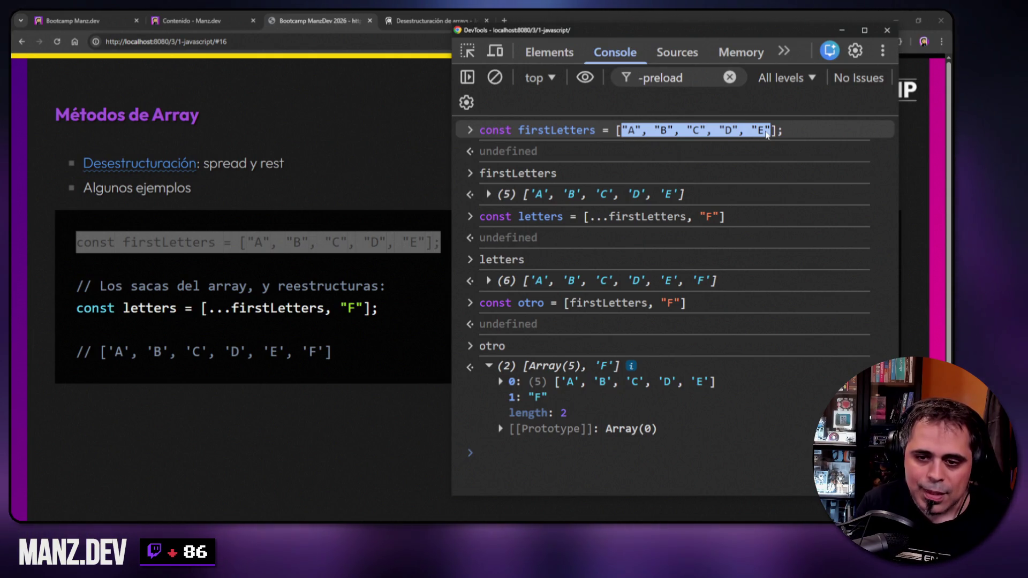
left_click(585, 221)
left_click_drag(594, 222, 686, 222)
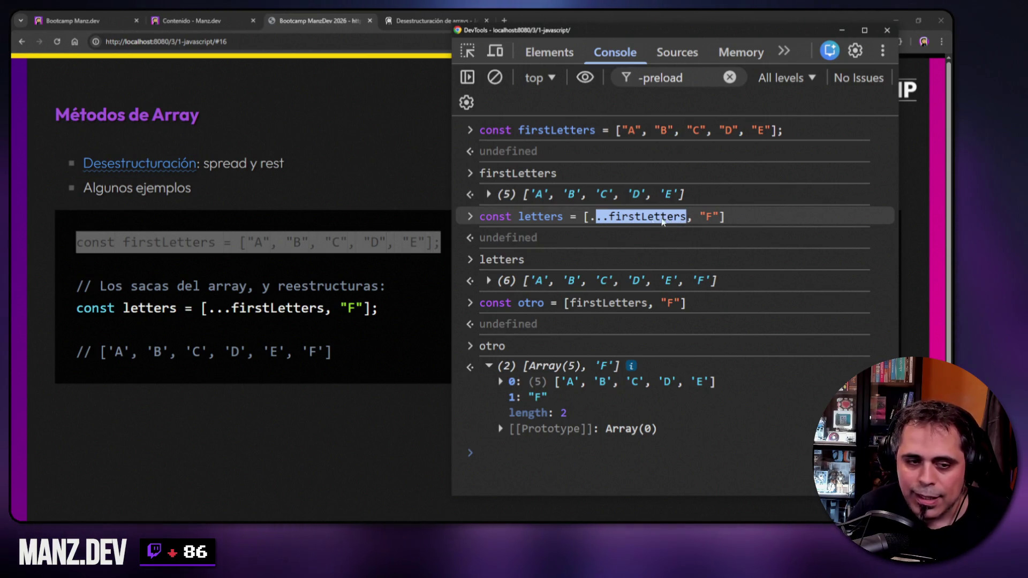
left_click(534, 459)
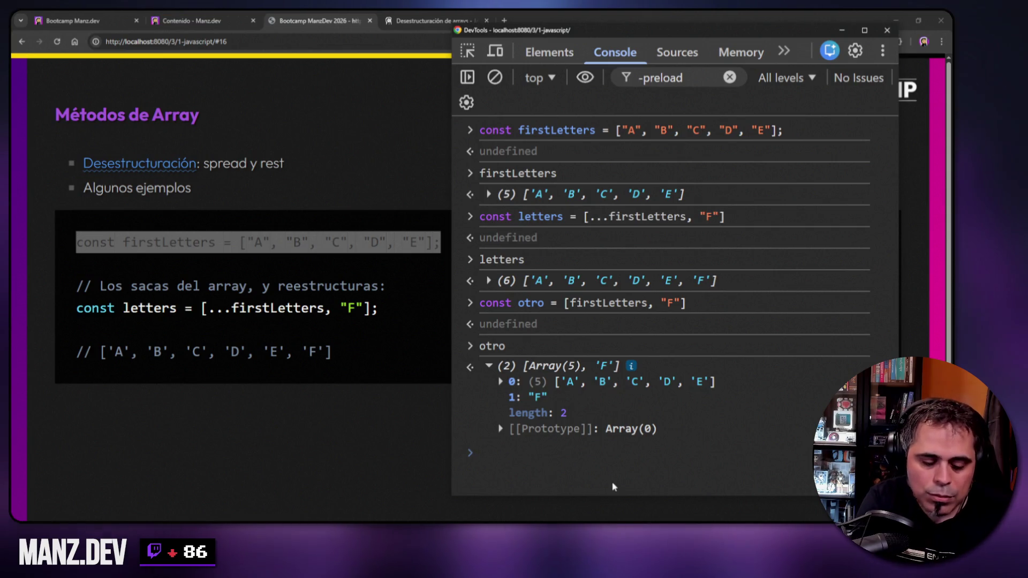
key("ctrl+l")
type("...first")
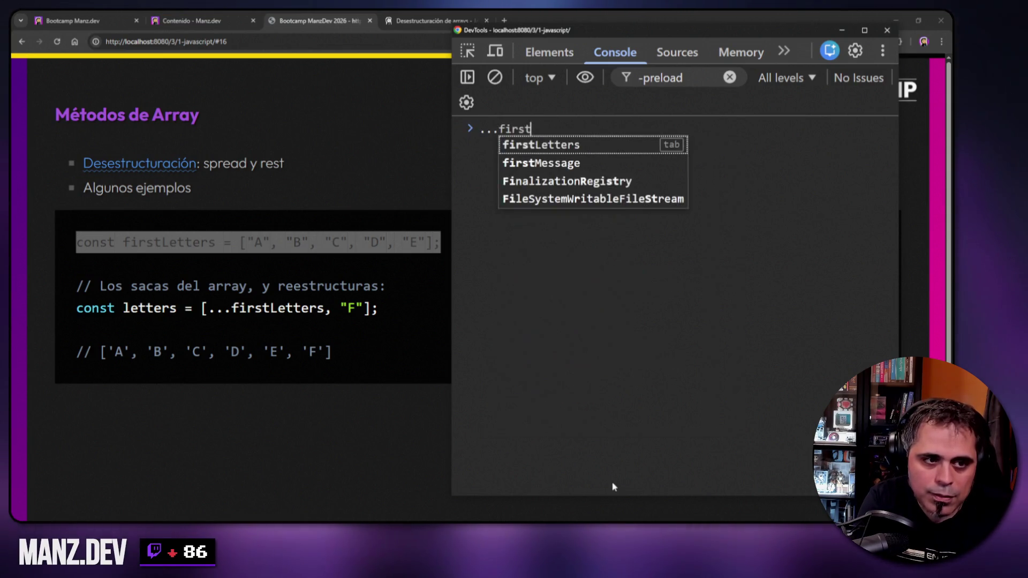
type("Letters")
- Run a bare spread to show its error, then evaluate [ ...firstLetters ]
key("Return")
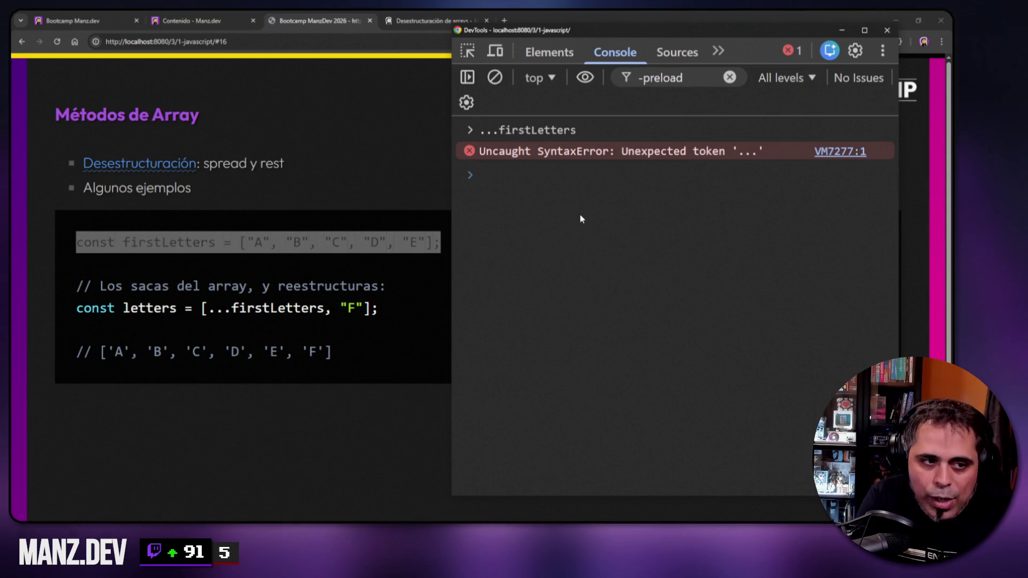
type("[")
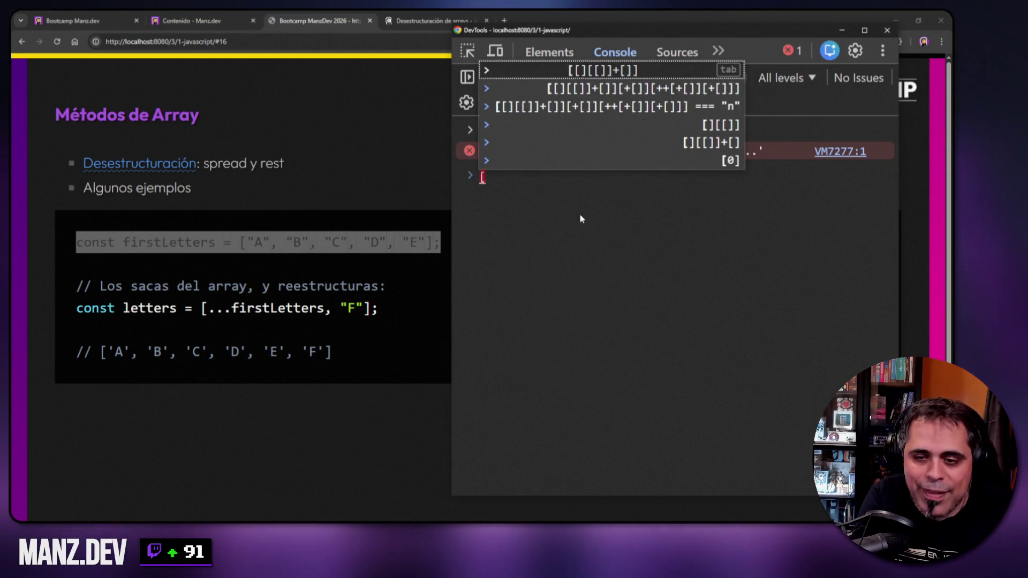
type(" ...fir")
type("stLetters")
key("Return")
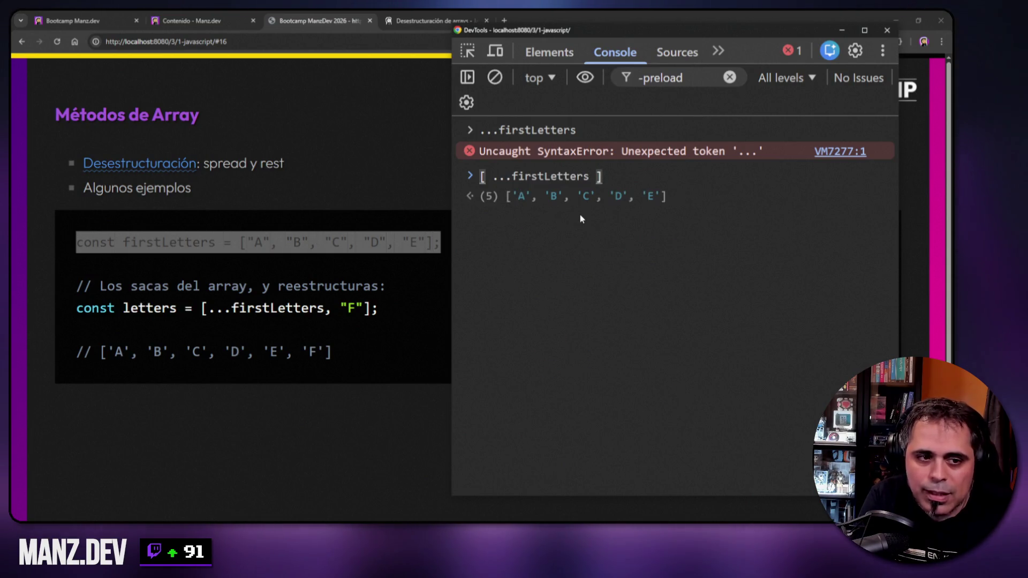
- Evaluate ["0", ...firstLetters, "F"] and highlight the spread inside it
key("Left")
type(", \"F\"")
key("End")
key("Right")
type("\"0\",")
key("Return")
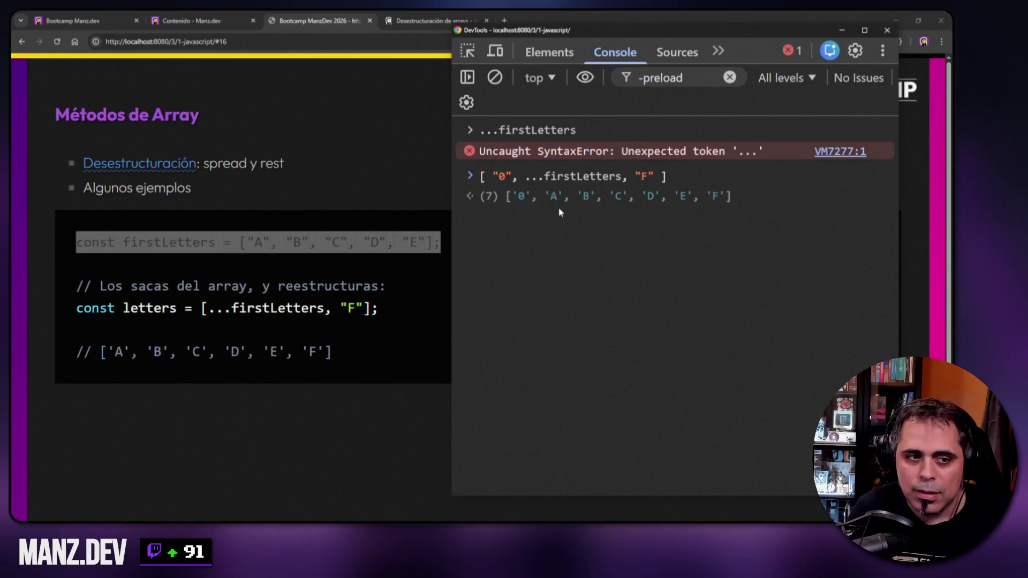
left_click_drag(526, 176, 624, 182)
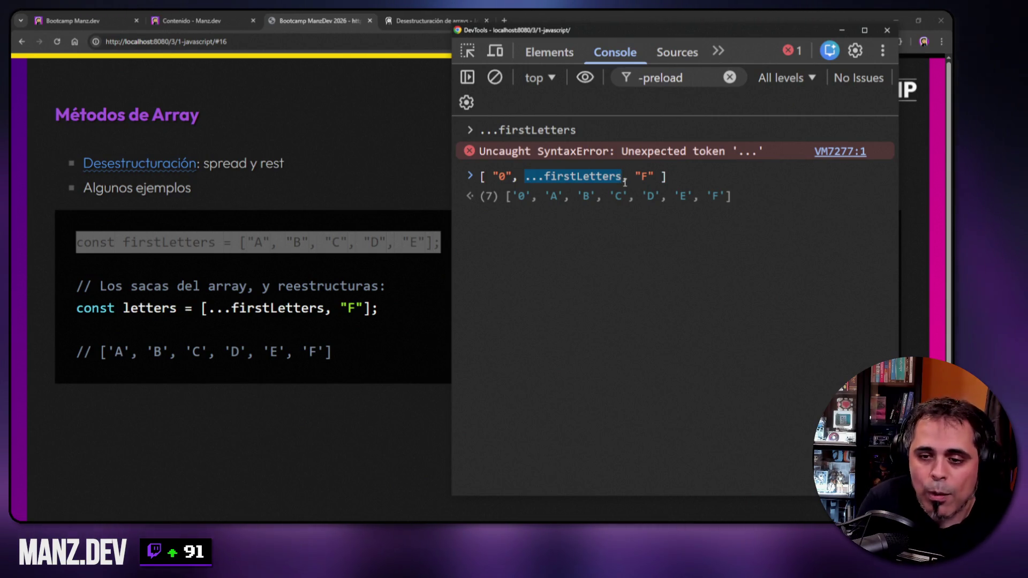
left_click(667, 178)
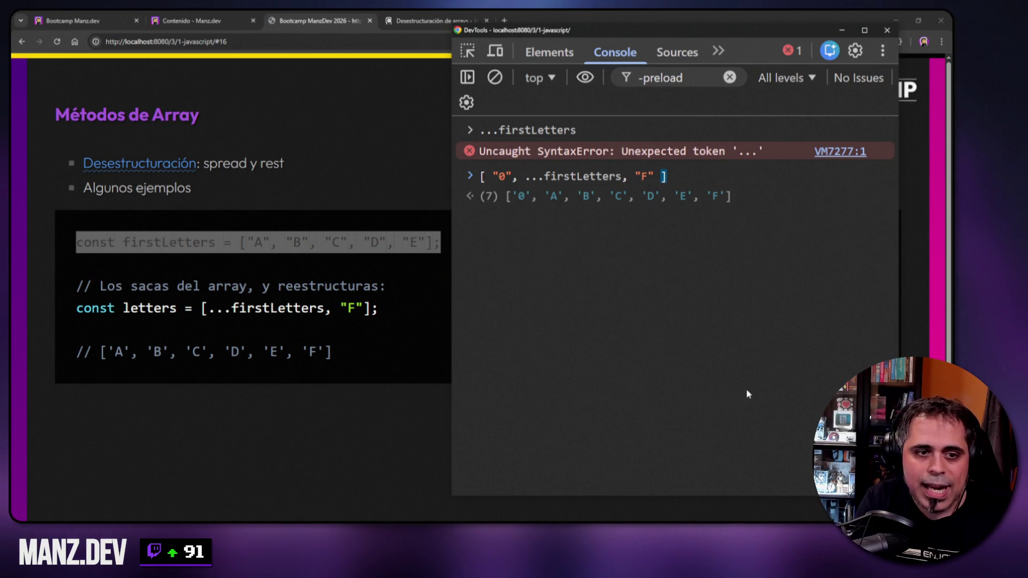
- Replace "F" with a second ...firstLetters so the array preview lists 11 items
key("Left")
key("Left")
key("Left")
key("shift+Right")
key("shift+Right")
key("shift+Right")
type("firstLetters")
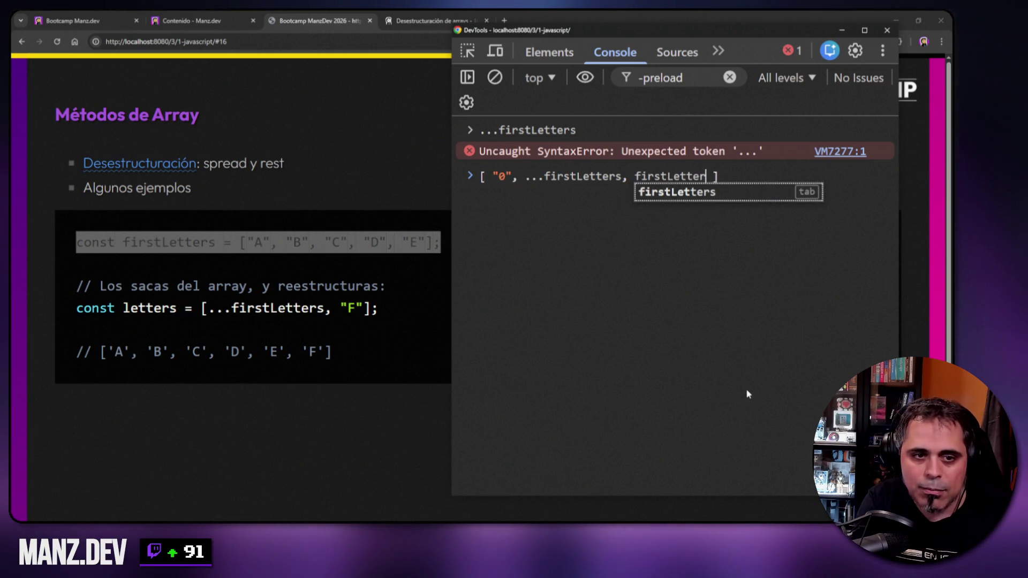
key("End")
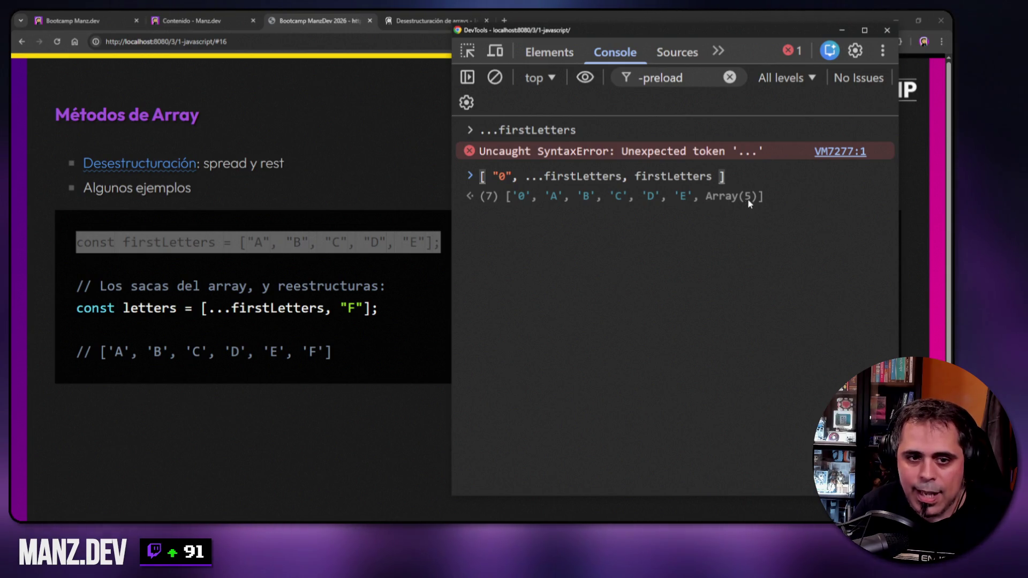
left_click(632, 178)
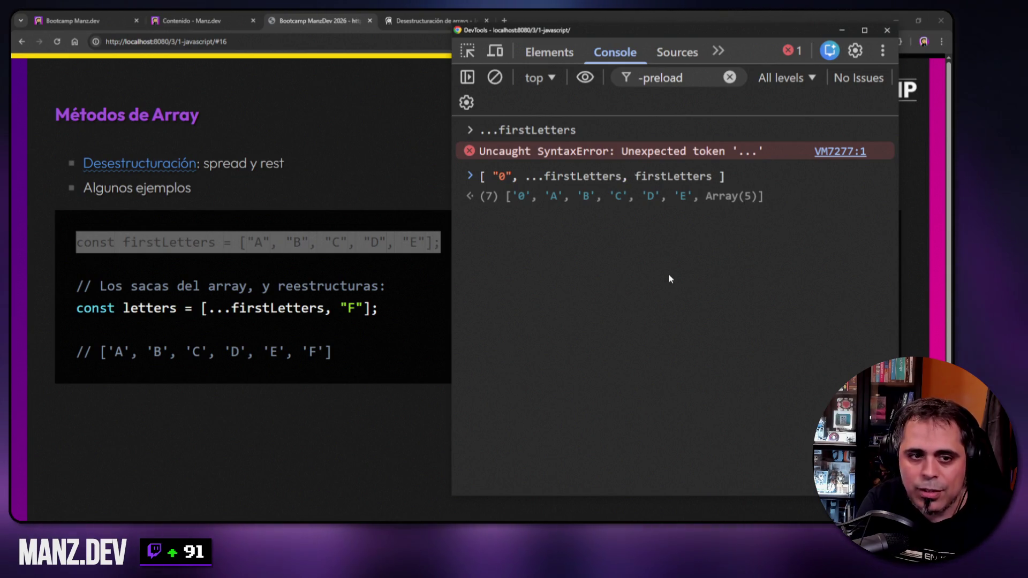
type("...")
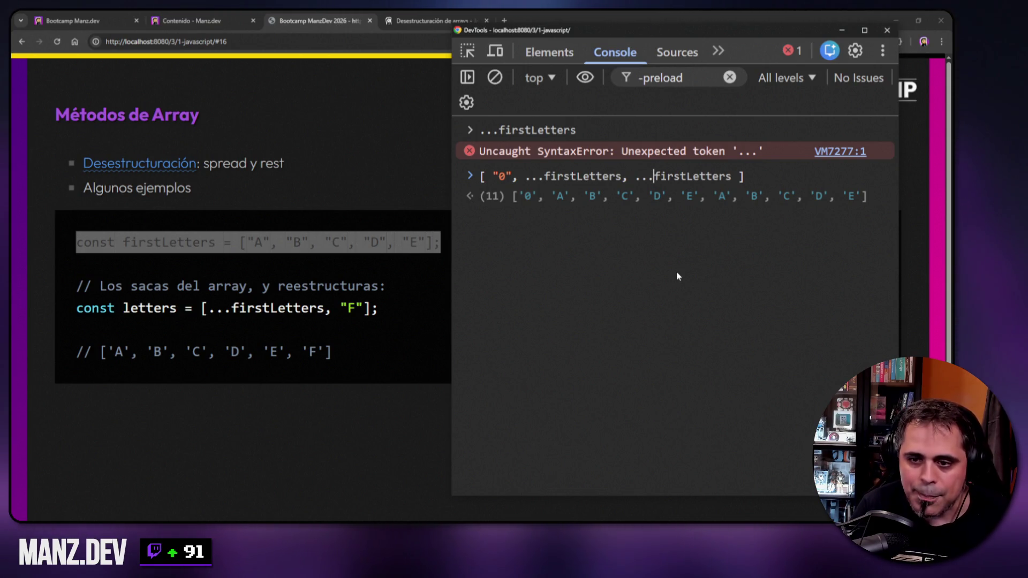
- Clear the array expression from the prompt and wipe the console output
key("End")
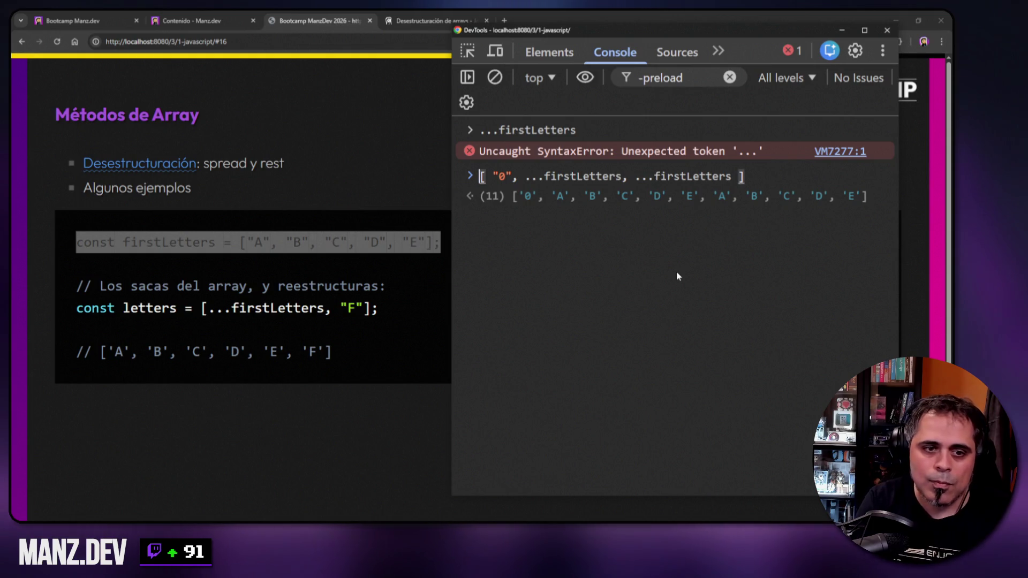
key("ctrl+a")
key("BackSpace")
key("ctrl+l")
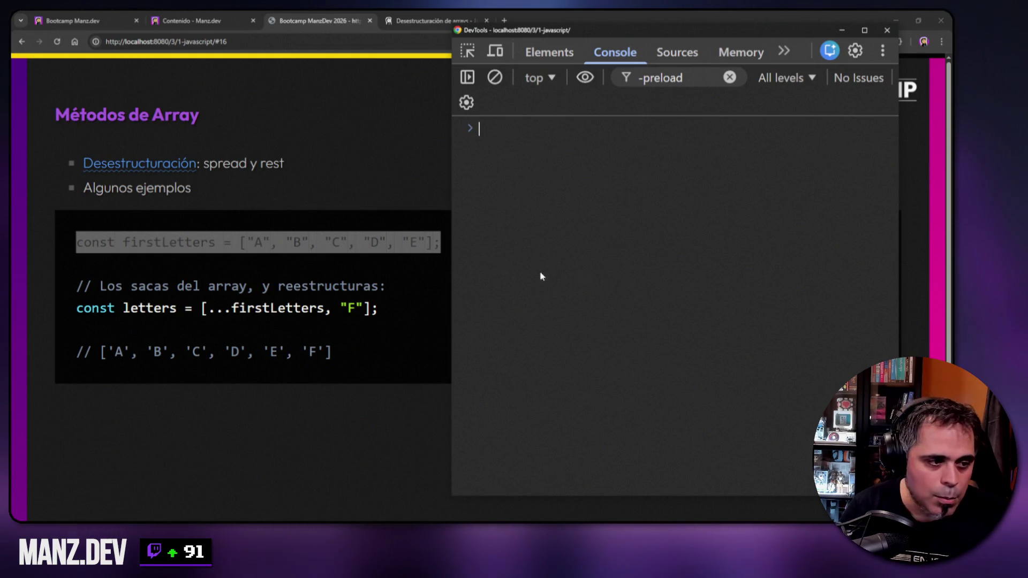
- Close DevTools, advance the slide to the step 2/3 swap example, and reopen an empty console
key("F12")
key("Right")
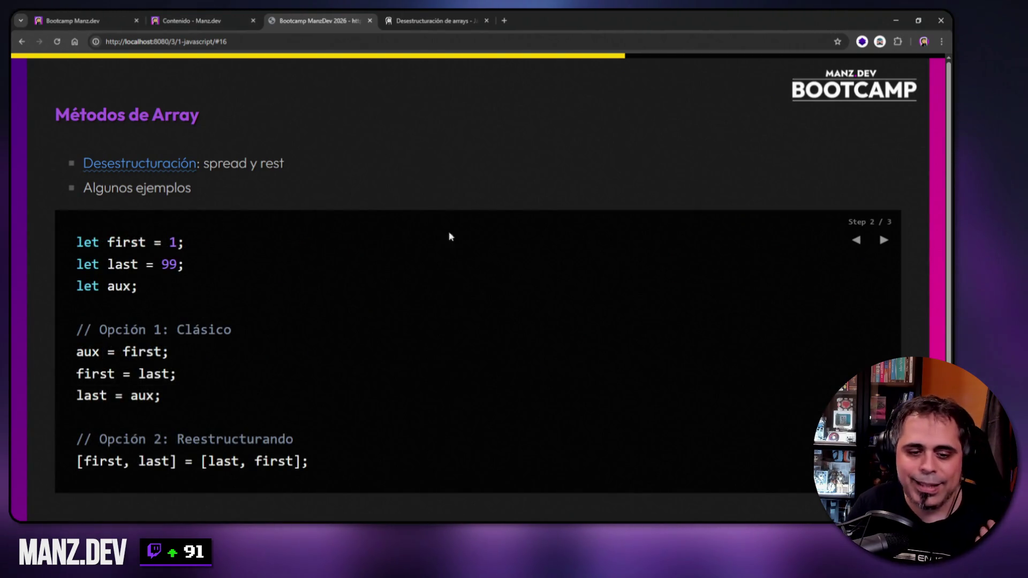
key("F12")
right_click(577, 242)
left_click(591, 252)
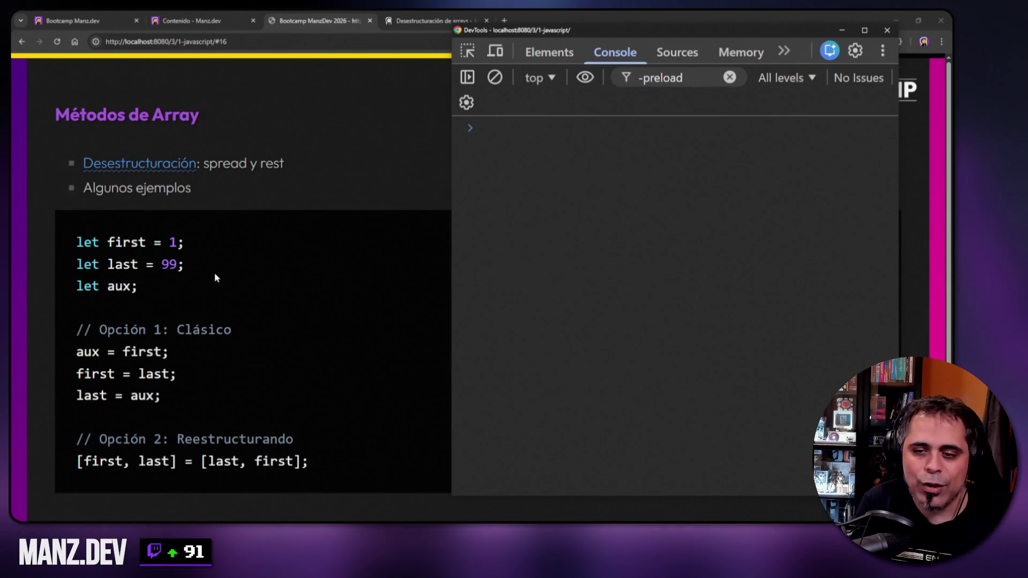
- Declare let first = 1 and let last = 99; in the console
left_click(515, 246)
type("let first = 1")
key("Return")
type("let las")
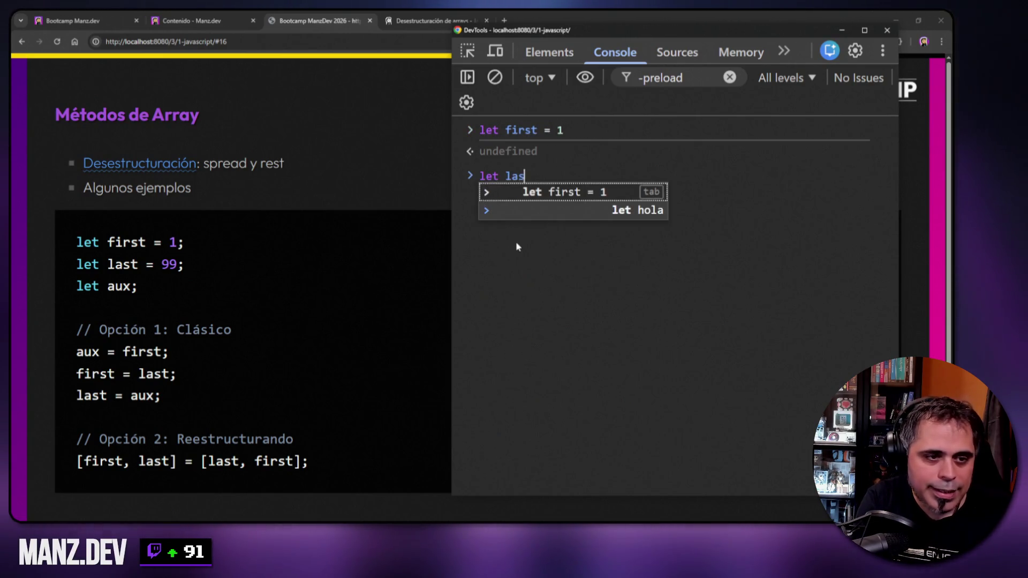
type("t = 99;")
key("Return")
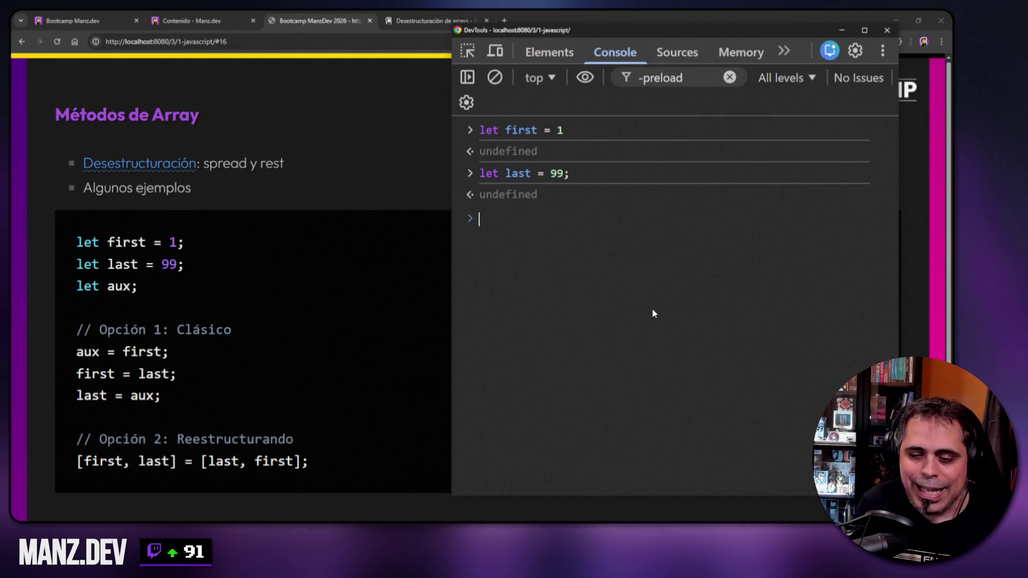
- Discard the unfinished let aux declaration and clear the console history
type("let aux")
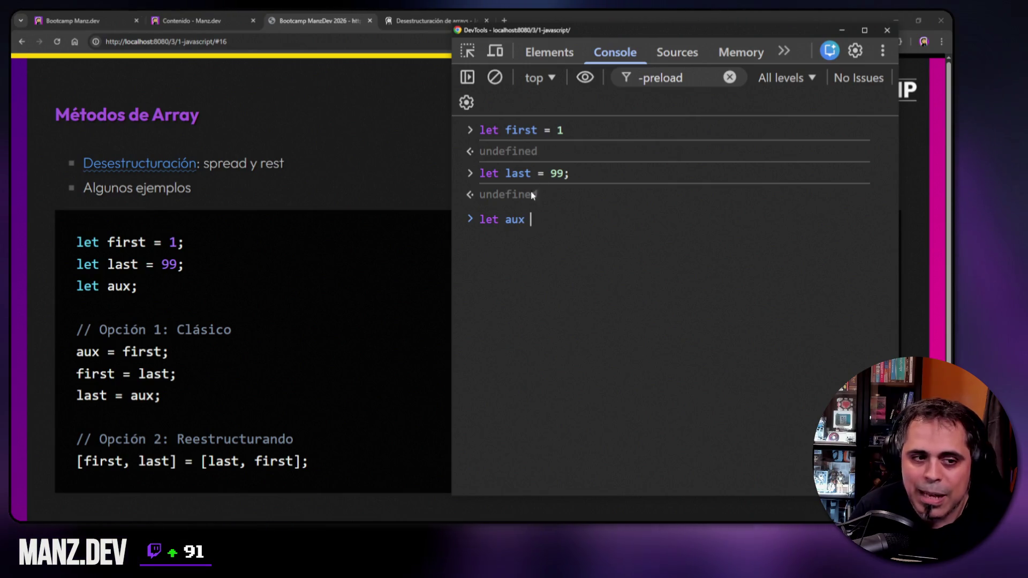
left_click_drag(557, 173, 563, 173)
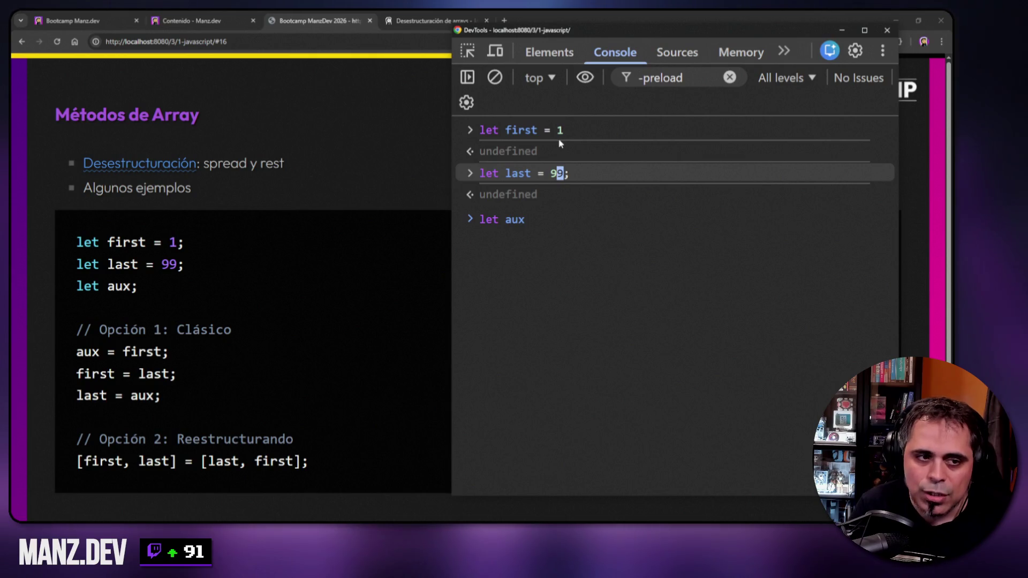
left_click(567, 235)
key("ctrl+BackSpace")
key("ctrl+BackSpace")
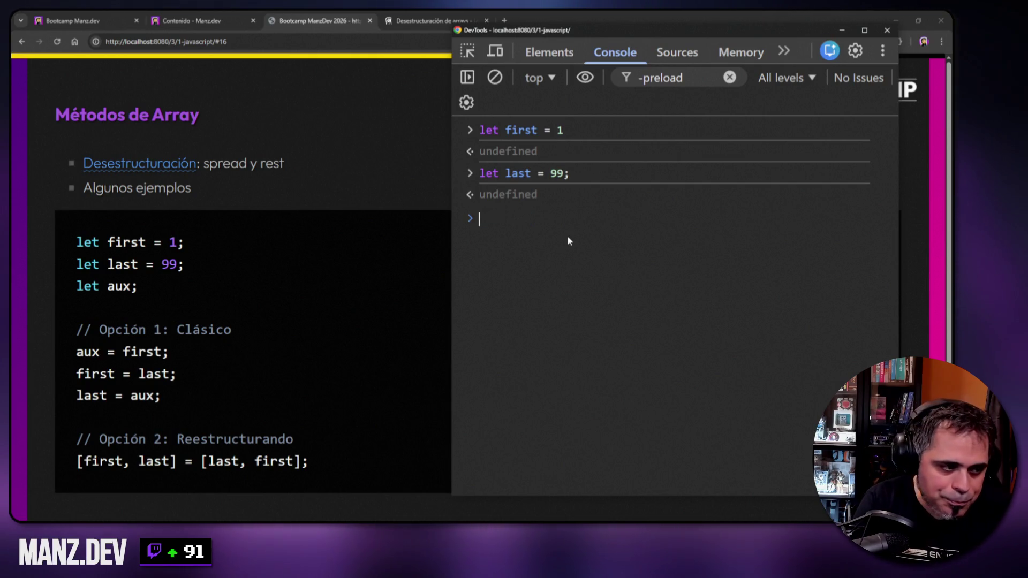
key("ctrl+l")
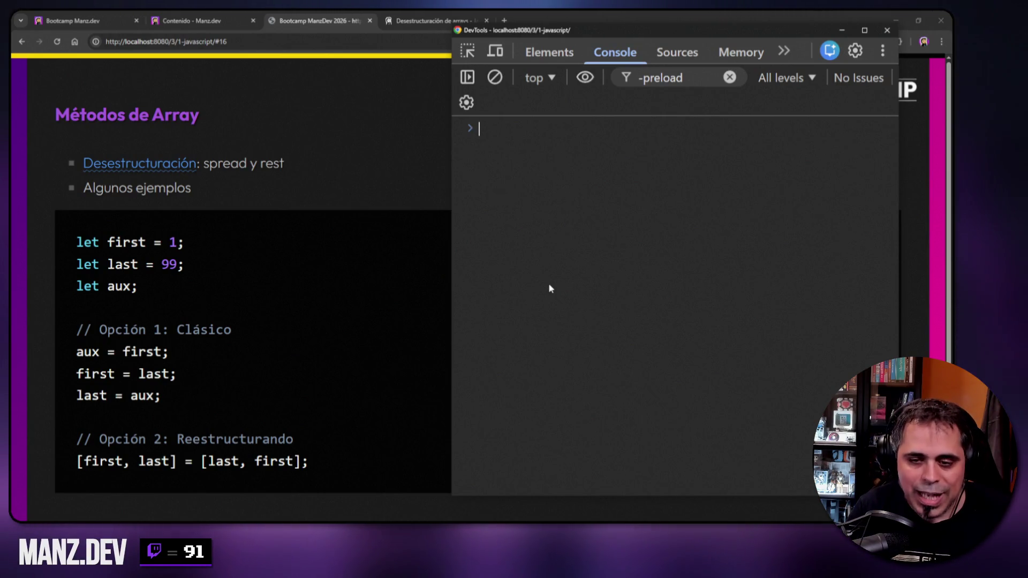
- Evaluate first and last, returning 1 and 99
type("[")
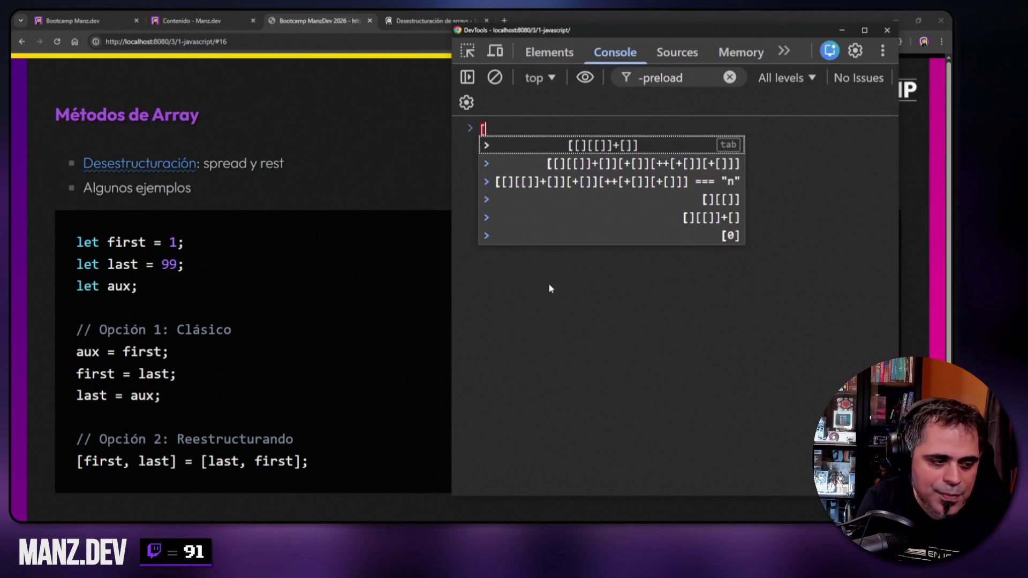
type("first")
key("ctrl+a")
type("first")
key("Return")
type("last")
key("Return")
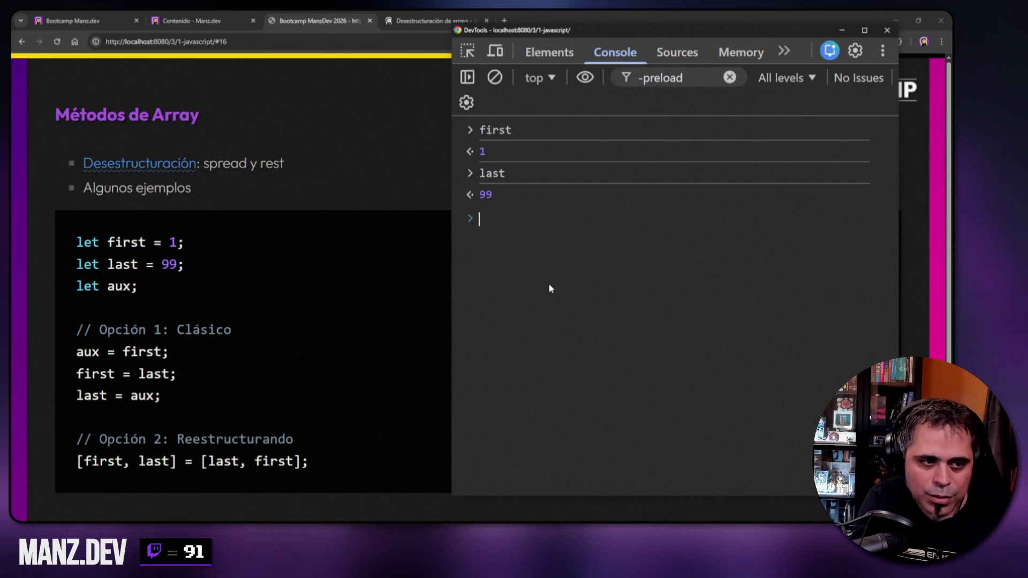
- Type [ first, last ] = [ last, first ], walk through its parts, then delete it unrun
type("[ fi")
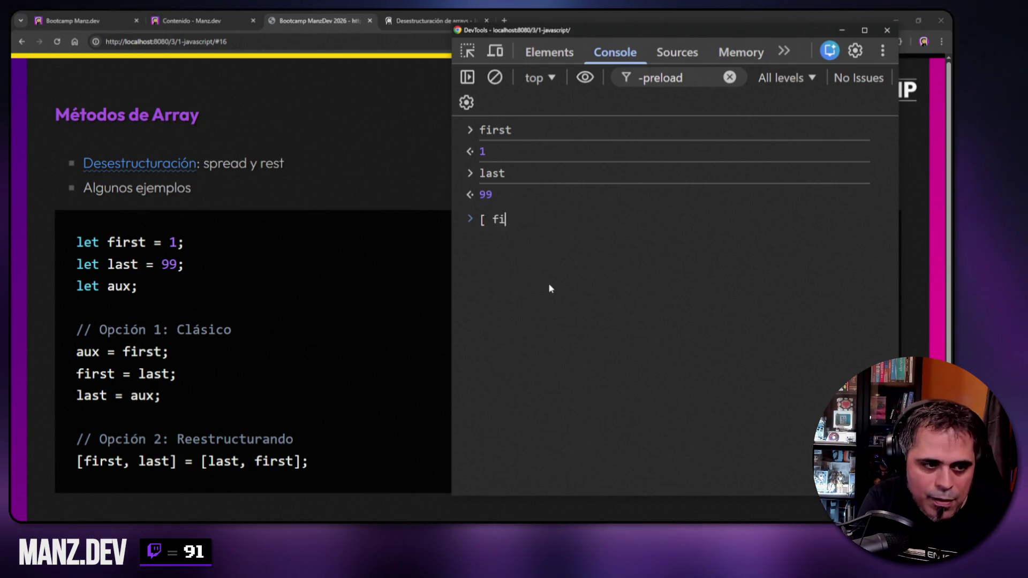
type("rst, last ")
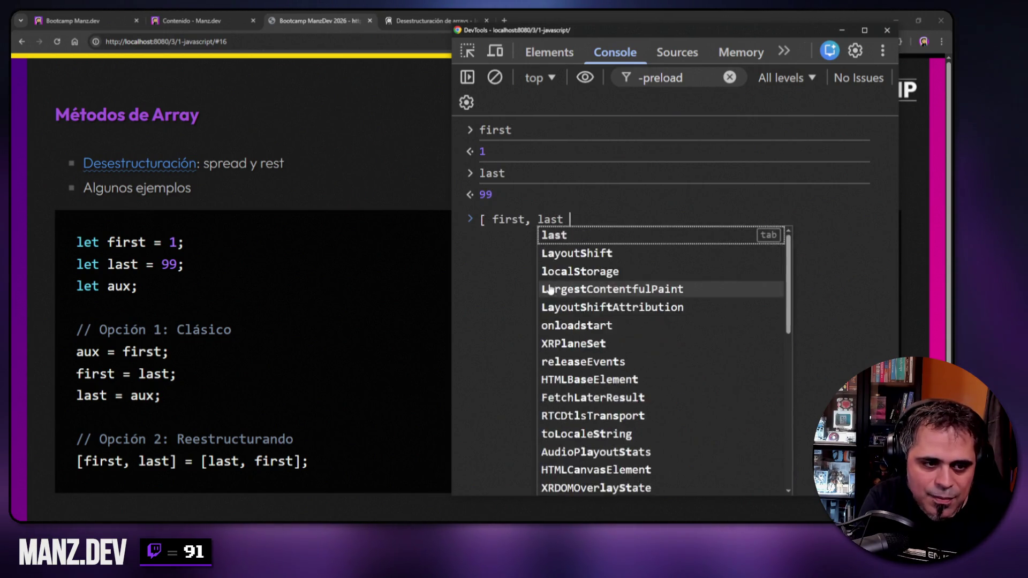
type("] = [")
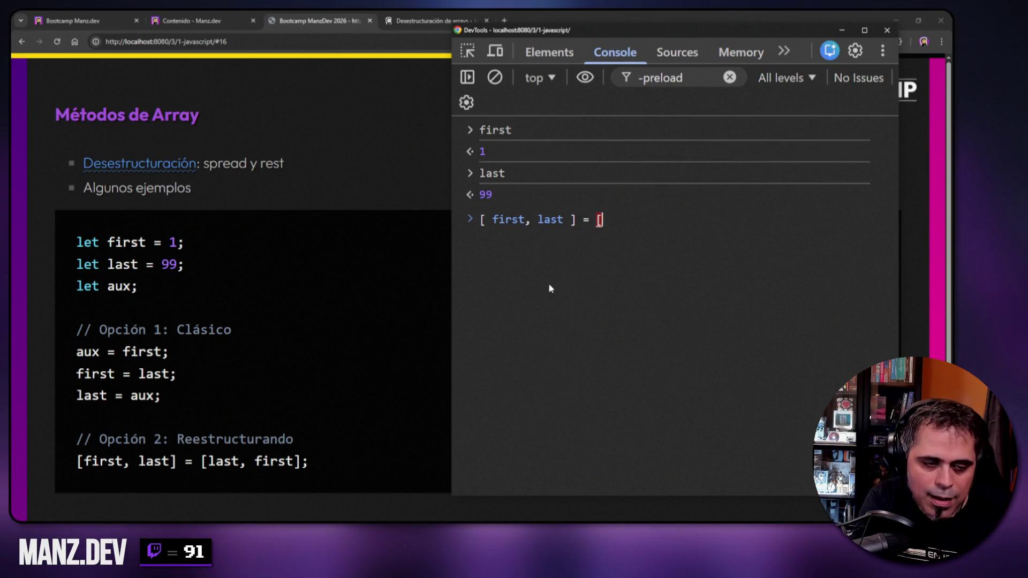
type(" last, first ]")
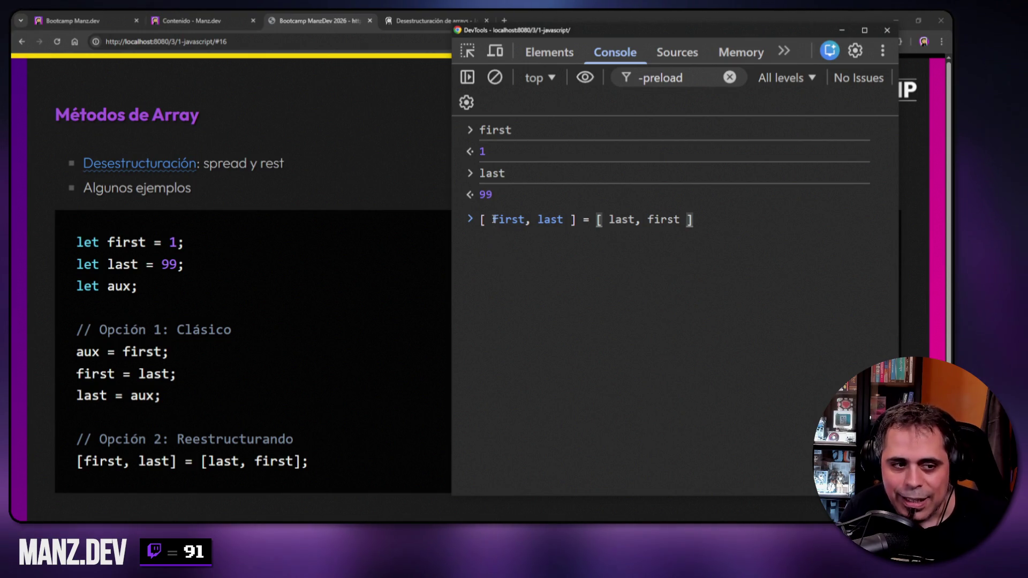
left_click(576, 219)
left_click_drag(492, 220, 564, 220)
left_click(538, 220)
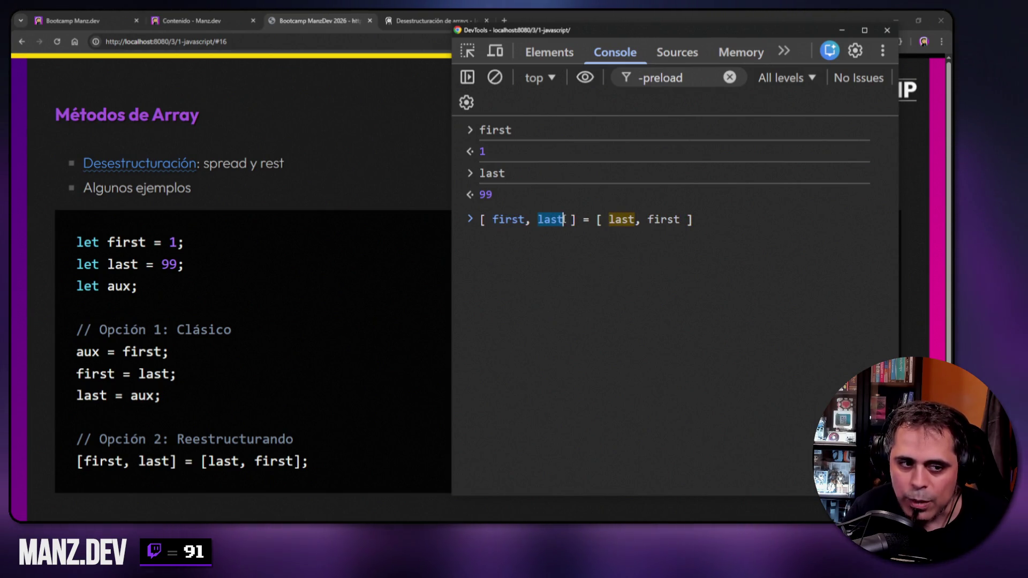
left_click(598, 220)
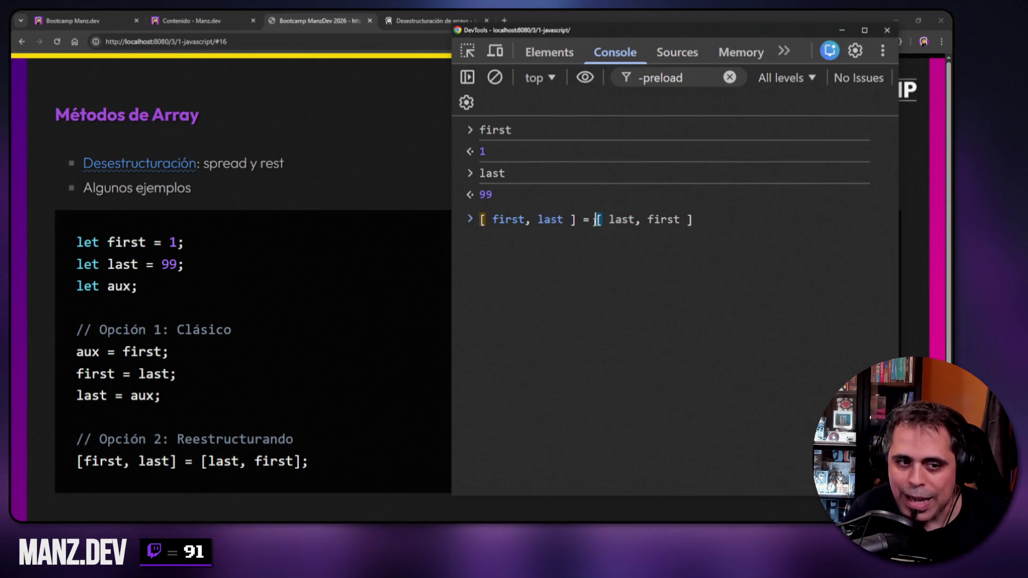
left_click(608, 219)
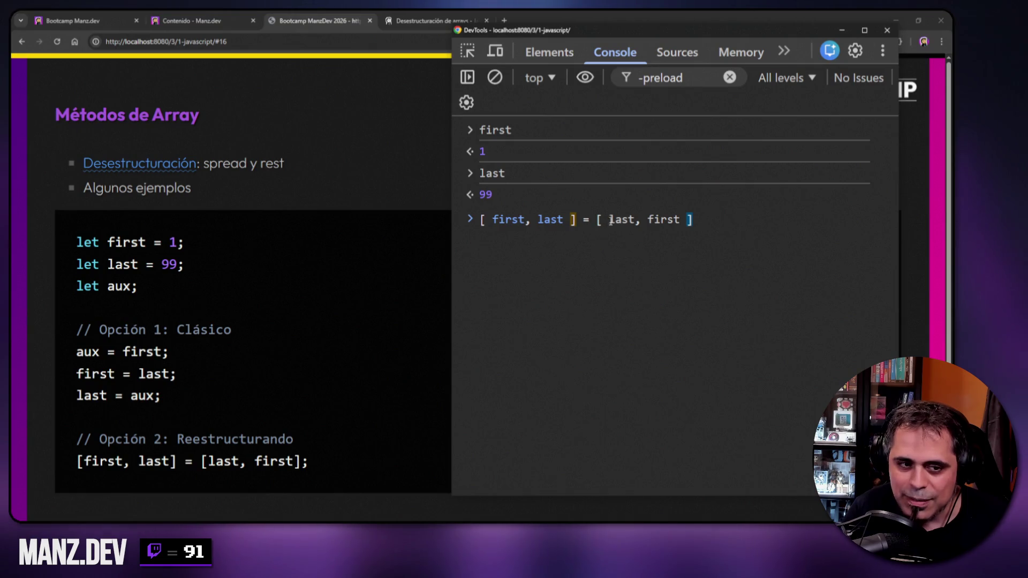
left_click_drag(609, 219, 634, 220)
left_click(493, 220)
left_click_drag(498, 219, 525, 219)
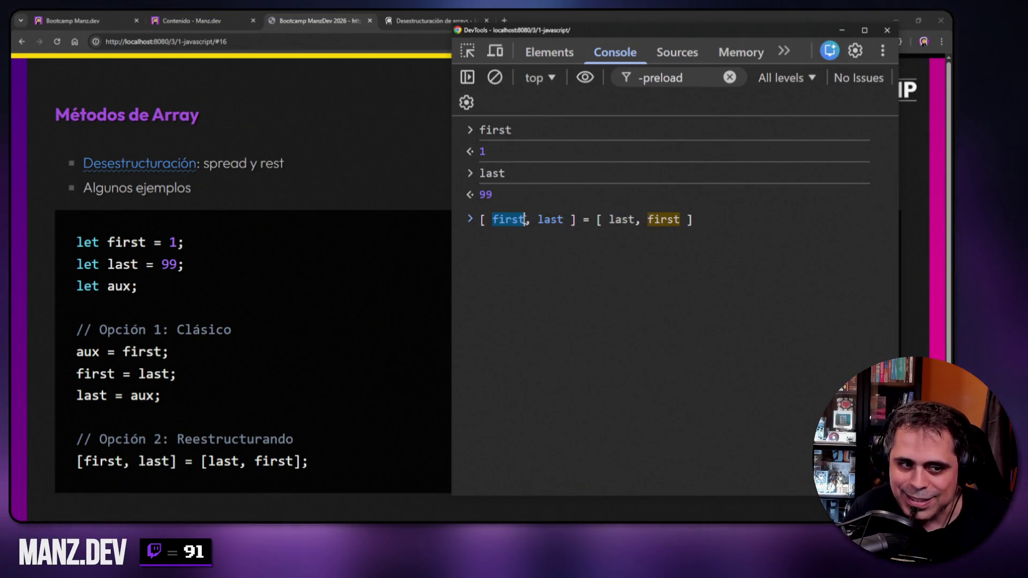
double_click(654, 219)
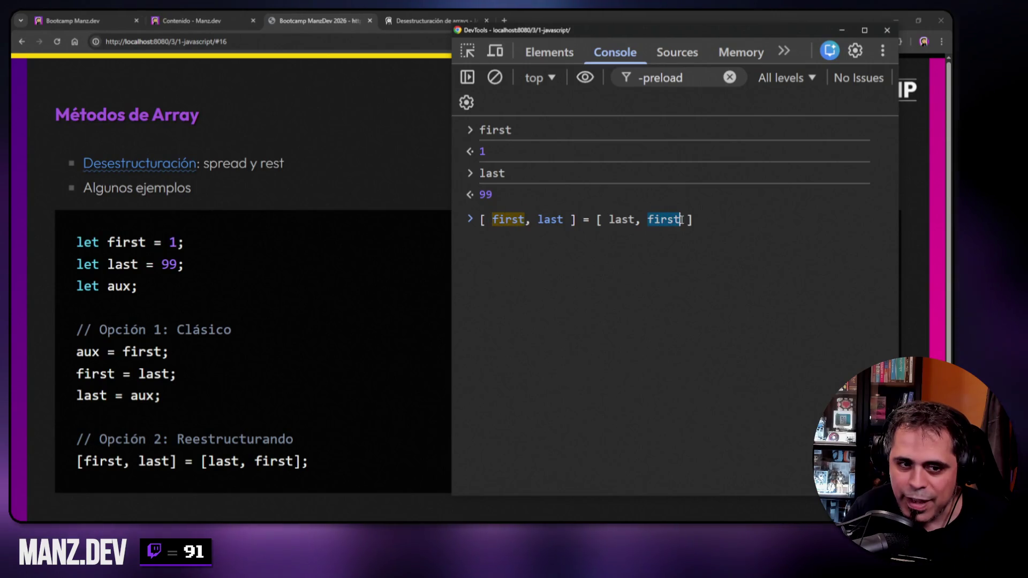
left_click(729, 223)
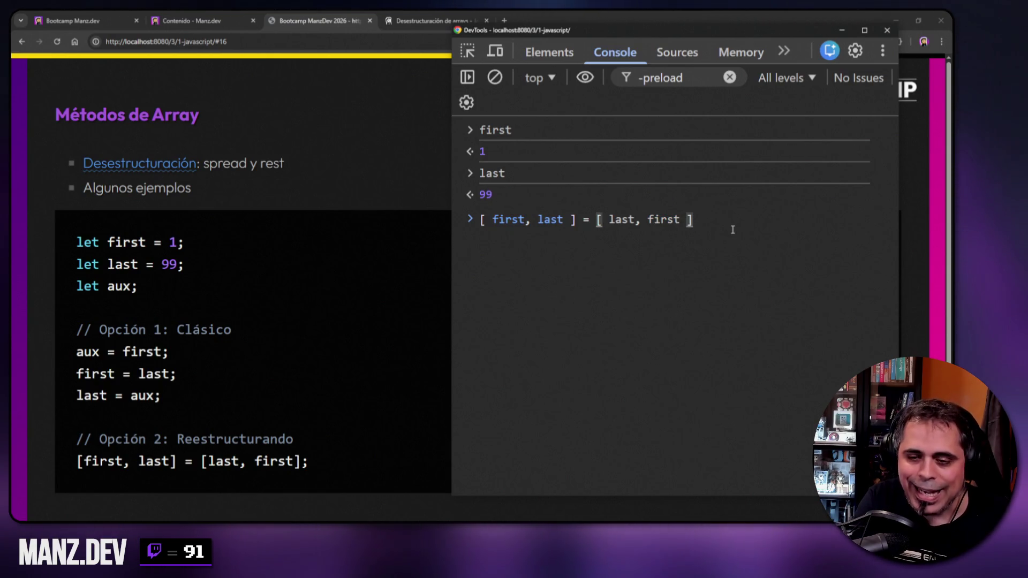
key("ctrl+a")
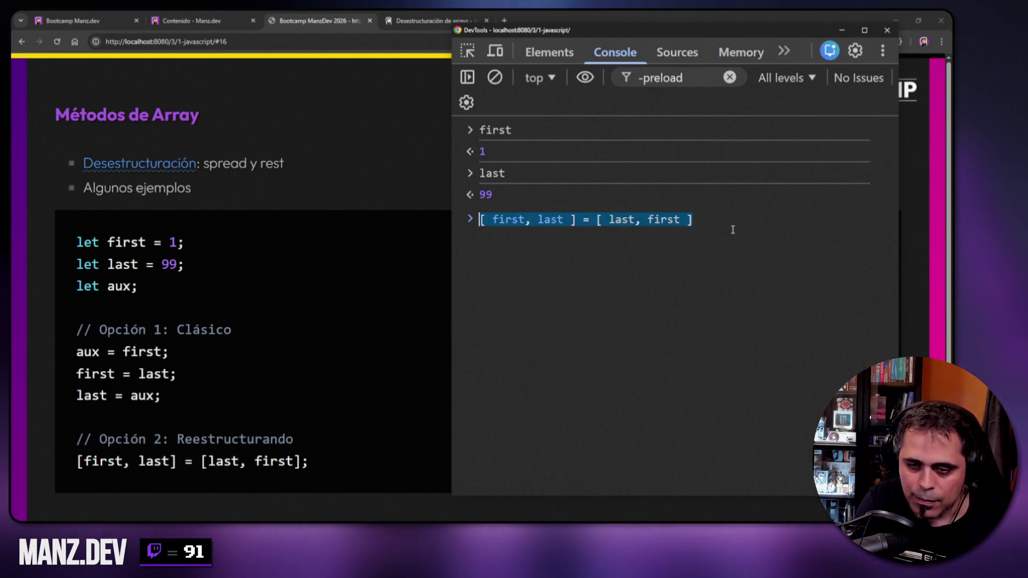
key("BackSpace")
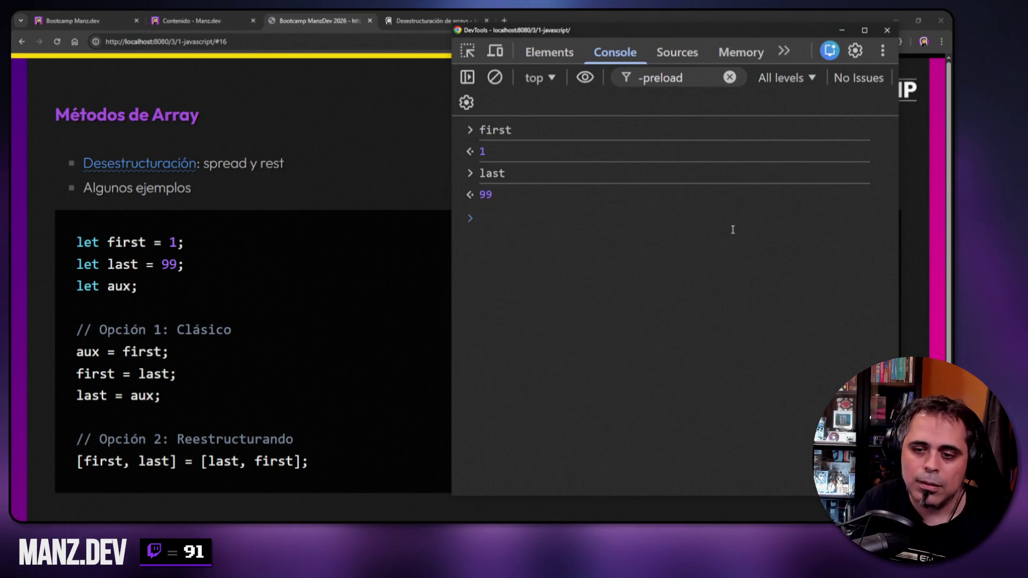
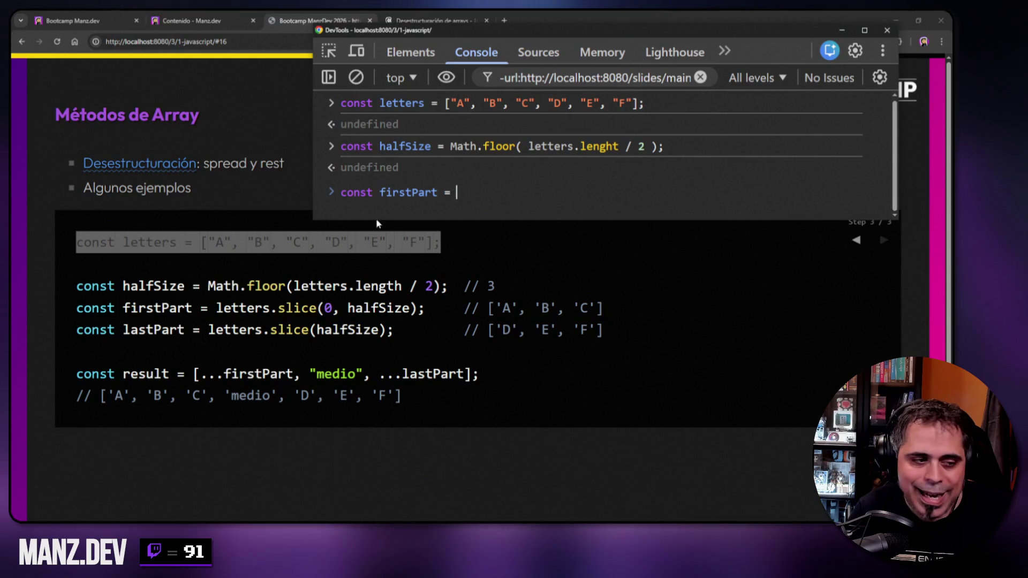
- Define const firstPart = letters.slice(0, halfSize), correcting the mistyped halfSize
type("let")
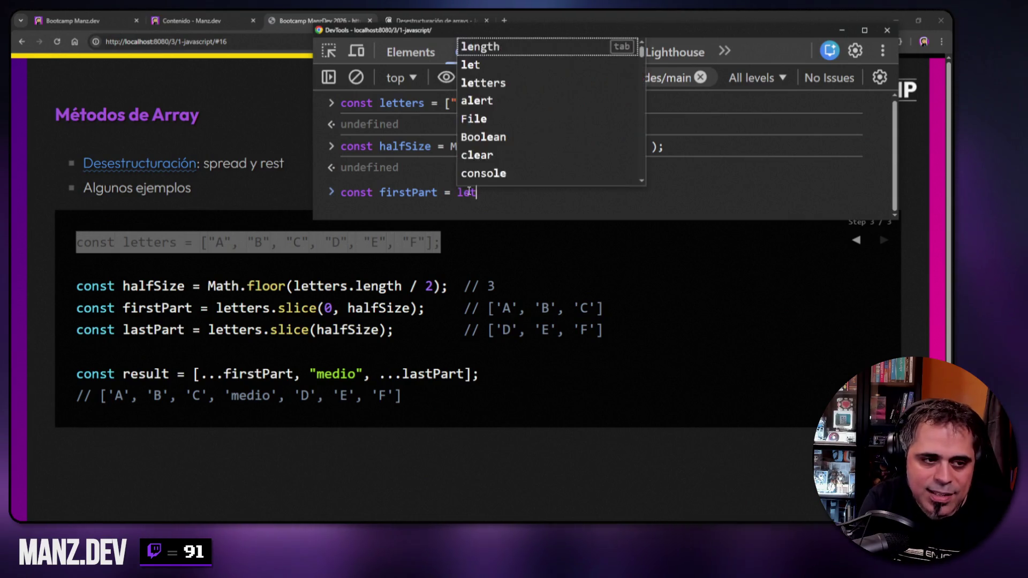
type("ters.slice(0")
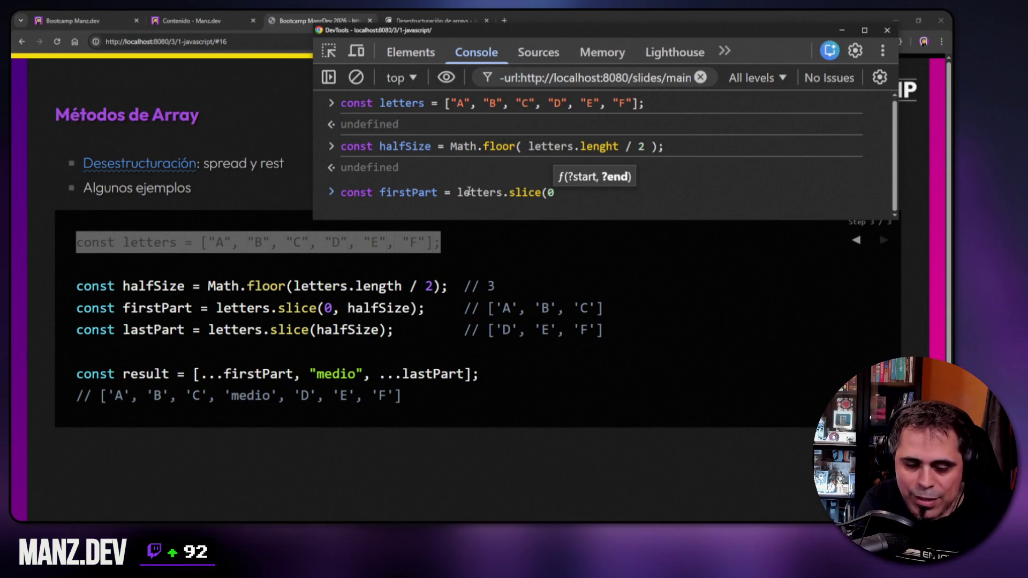
type(", ")
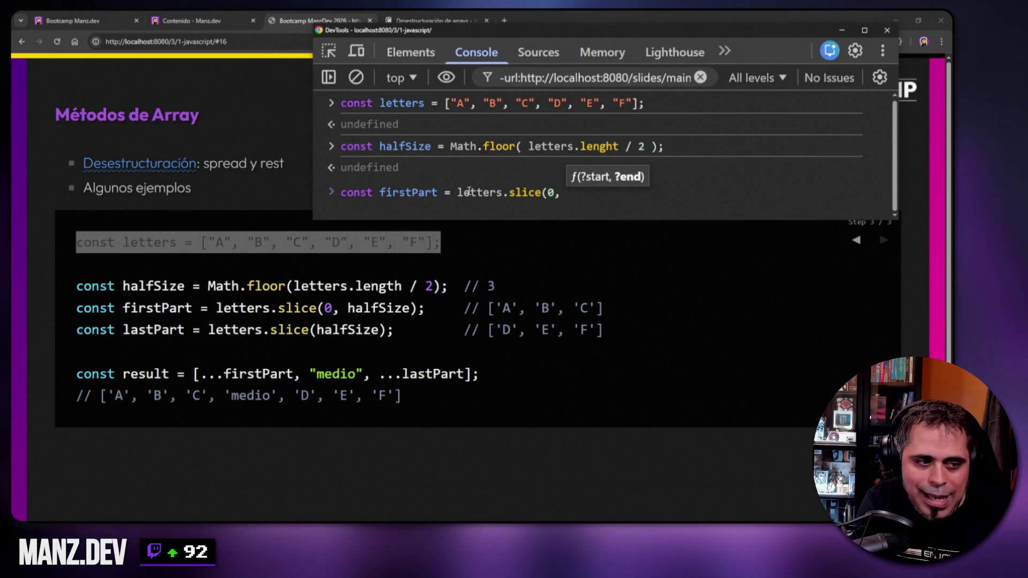
type("hafl")
key("BackSpace")
key("BackSpace")
type("lfSize)")
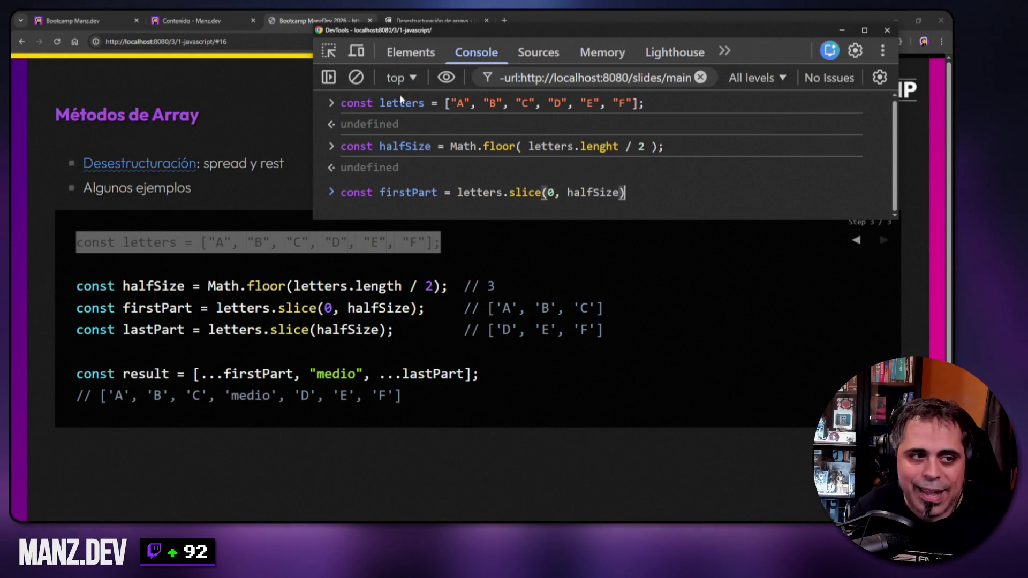
left_click_drag(451, 104, 536, 109)
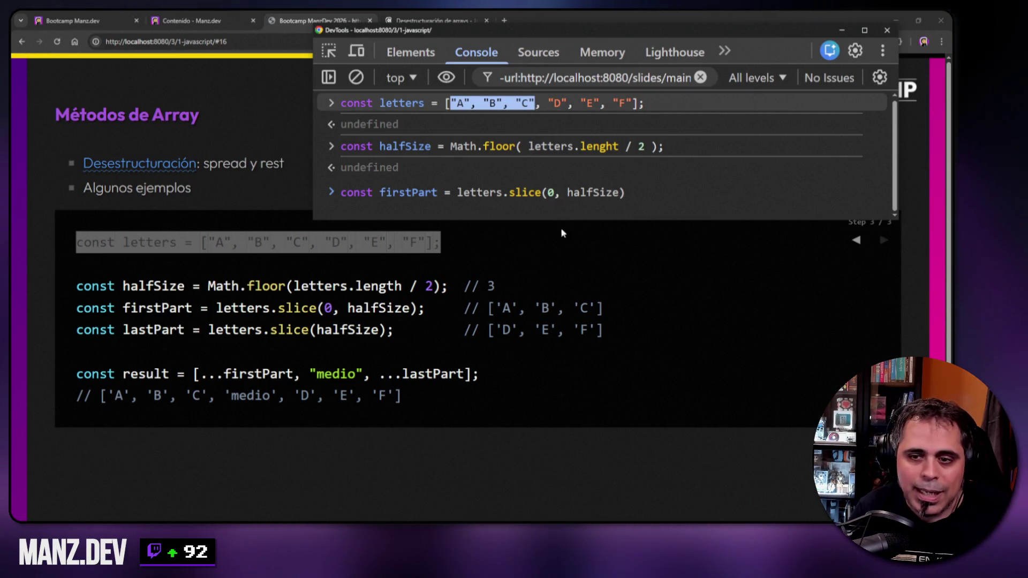
left_click(630, 193)
key("Return")
- Define const lastPart = letters.slice(halfSize) and run it
type("const lastPart = letter")
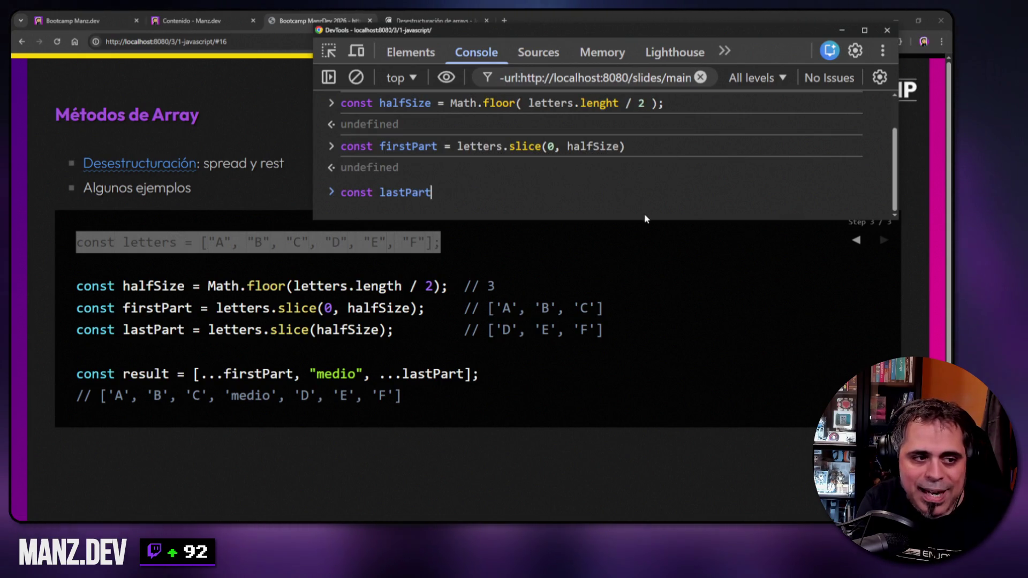
type("s")
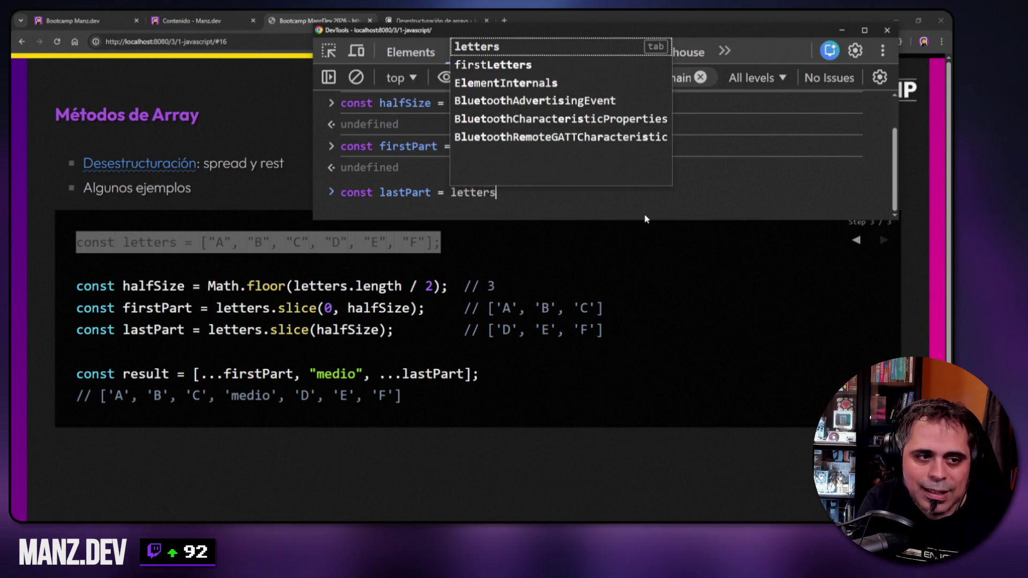
key("Escape")
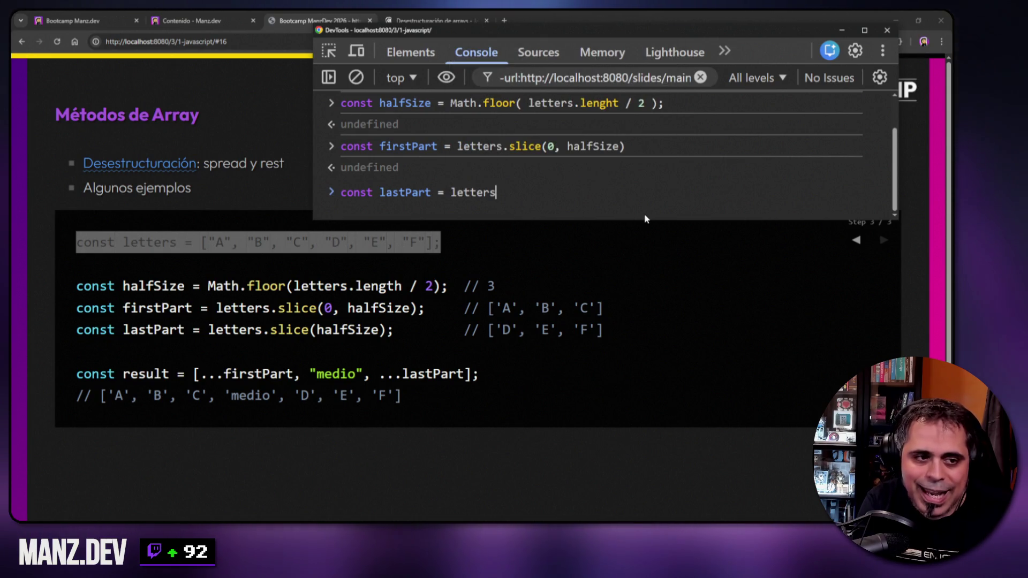
type(".slice(")
type("halfSize)")
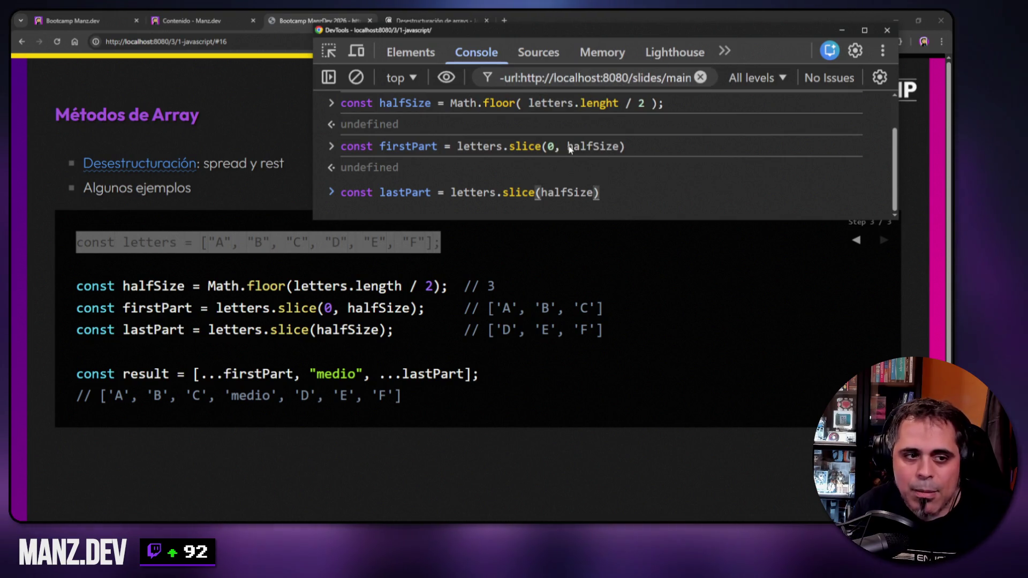
double_click(518, 148)
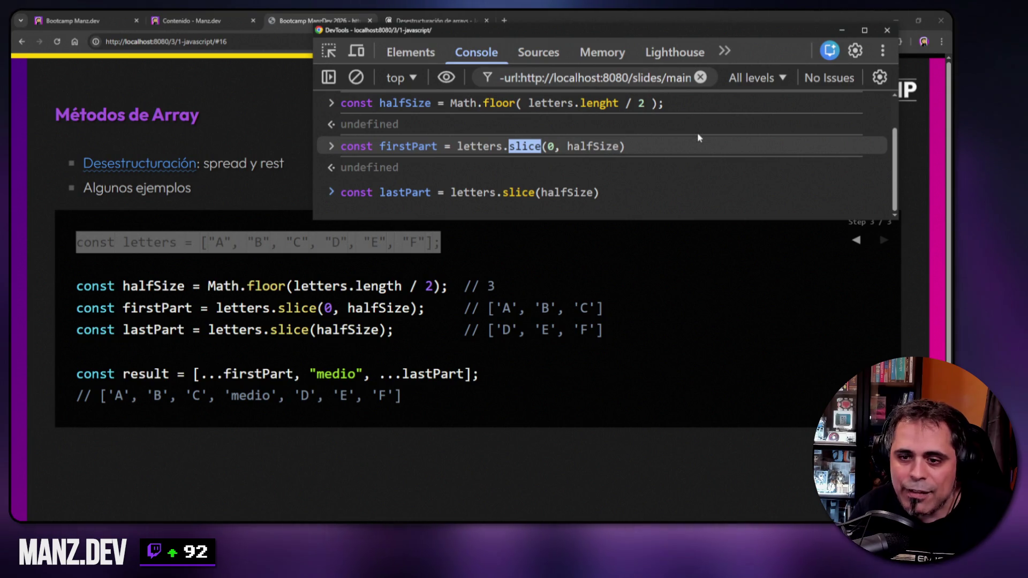
scroll(537, 177, "up", 2)
left_click_drag(548, 105, 644, 109)
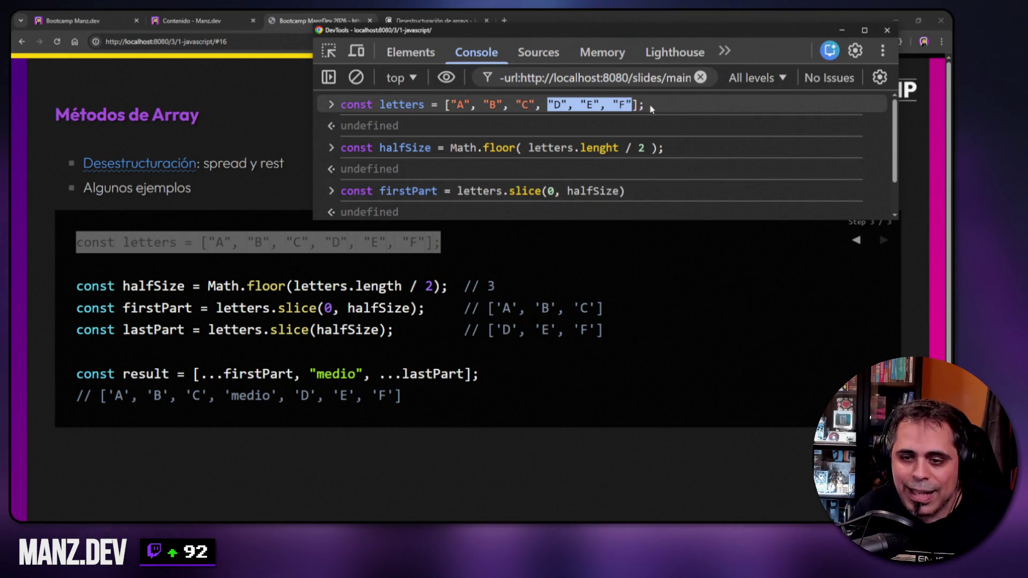
scroll(625, 149, "down", 2)
left_click(605, 192)
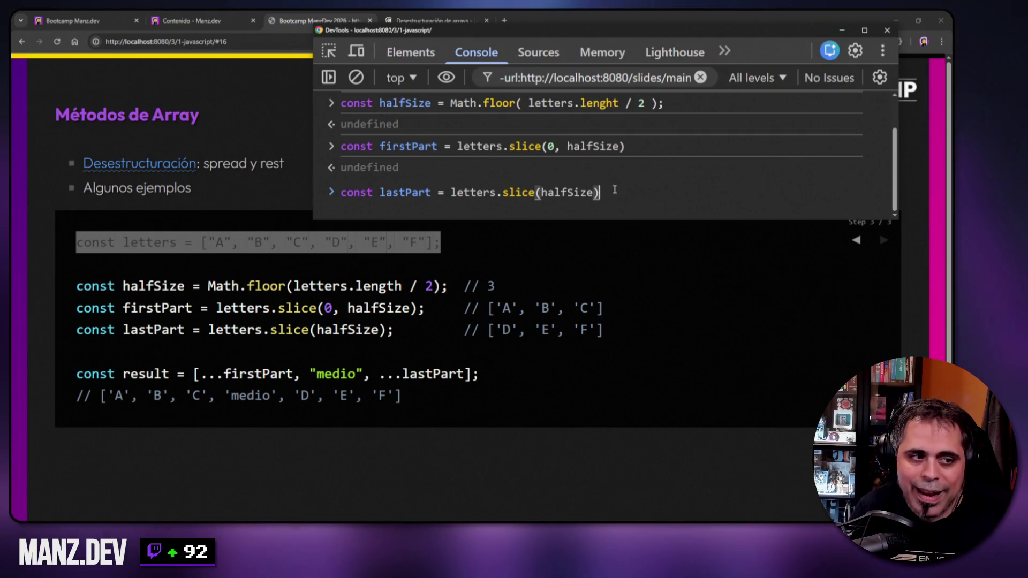
key("Return")
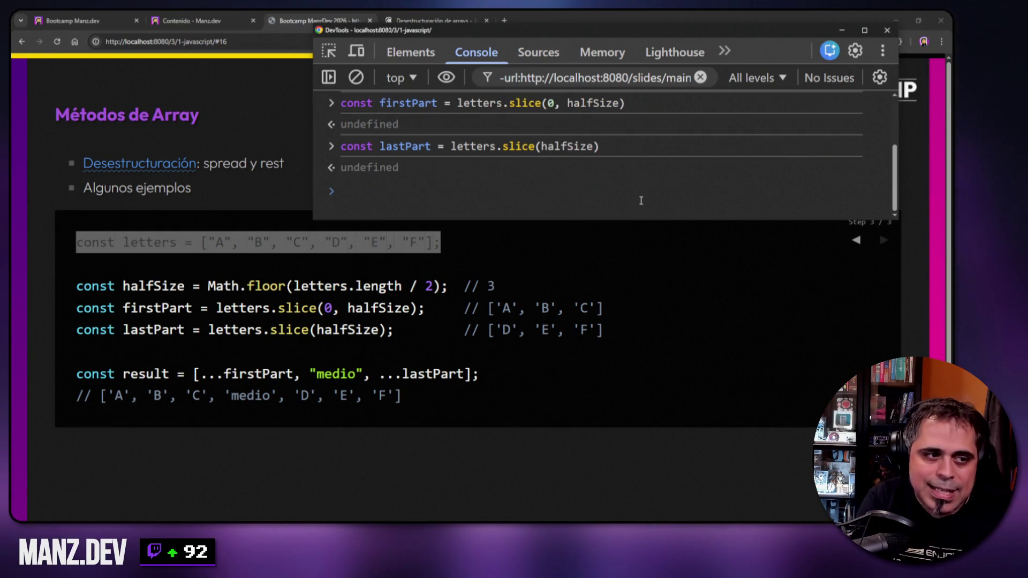
- Evaluate firstPart, which returns an empty array, and spot the lenght typo in halfSize
type("firstPart")
key("Return")
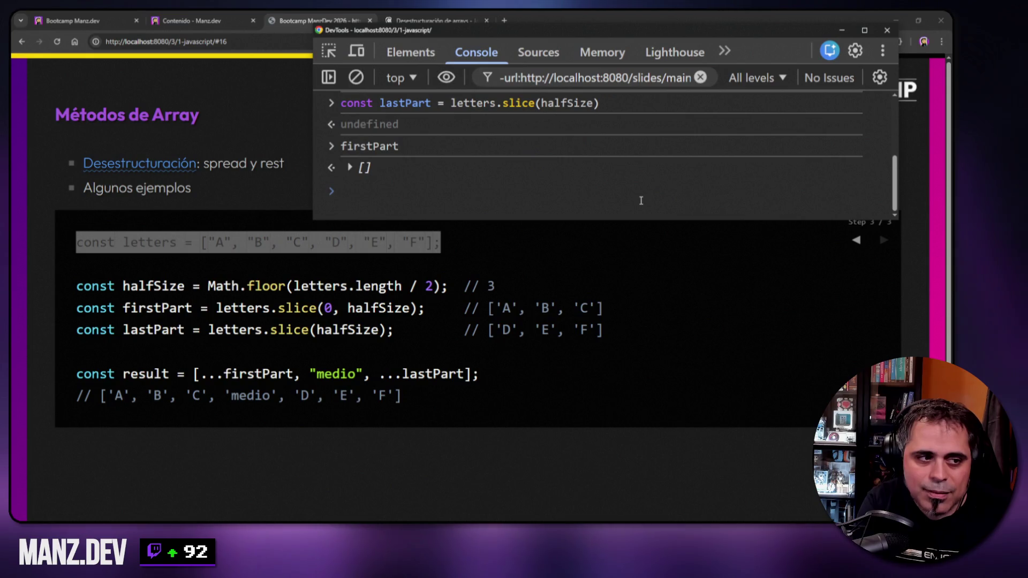
scroll(578, 191, "up", 2)
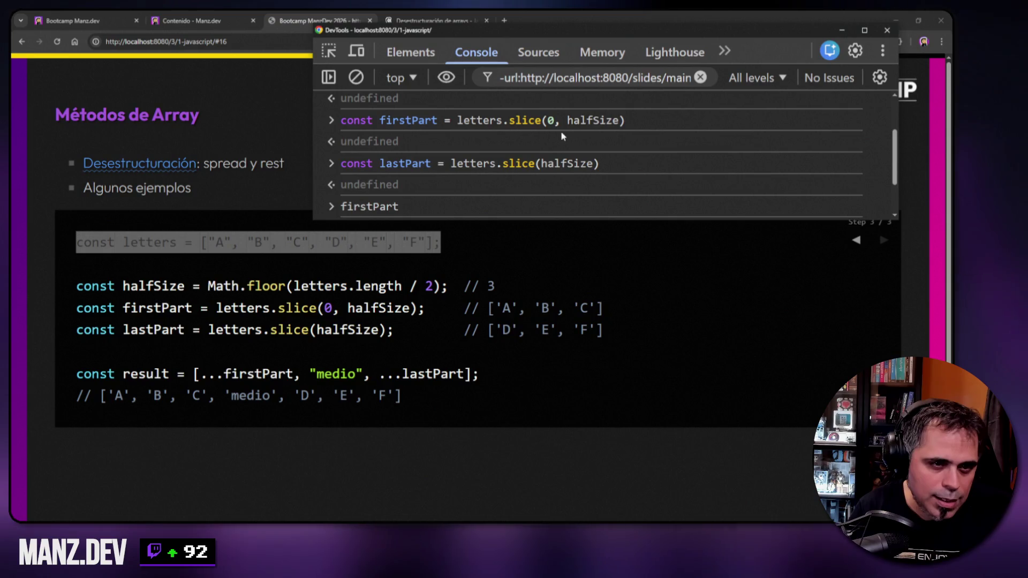
scroll(566, 136, "up", 2)
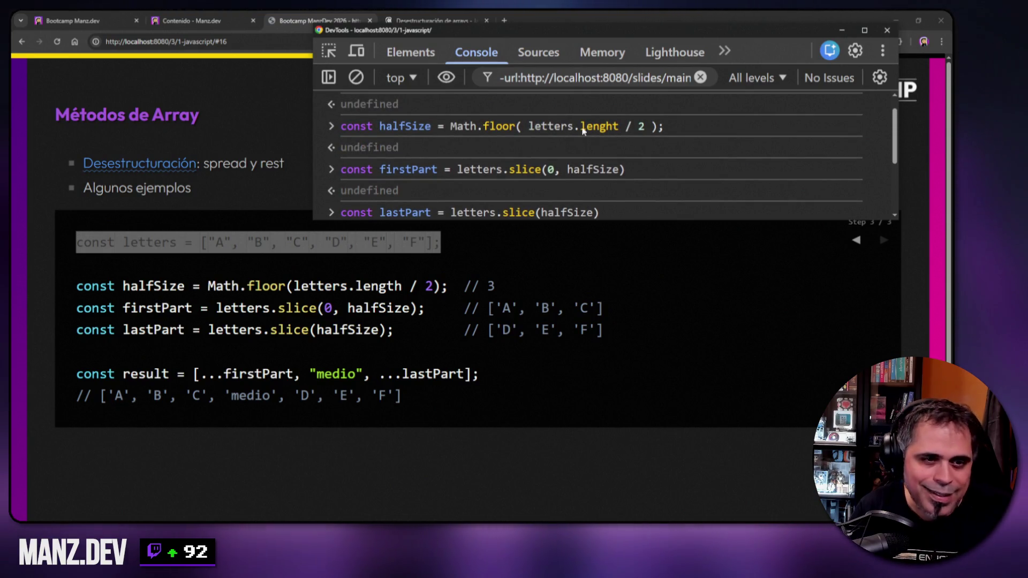
left_click_drag(582, 130, 614, 132)
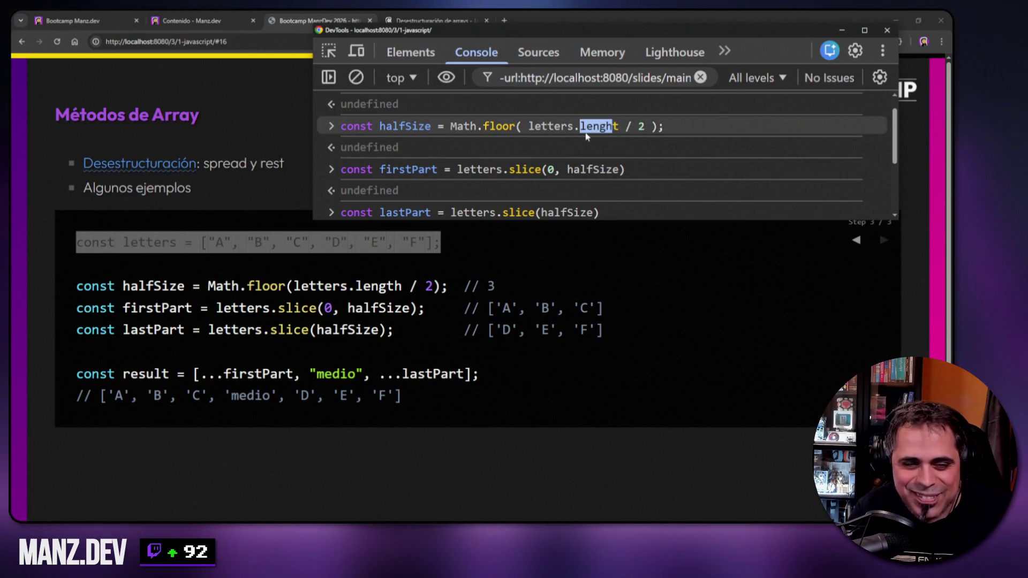
left_click(613, 132)
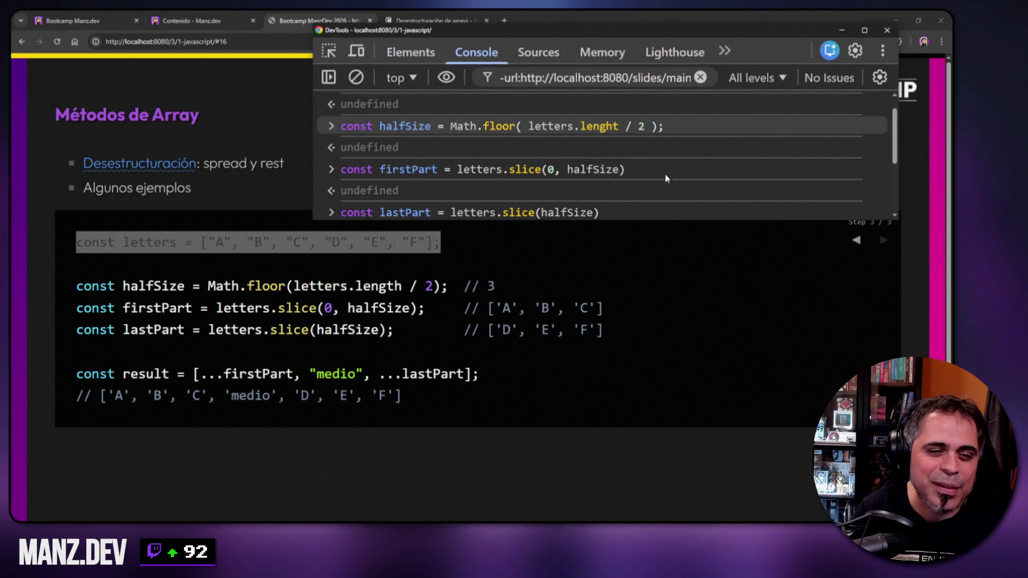
- Clear all console output and select the halfSize line on the slide
right_click(675, 161)
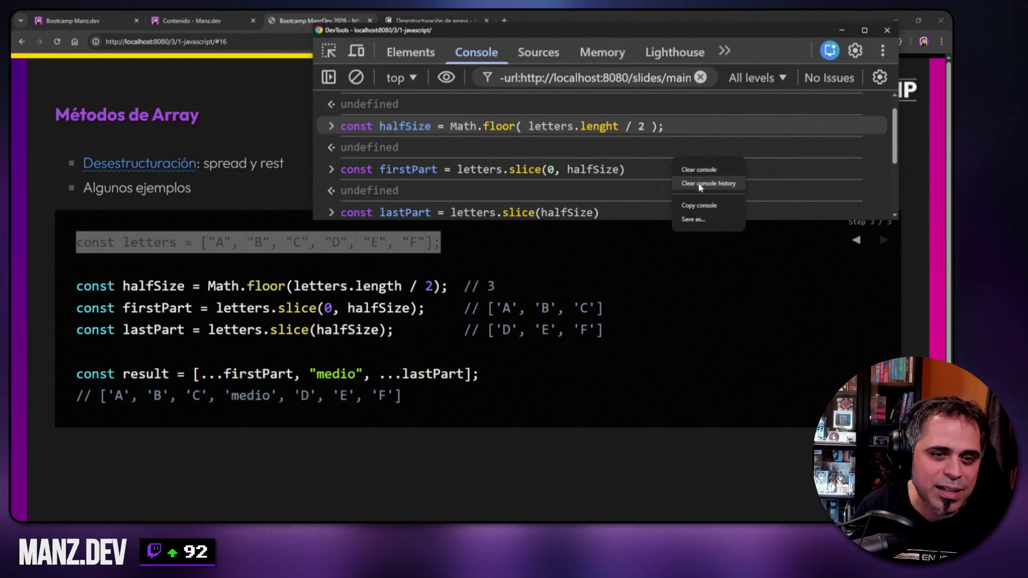
left_click(698, 185)
right_click(661, 164)
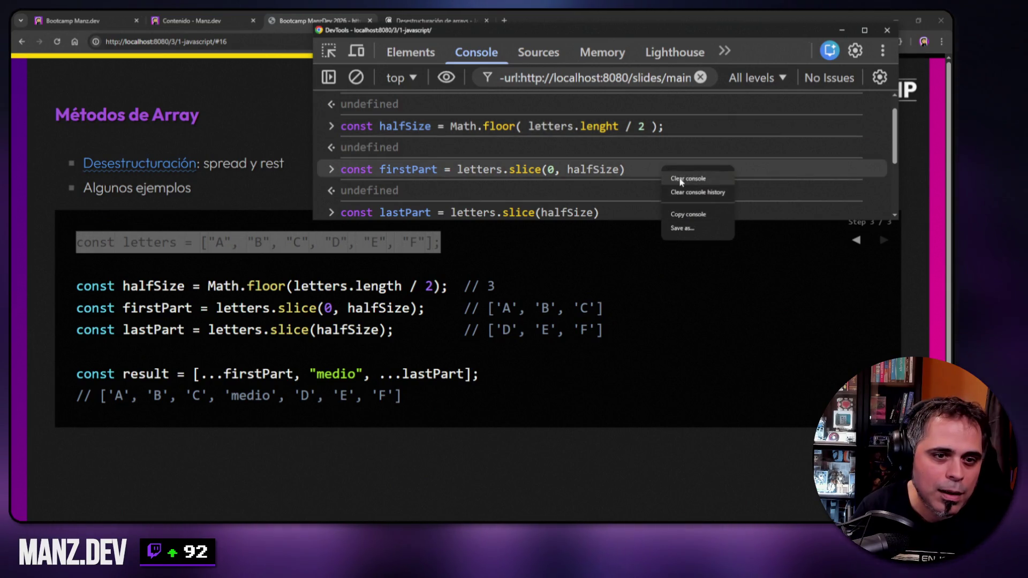
left_click(690, 174)
left_click(712, 195)
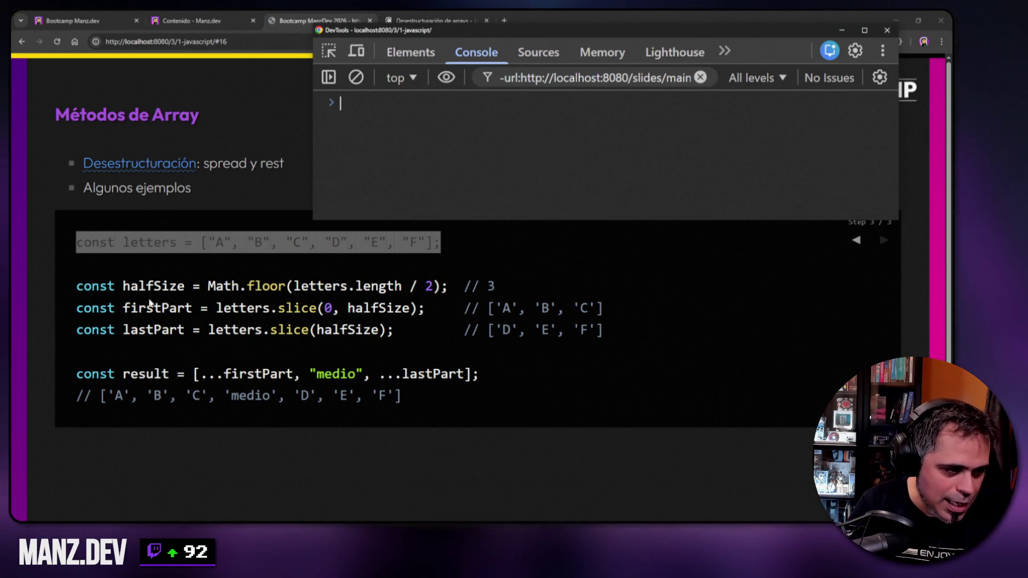
left_click_drag(81, 286, 449, 286)
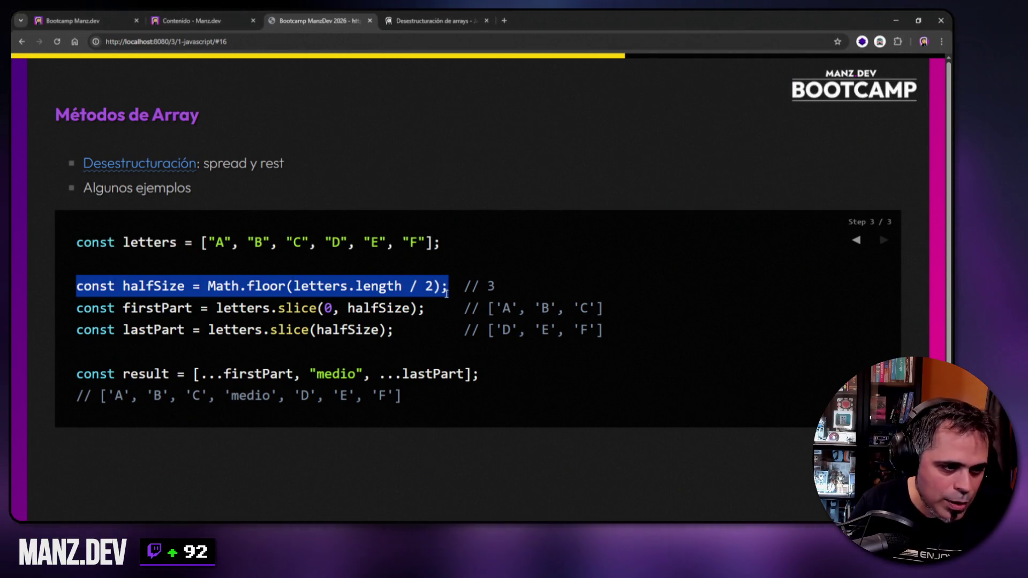
- Paste and run the halfSize line using the corrected letters.length
left_click(483, 187)
type("const halfSize = Math.floor(letters.length / 2);")
key("Return")
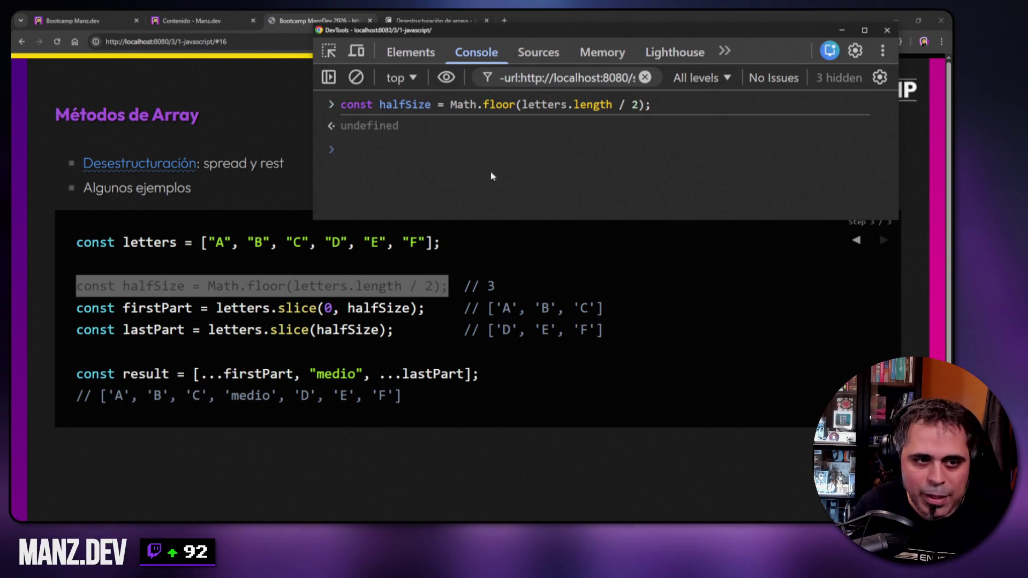
left_click_drag(576, 105, 615, 105)
- Rerun the slide's lastPart line, then show firstPart ['A','B','C'] and lastPart ['D','E','F']
left_click_drag(76, 330, 394, 329)
key("ctrl+c")
key("alt+Tab")
key("ctrl+v")
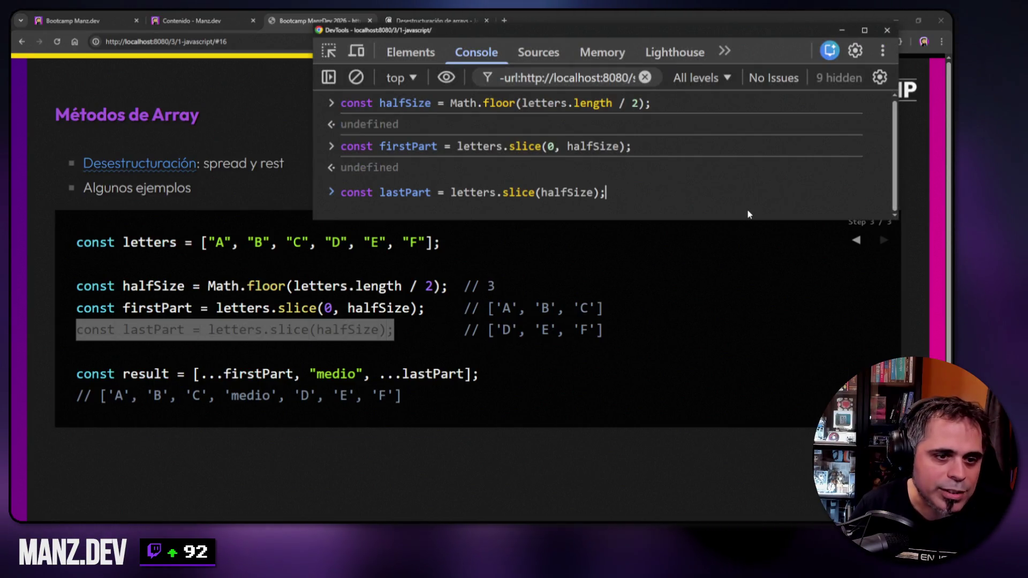
key("Return")
type("firstPart")
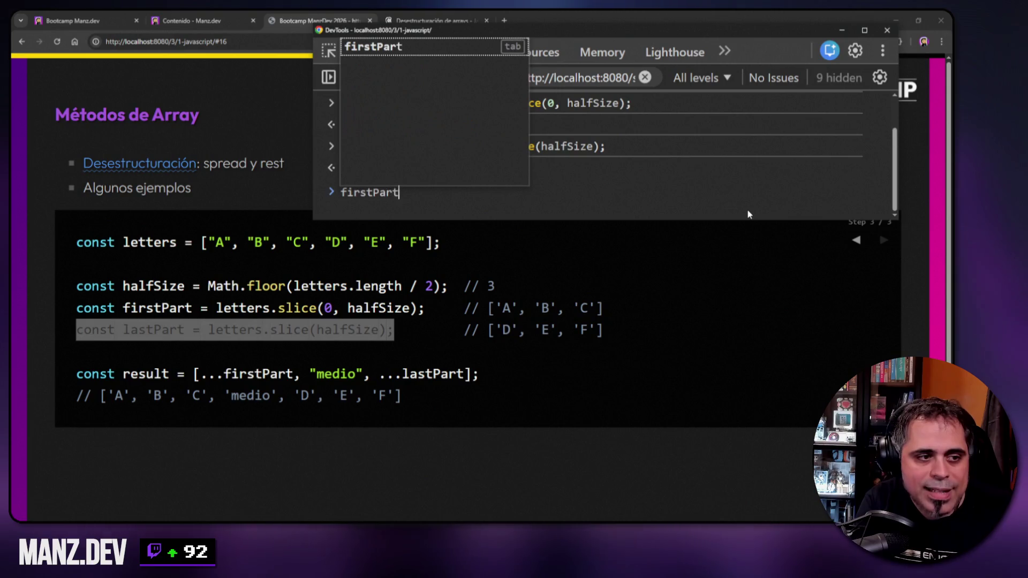
key("Return")
type("lastPart")
key("Return")
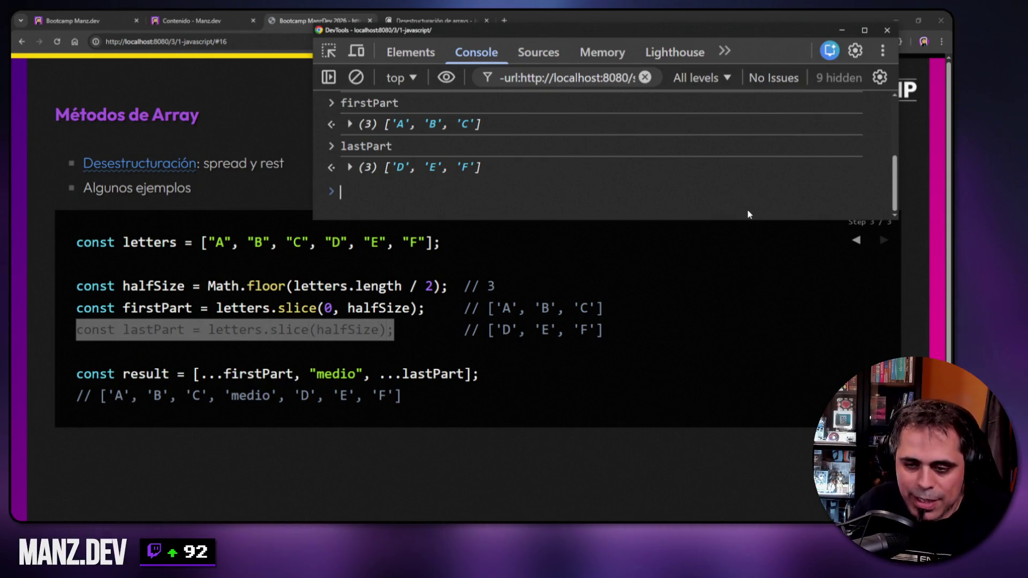
- Enlarge the DevTools window by dragging its bottom and left edges
scroll(580, 179, "up", 1)
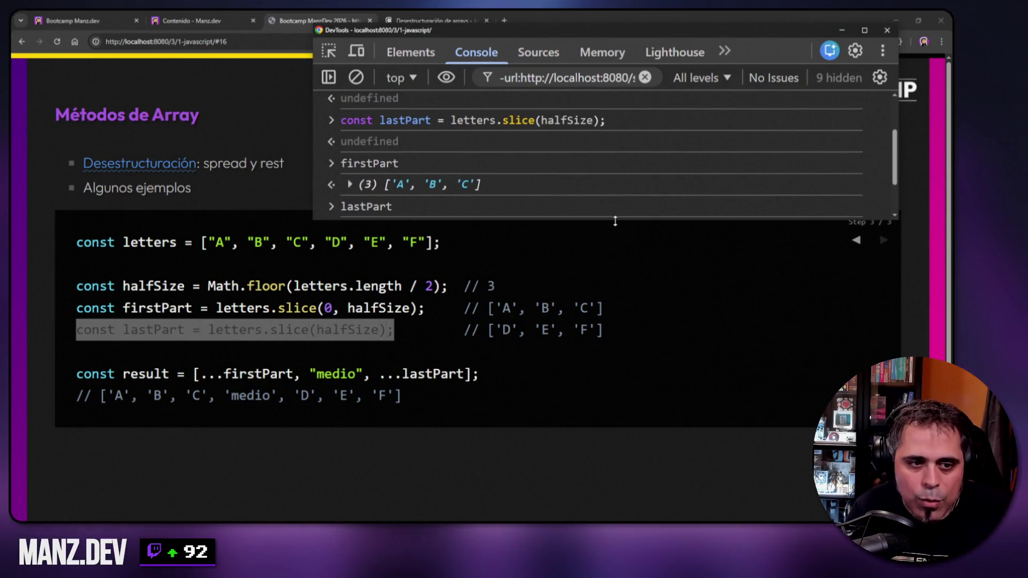
left_click_drag(615, 221, 615, 322)
scroll(604, 155, "up", 1)
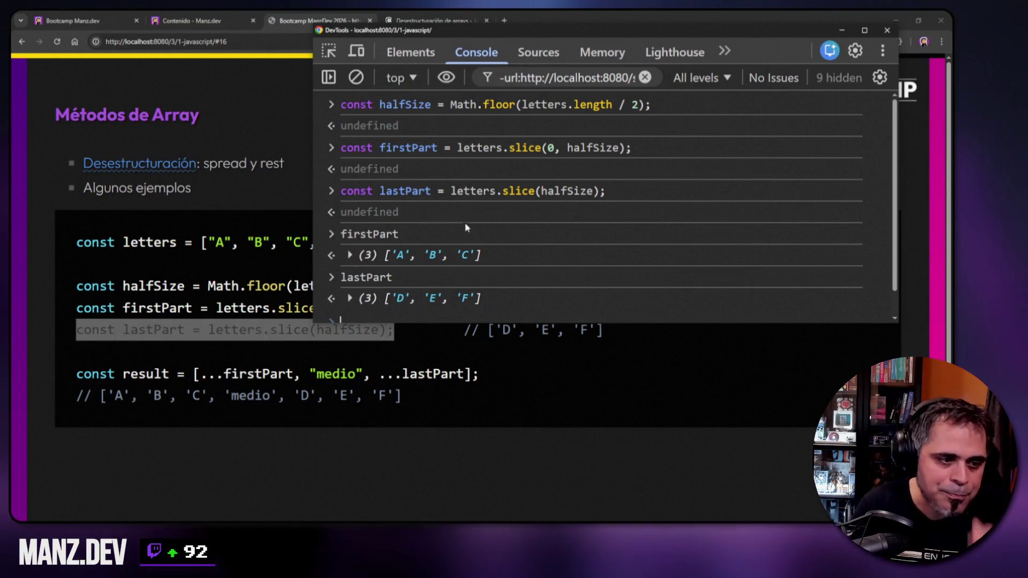
scroll(470, 220, "down", 1)
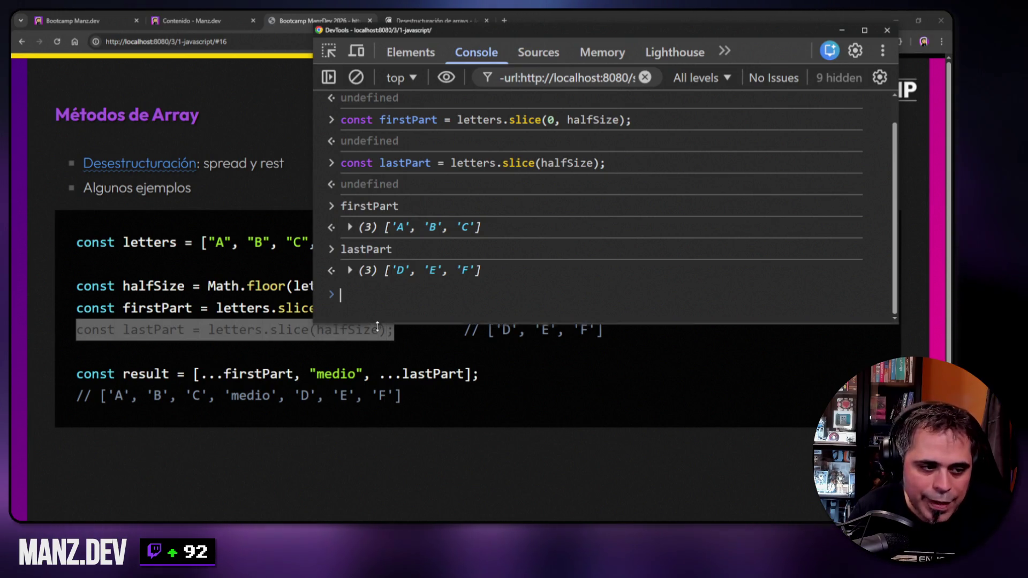
left_click_drag(384, 323, 385, 349)
left_click_drag(314, 349, 270, 349)
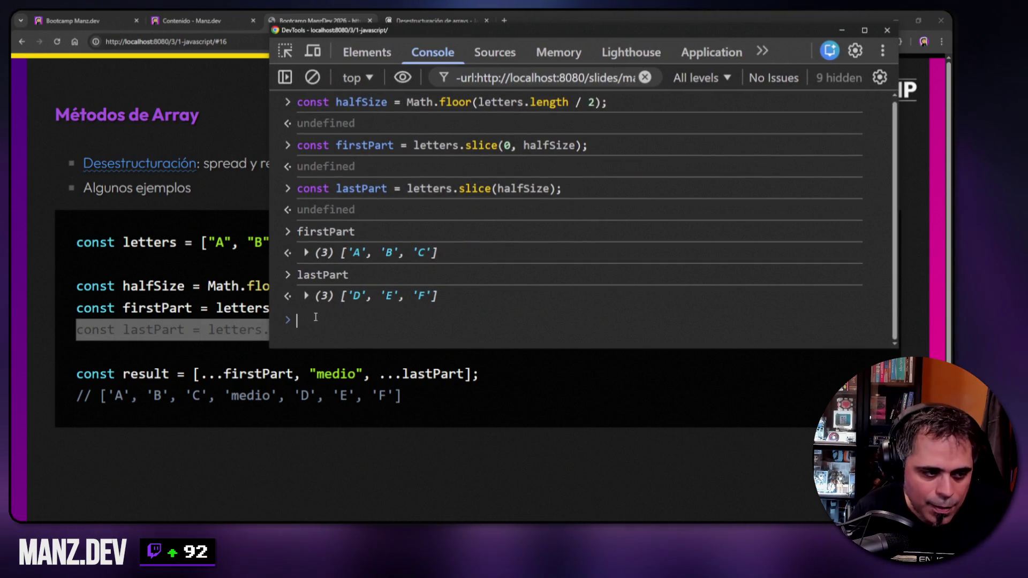
- Evaluate [ ...firstPart, "medio", ...lastPart ], getting ['A','B','C','medio','D','E','F'], then hide the console
type("const result =")
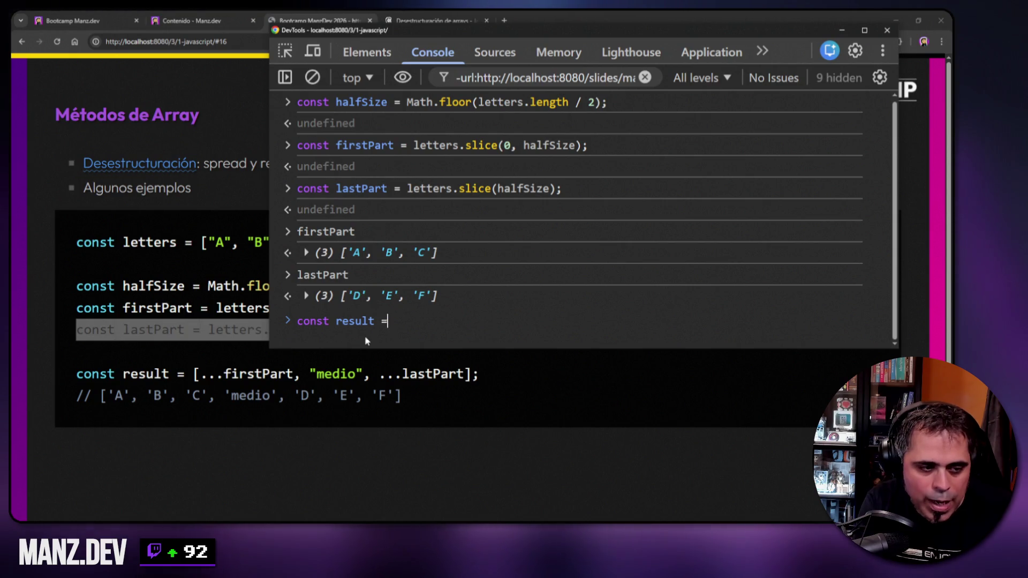
key("ctrl+a")
key("BackSpace")
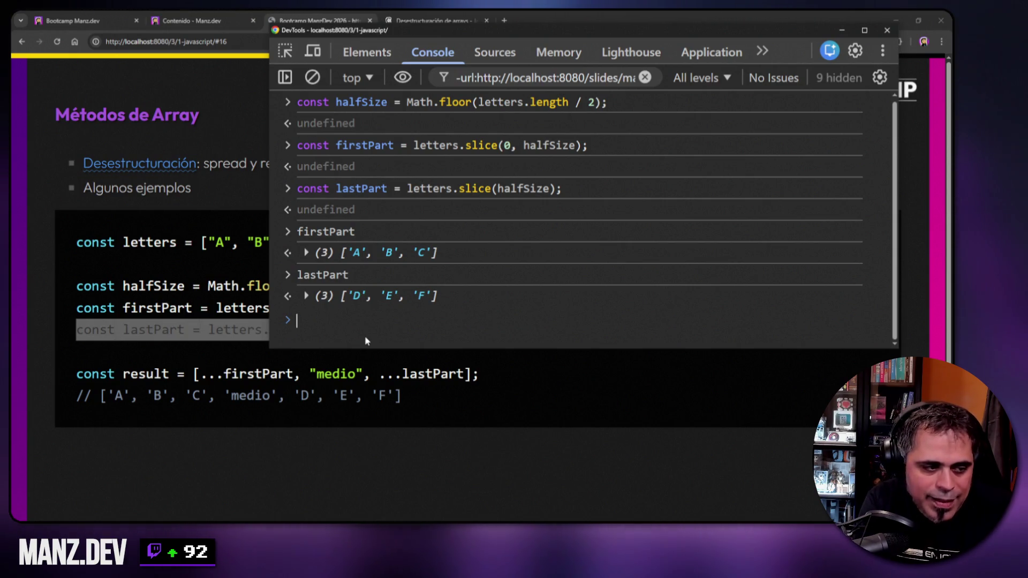
type("[ ")
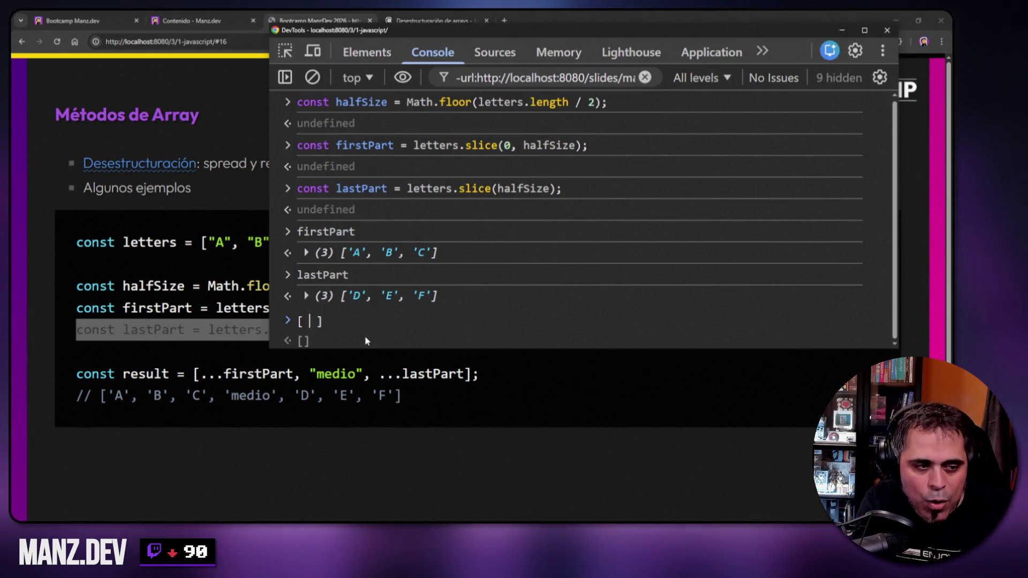
type(" ...firstPart")
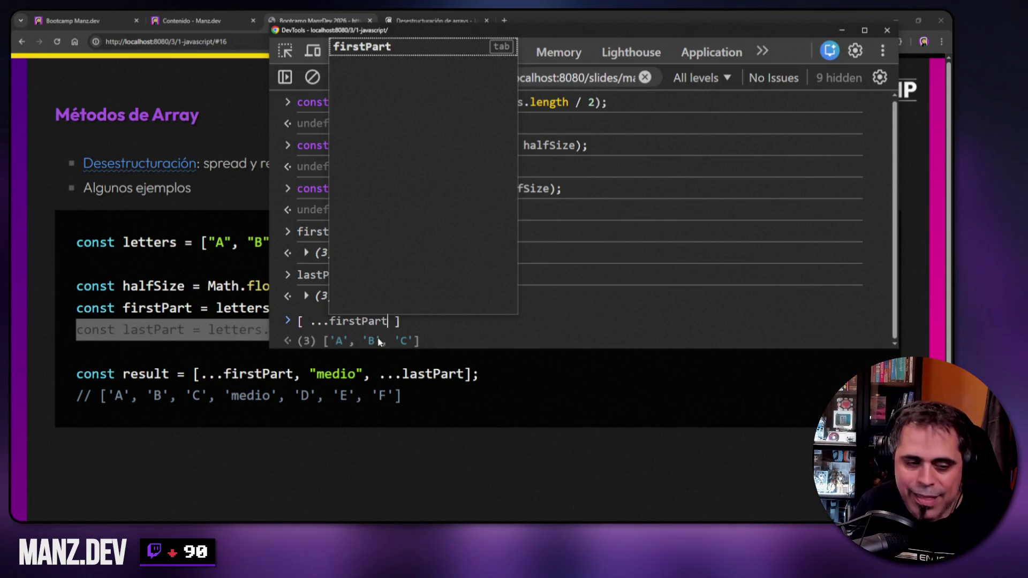
key("Escape")
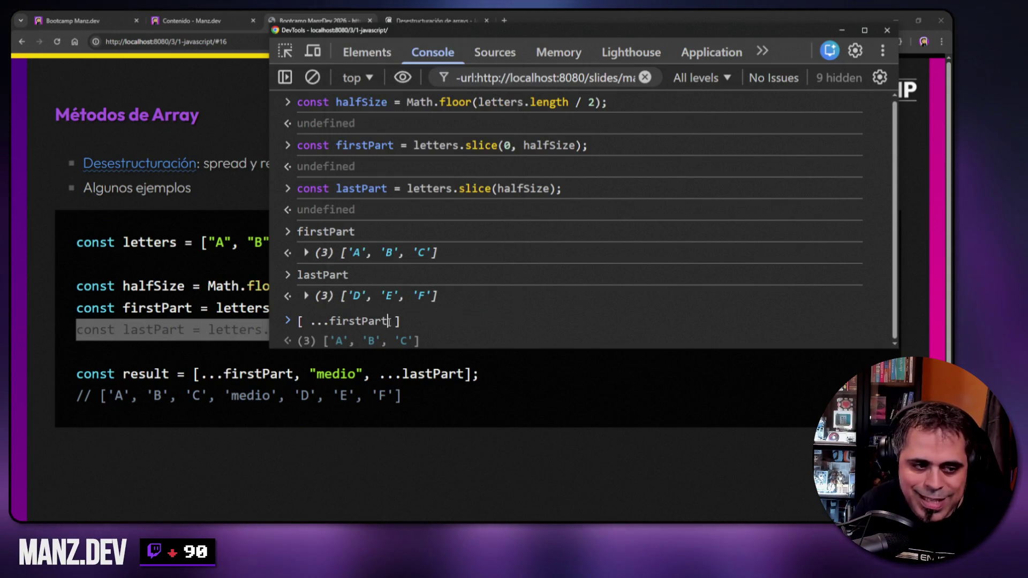
type(", \"medio\"")
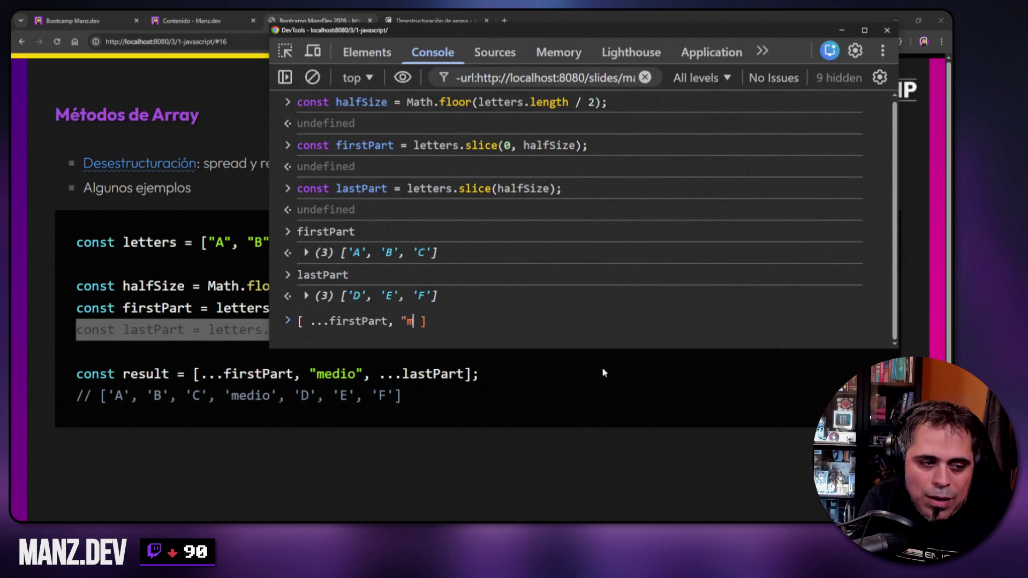
type(", ..")
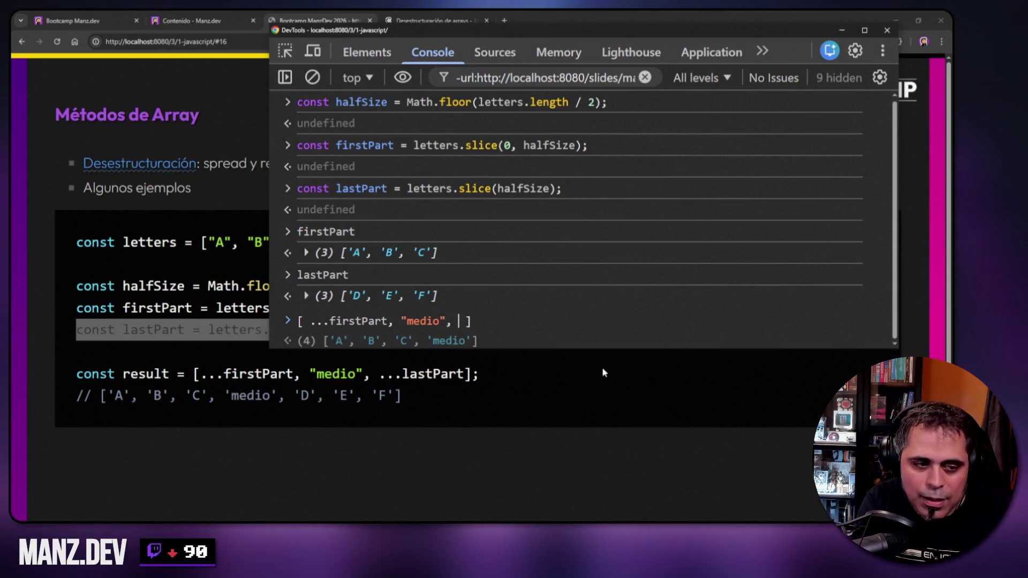
type(".lastPart")
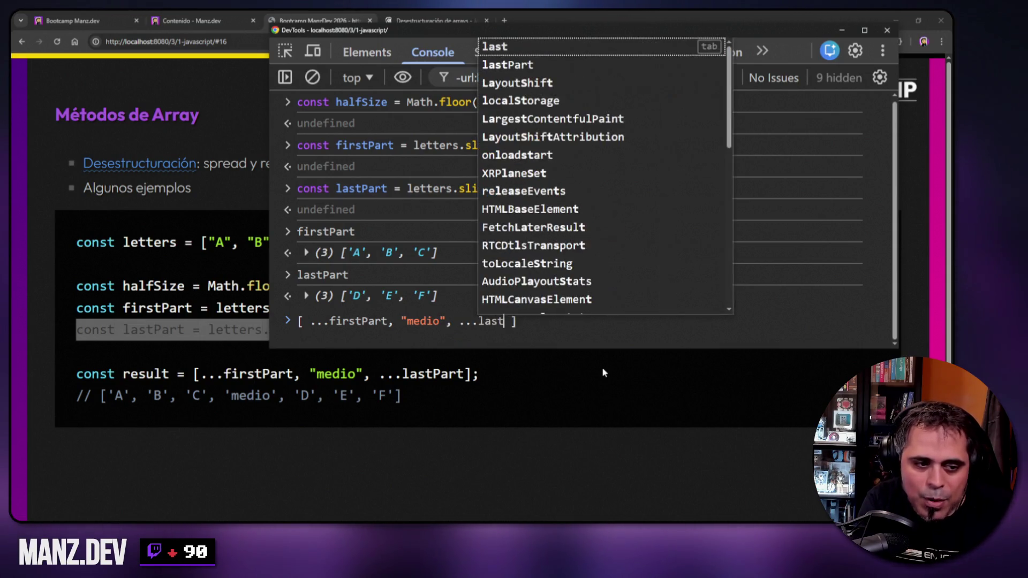
key("Return")
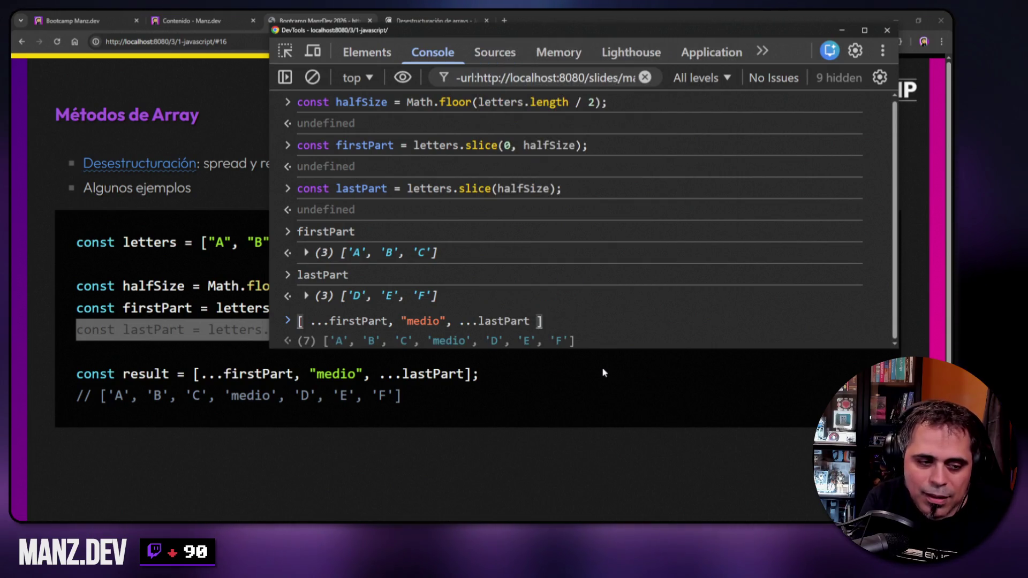
key("Return")
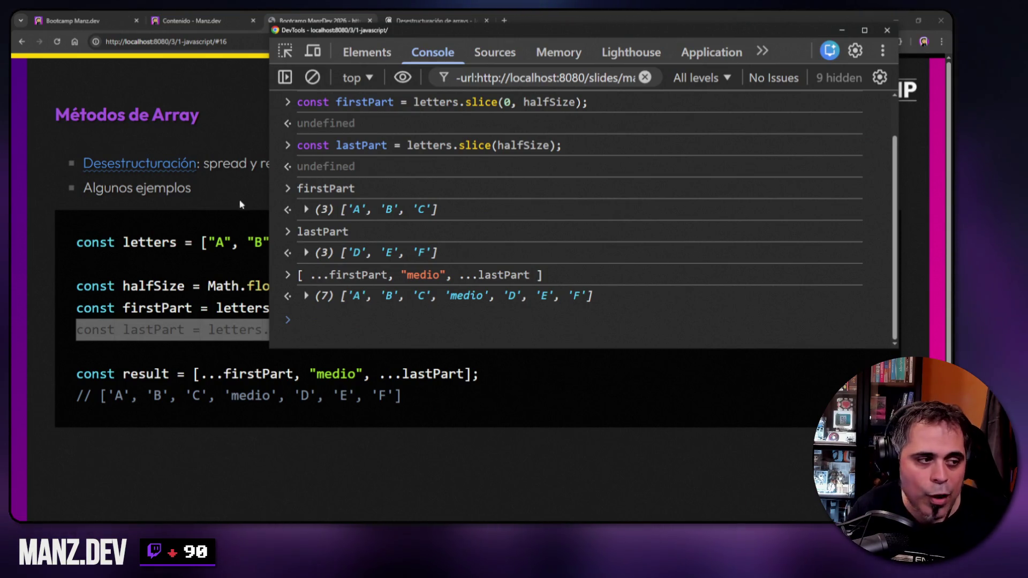
key("F12")
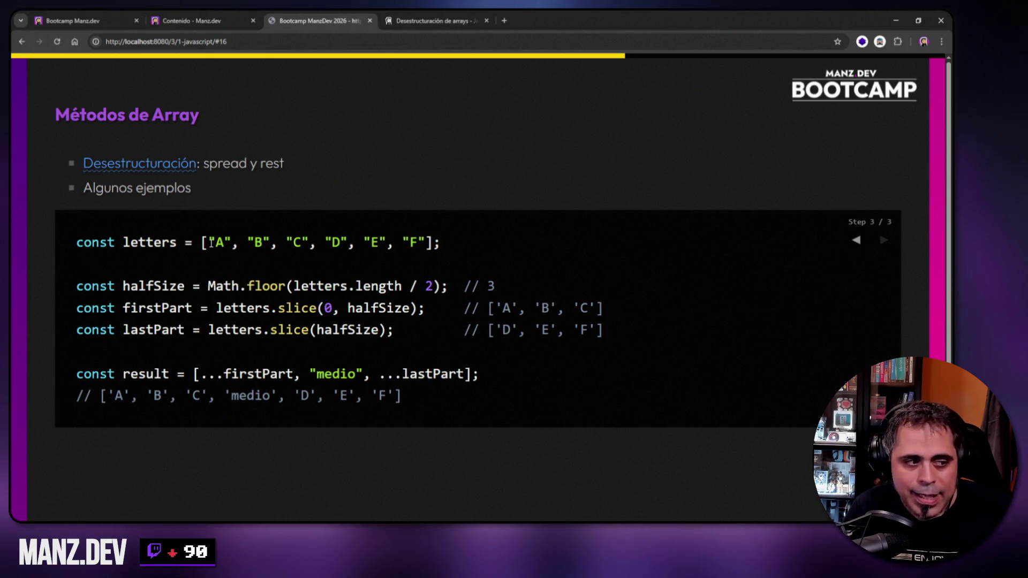
- Highlight the letters values on the slide, bring the console back briefly, then hide it
left_click_drag(208, 242, 426, 244)
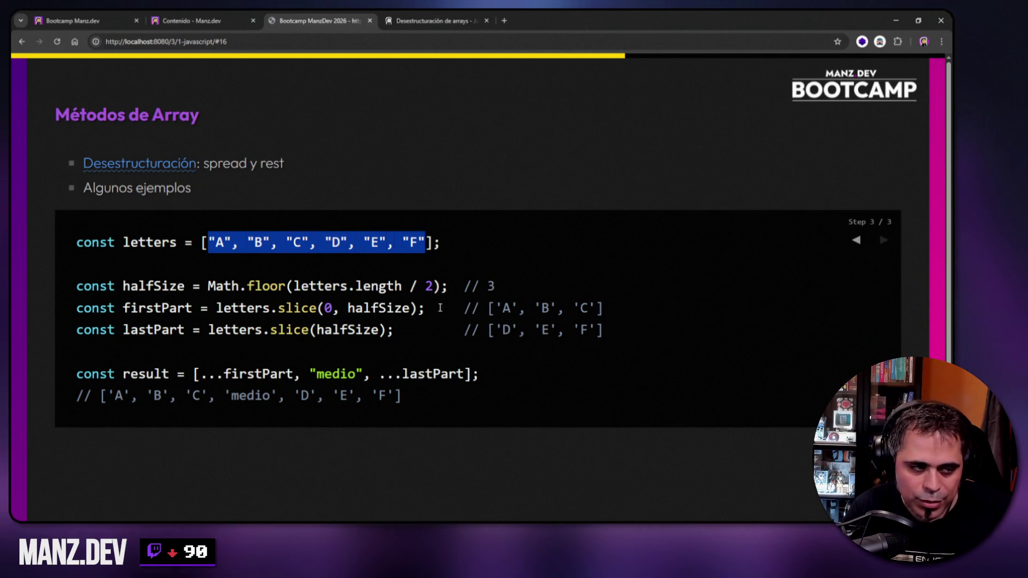
left_click(214, 247)
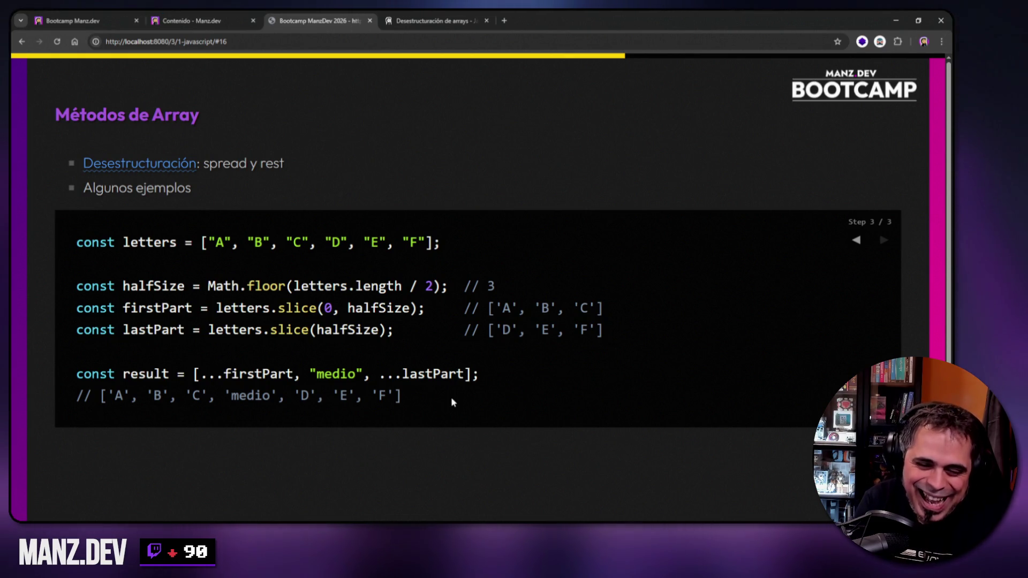
key("F12")
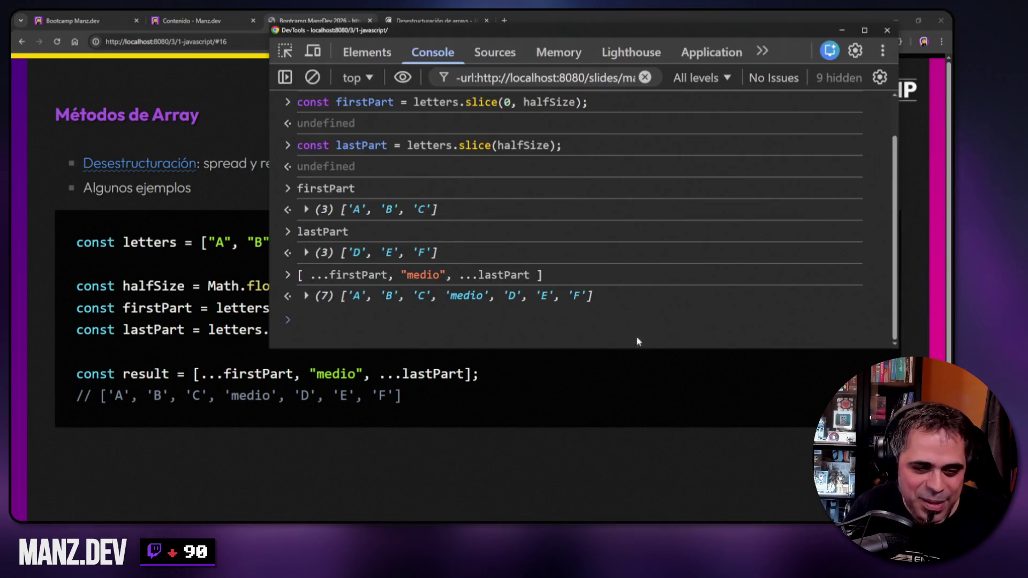
scroll(578, 157, "up", 1)
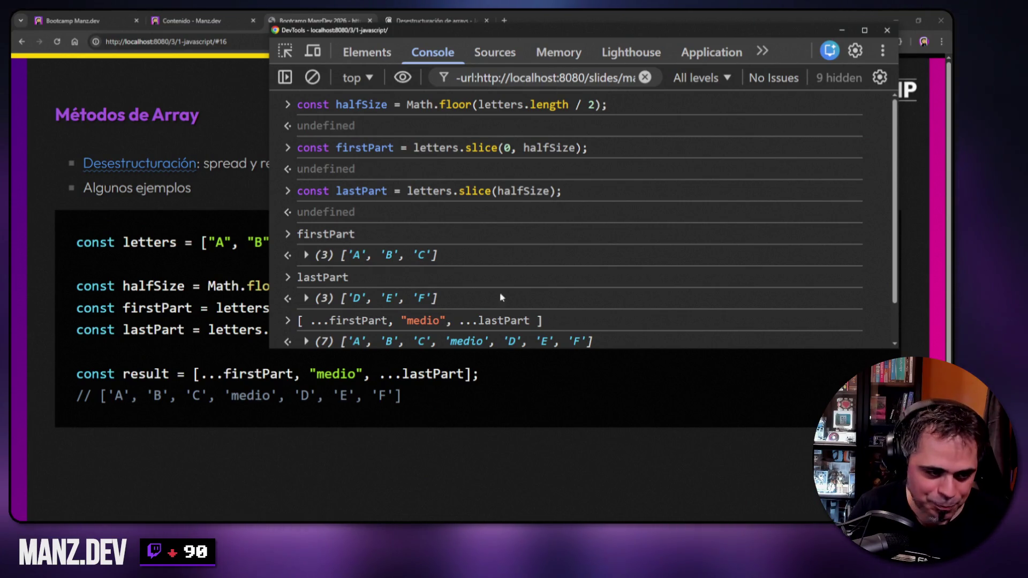
left_click(468, 457)
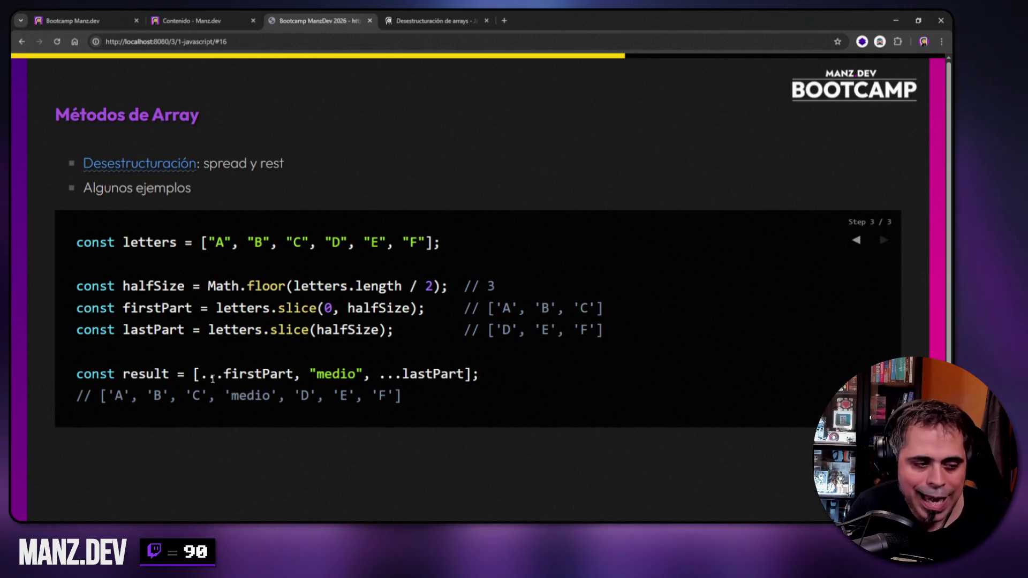
- Highlight the ...firstPart spread in the result line, then advance to the next slide
left_click_drag(200, 377, 292, 378)
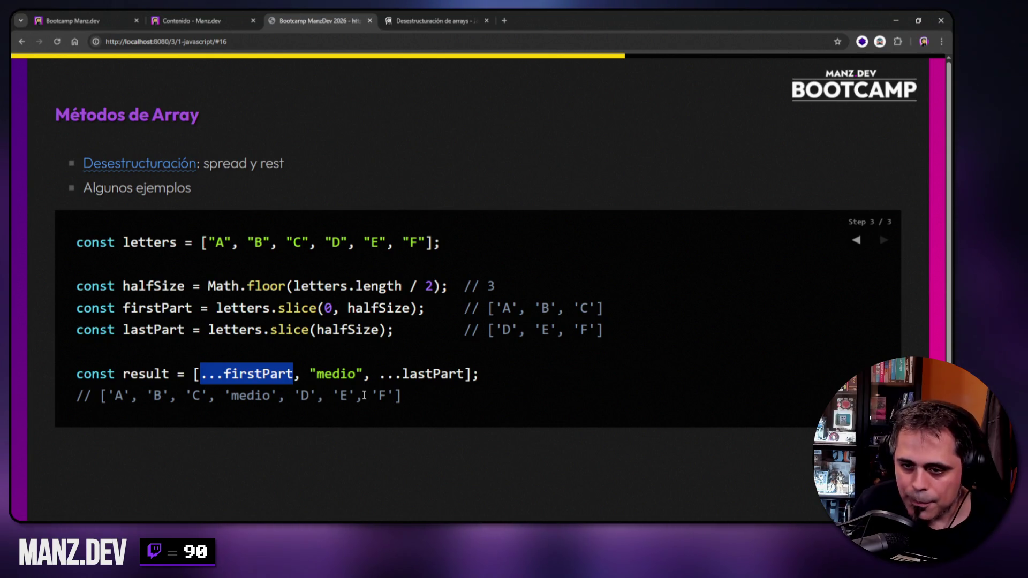
left_click(547, 195)
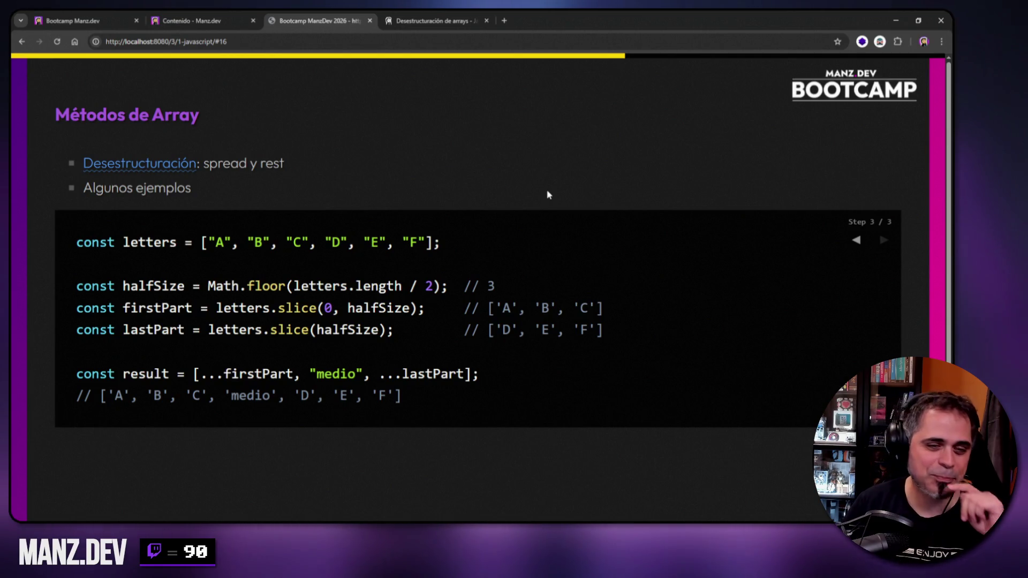
key("Right")
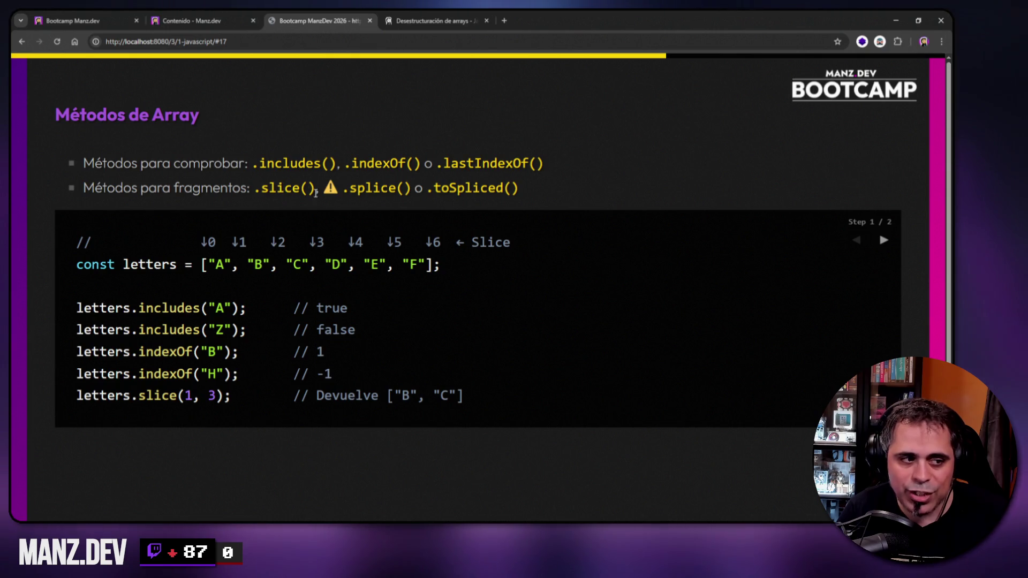
- Select the const letters line on the slide, then open the console and clear its output
left_click_drag(407, 187, 342, 187)
left_click(319, 156)
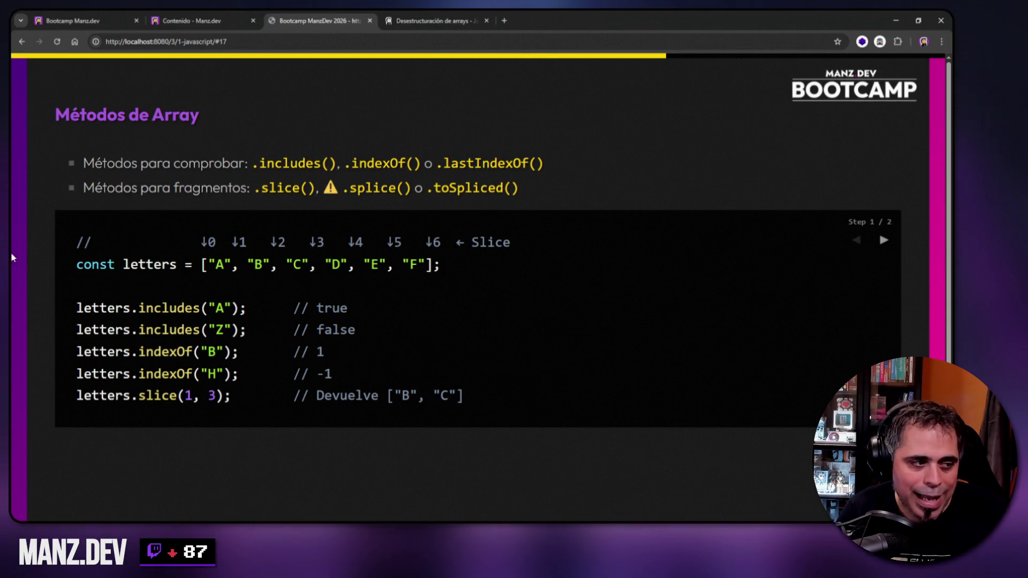
left_click_drag(76, 264, 440, 264)
key("ctrl+c")
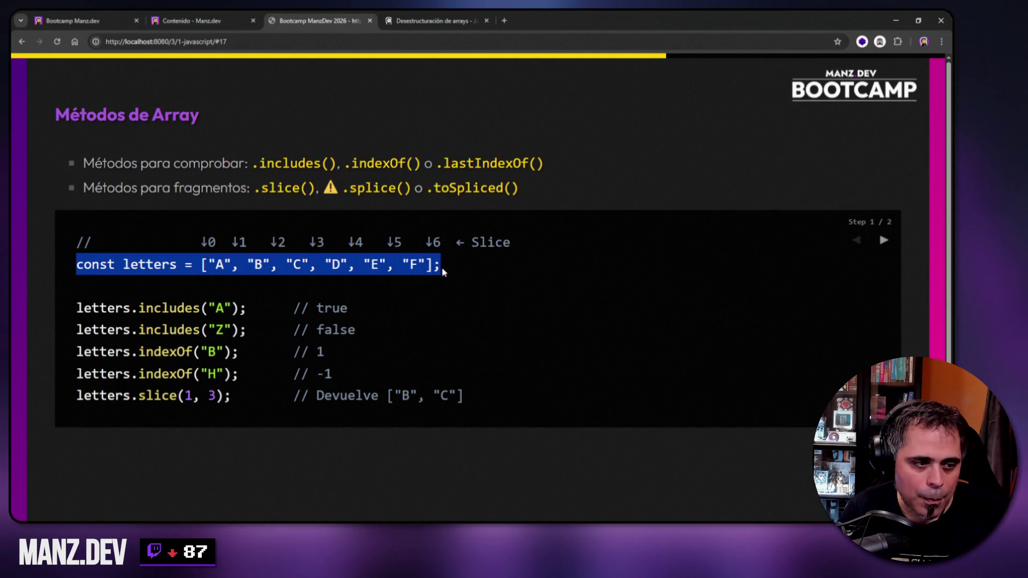
key("ctrl+shift+j")
right_click(682, 191)
left_click(696, 199)
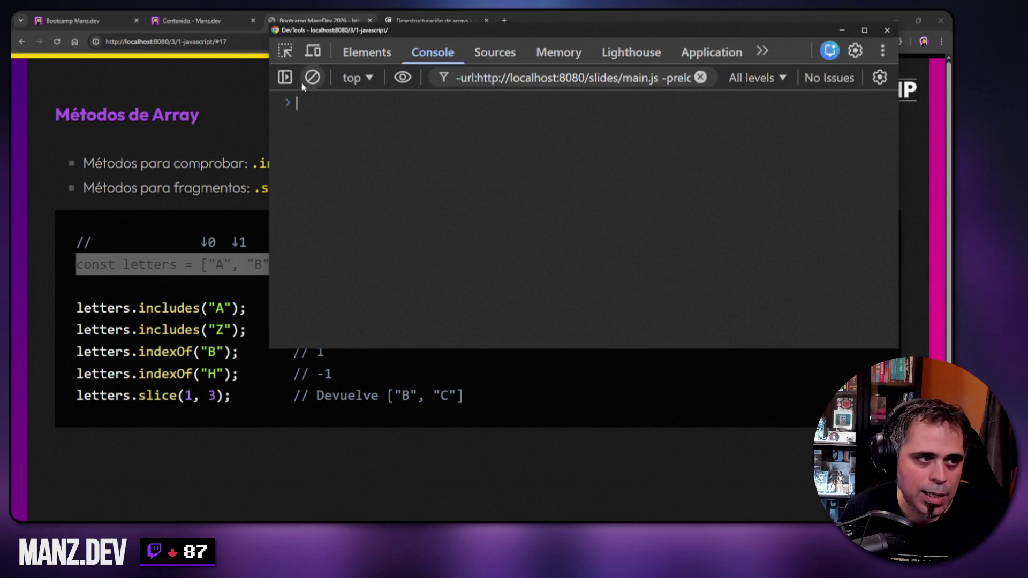
- Paste and run the letters declaration, confirm it holds A–F, then clear and hide the console
mouse_move(270, 348)
left_mouse_down()
mouse_move(263, 127)
mouse_move(240, 230)
left_mouse_up()
key("ctrl+v")
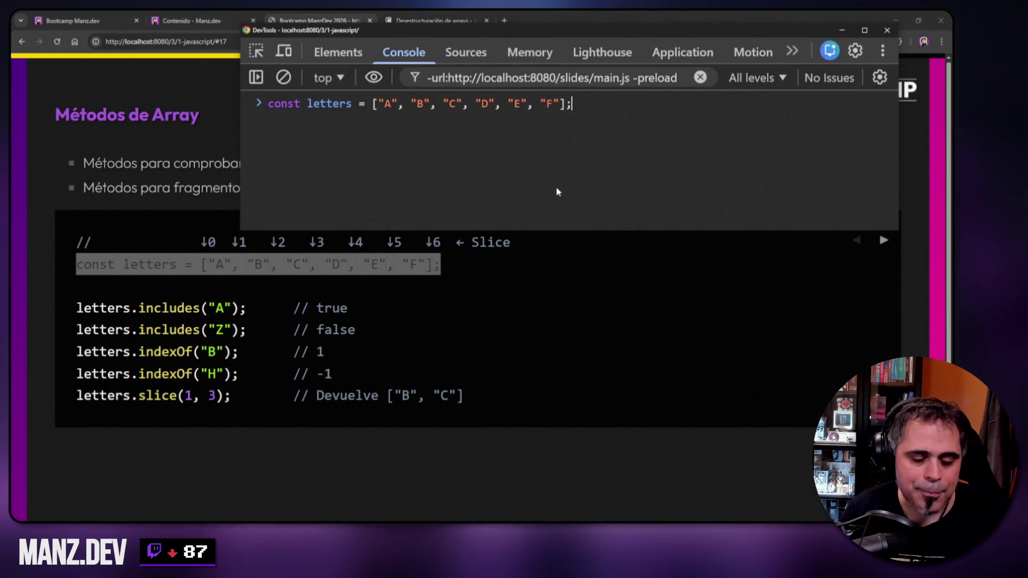
key("Return")
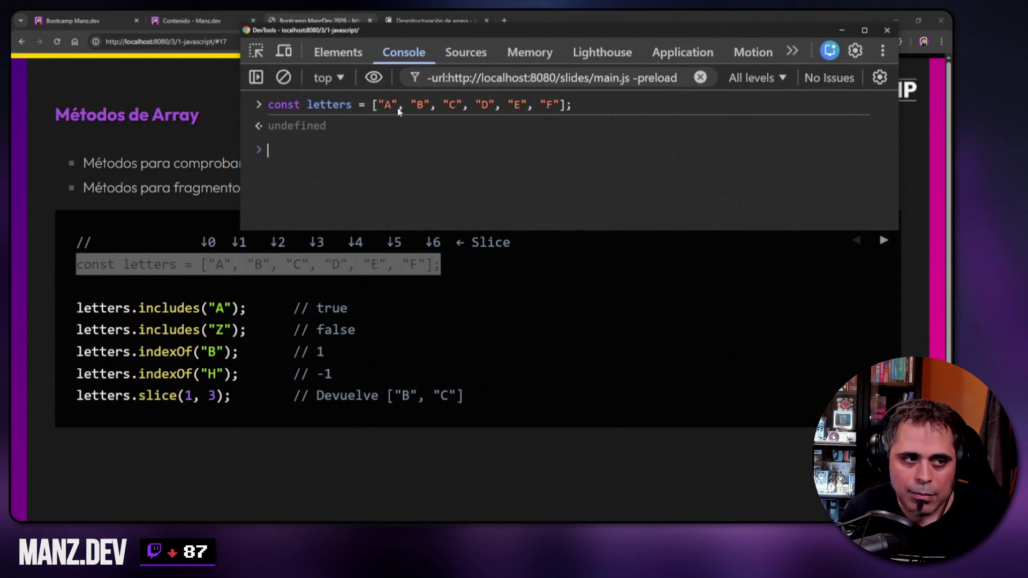
type("letters")
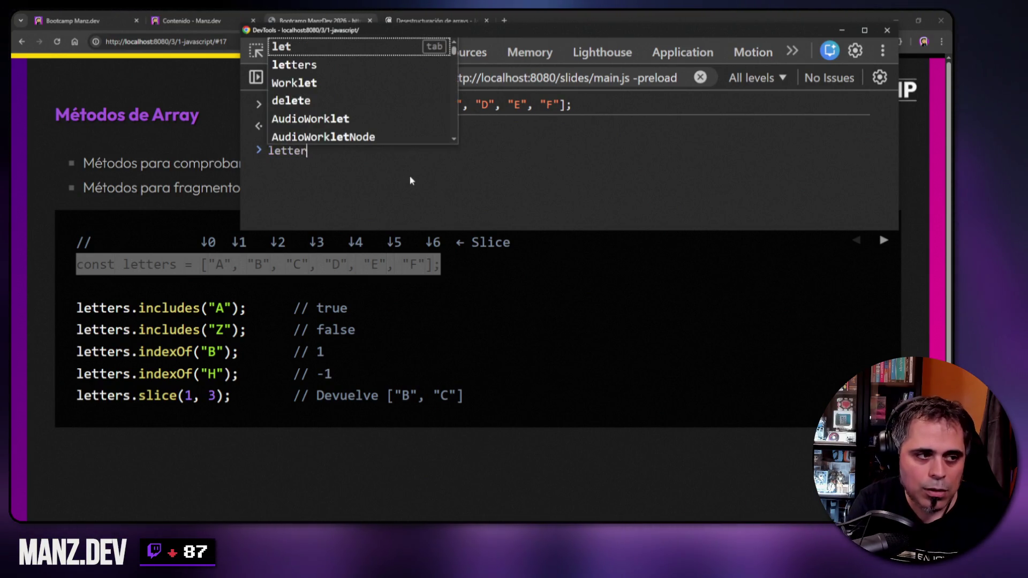
key("Return")
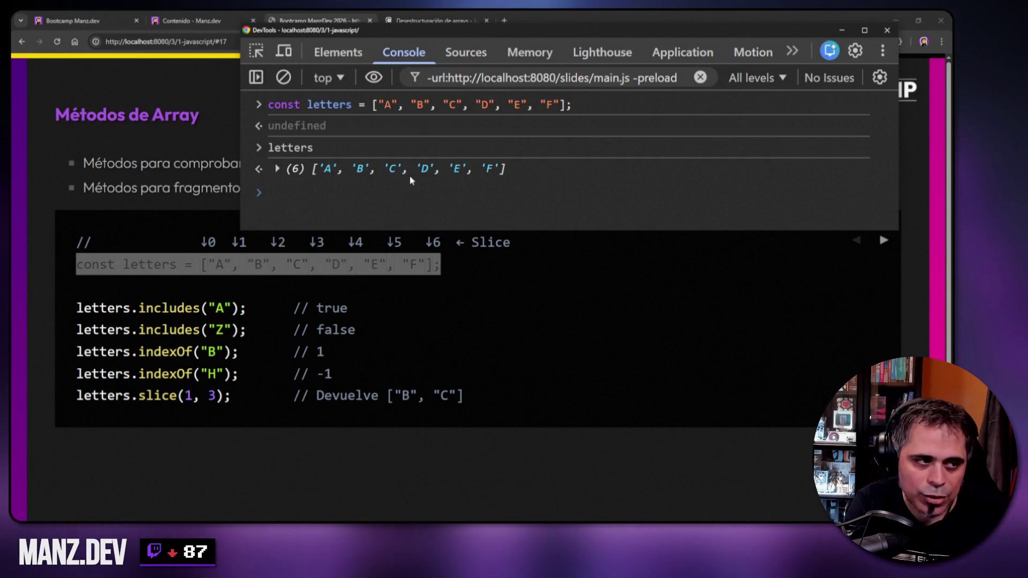
key("ctrl+l")
left_click(238, 259)
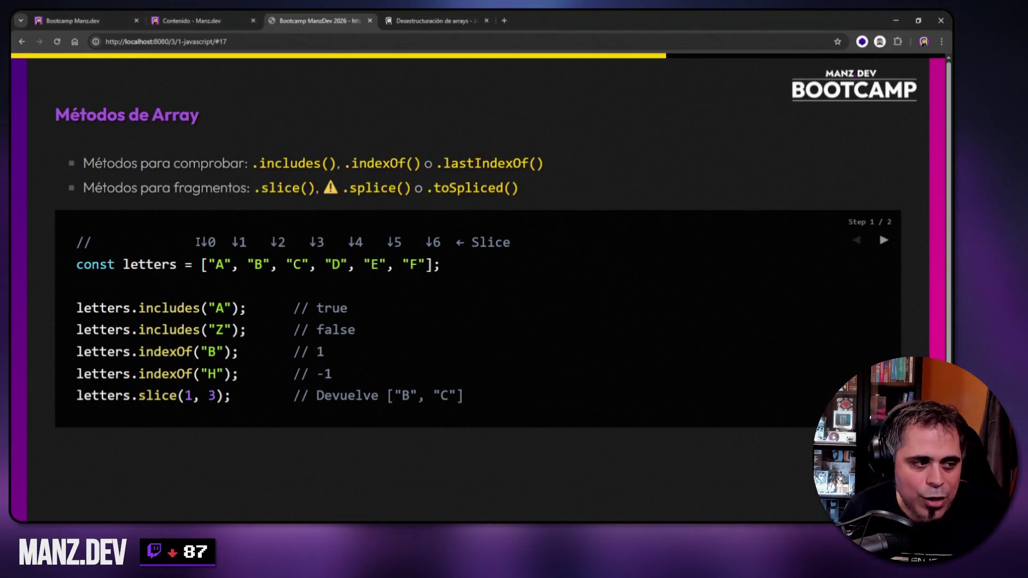
- Run letters[0] returning 'A', then edit it to letters[3] returning 'D'
left_click_drag(201, 243, 216, 242)
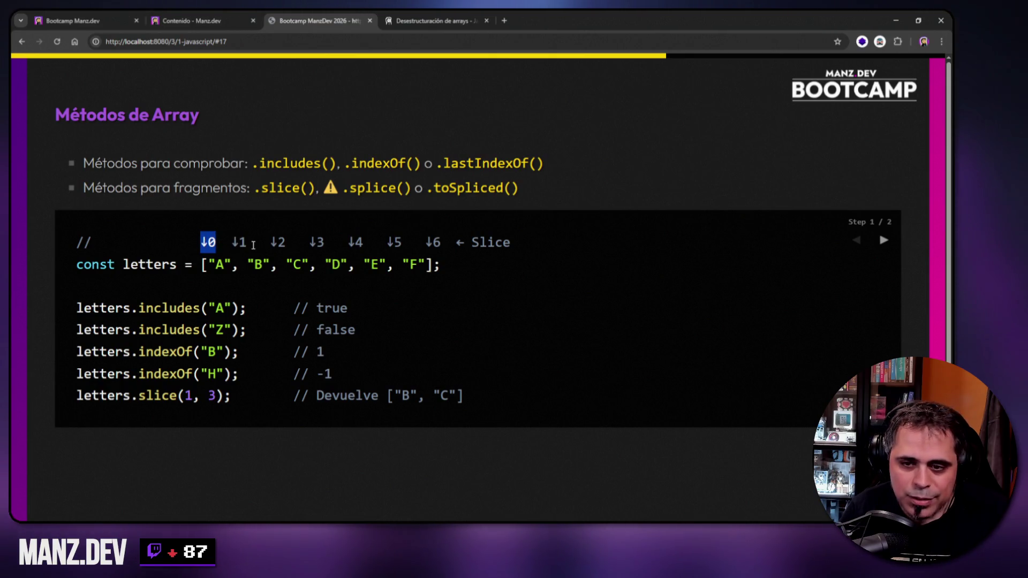
left_click(204, 269)
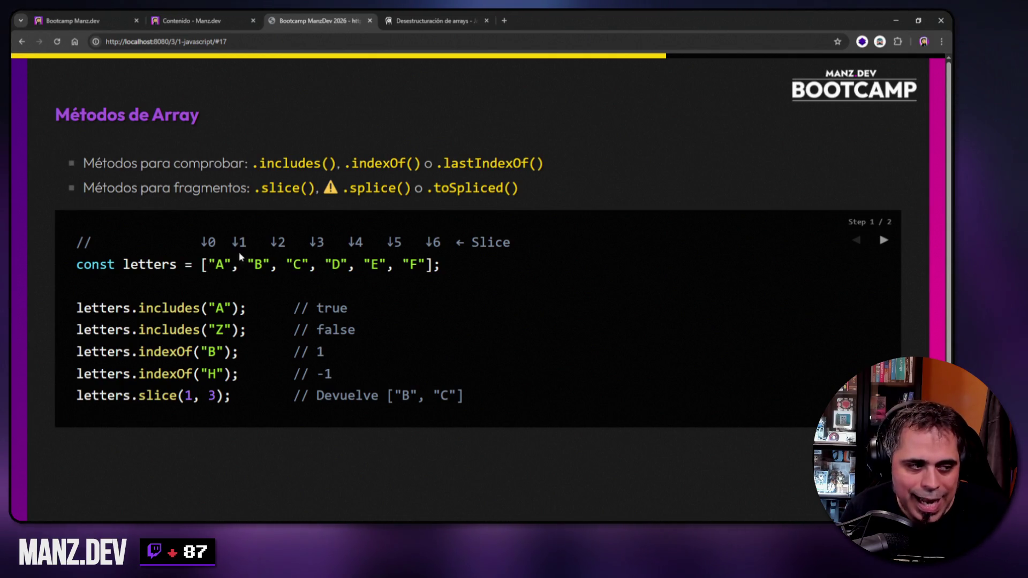
key("ctrl+shift+j")
type("let")
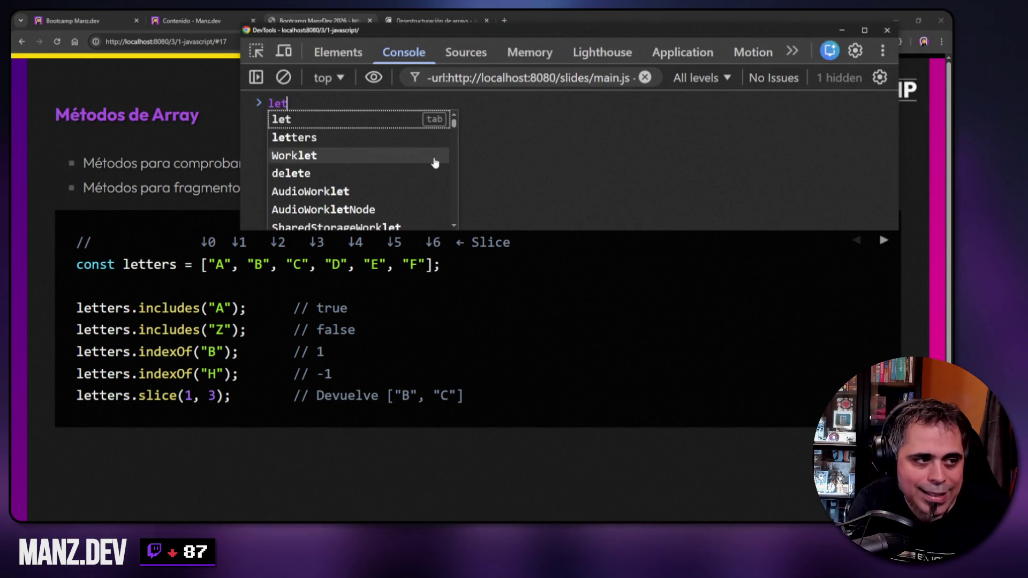
type("ters[0]")
key("Return")
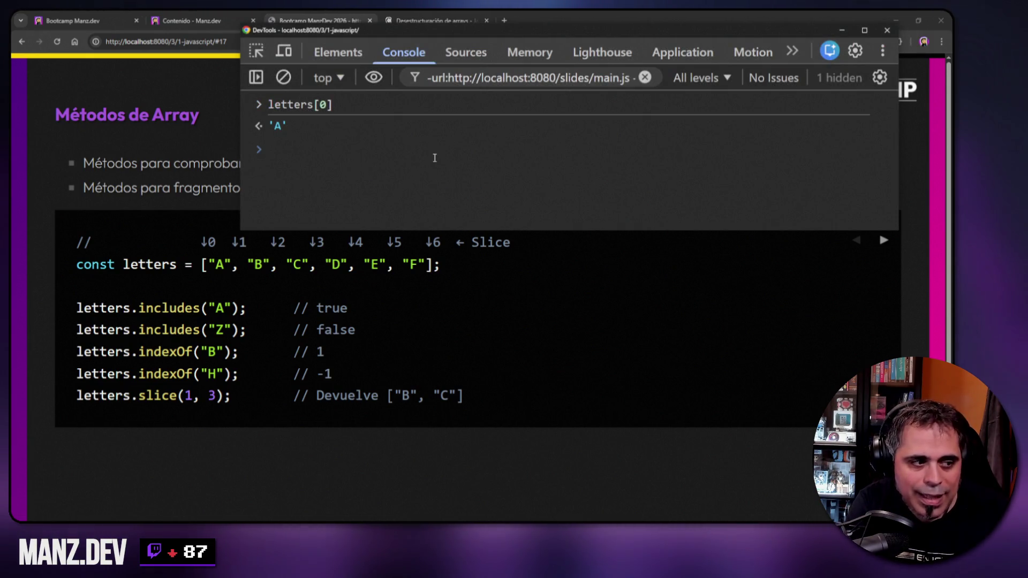
key("Up")
key("Left")
key("BackSpace")
type("3")
key("Return")
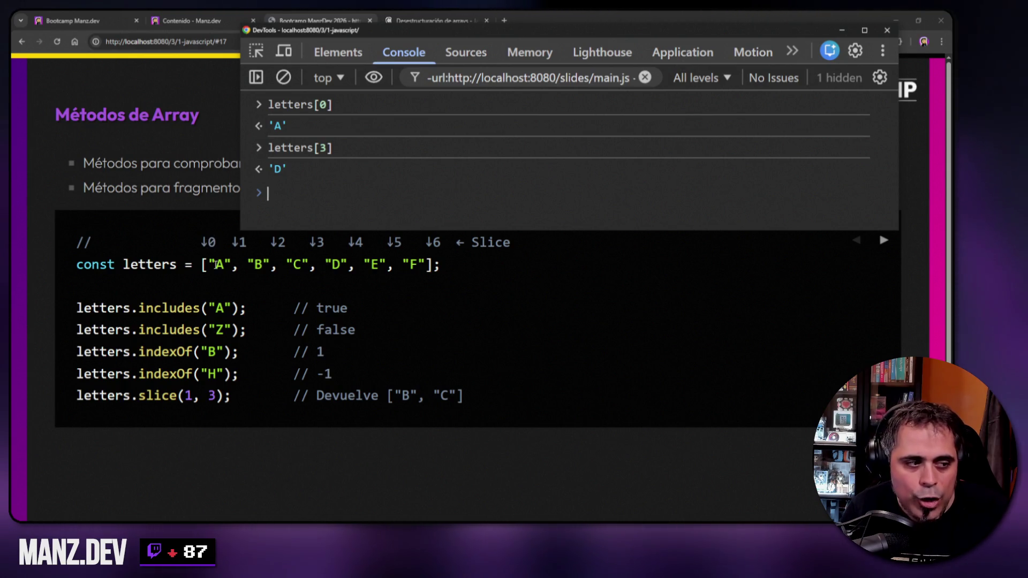
- Highlight the index 0 marker on the slide, then bring the console back to clear it
left_click(209, 264)
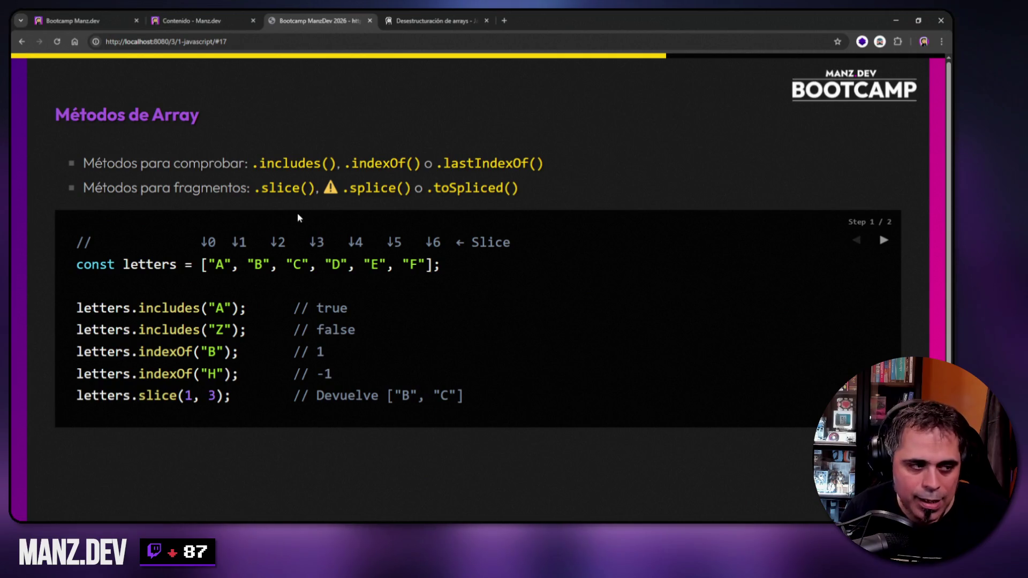
left_click_drag(202, 240, 217, 241)
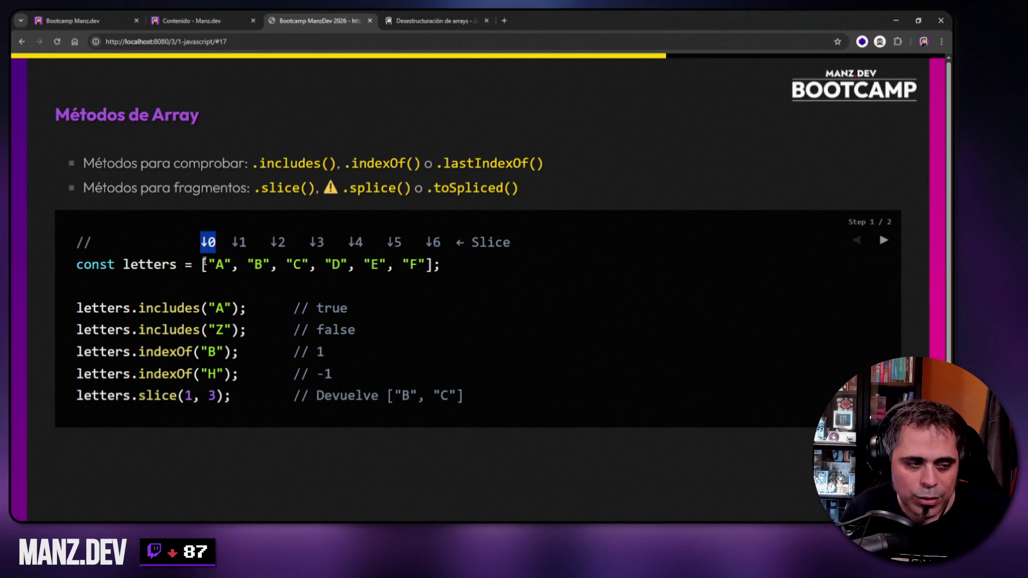
key("F12")
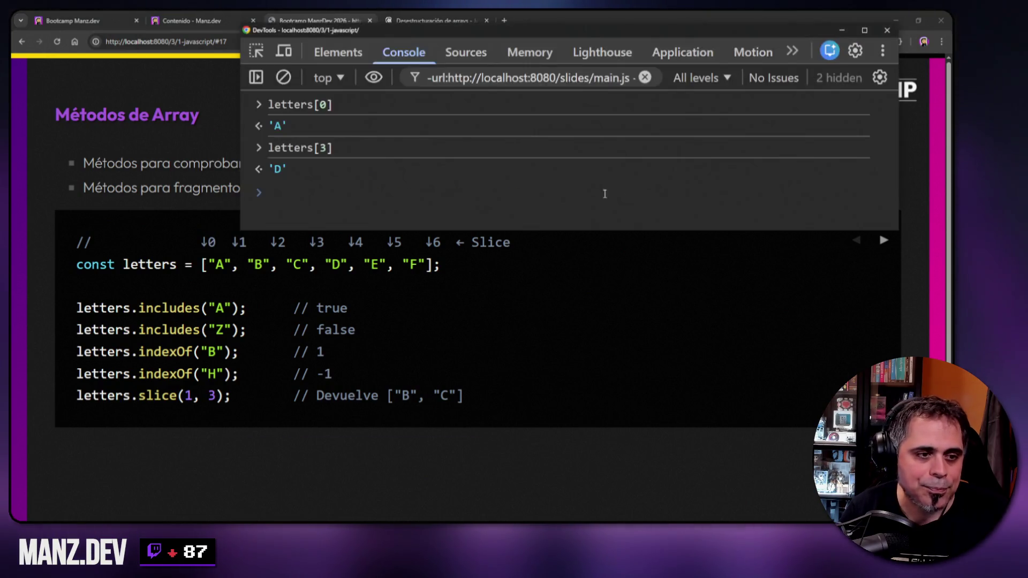
right_click(456, 118)
- Clear the console and check letters.includes("A") returns true and includes("Z") returns false
left_click(471, 127)
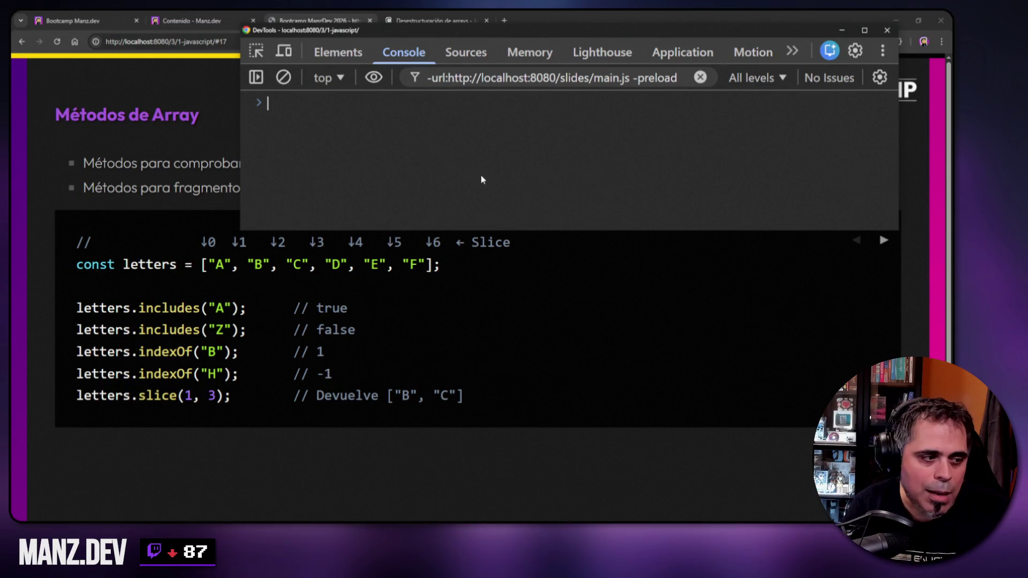
type("letters")
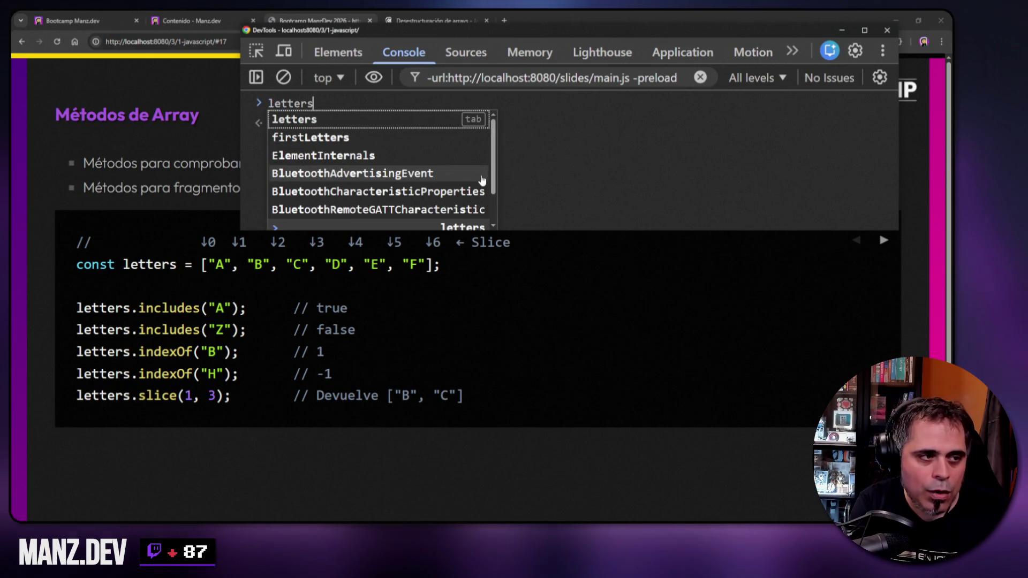
type(".indludes(\"A\")")
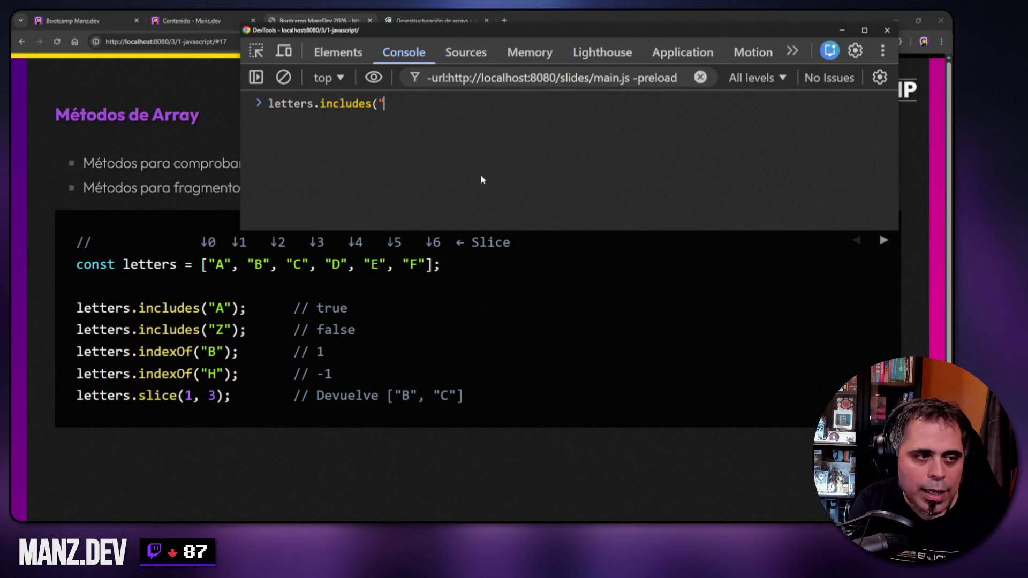
key("Return")
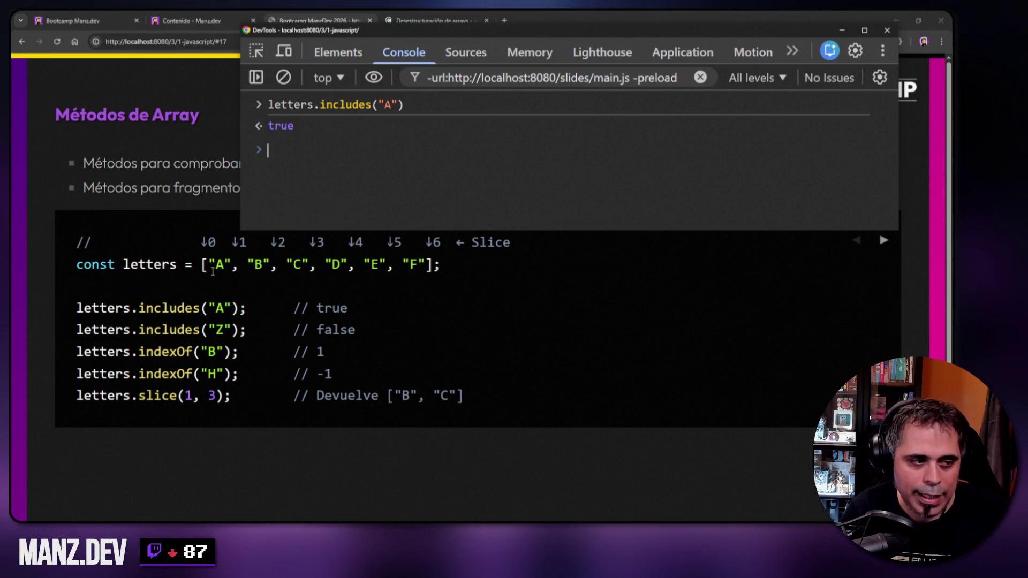
key("Up")
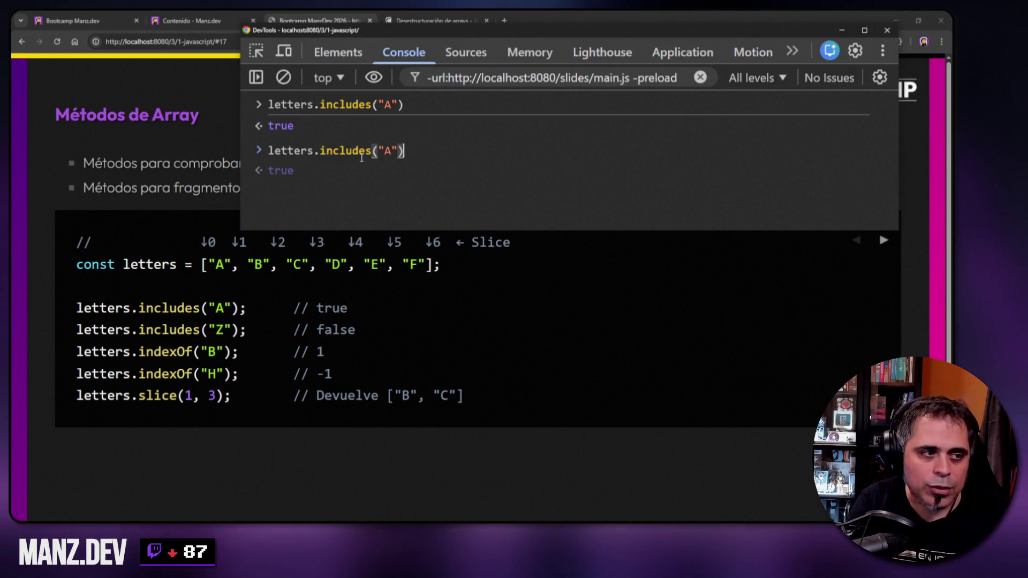
key("Left")
key("Left")
key("BackSpace")
type("Z")
key("Return")
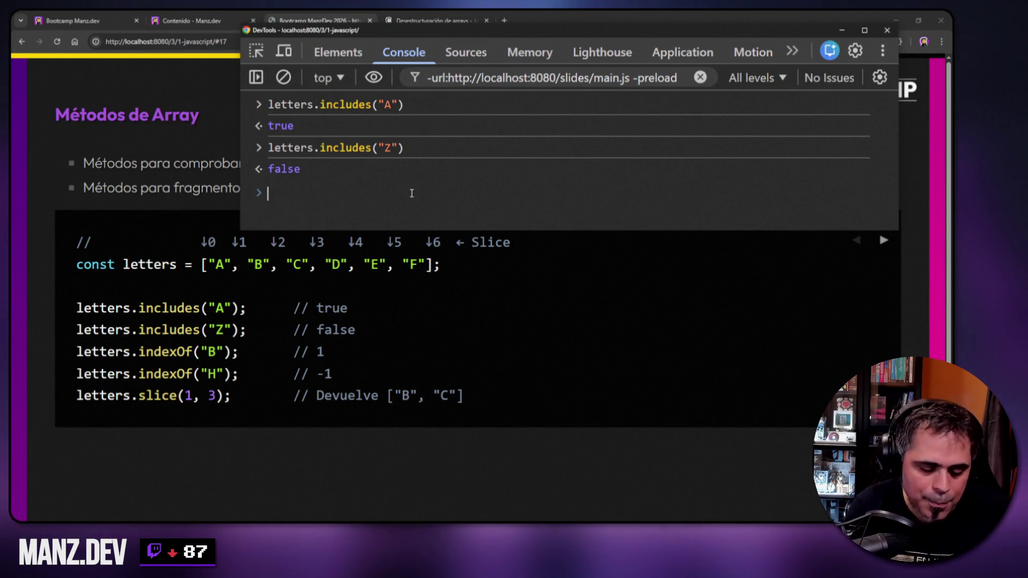
- Clear the console and recall the last command, deleting its includes call for rewriting
key("ctrl+l")
key("Up")
key("Home")
key("ctrl+Right")
key("Right")
key("shift+End")
key("Delete")
- Run letters.indexOf("B") to get 1, then edit it to indexOf("H") to get -1
type("indexOf(")
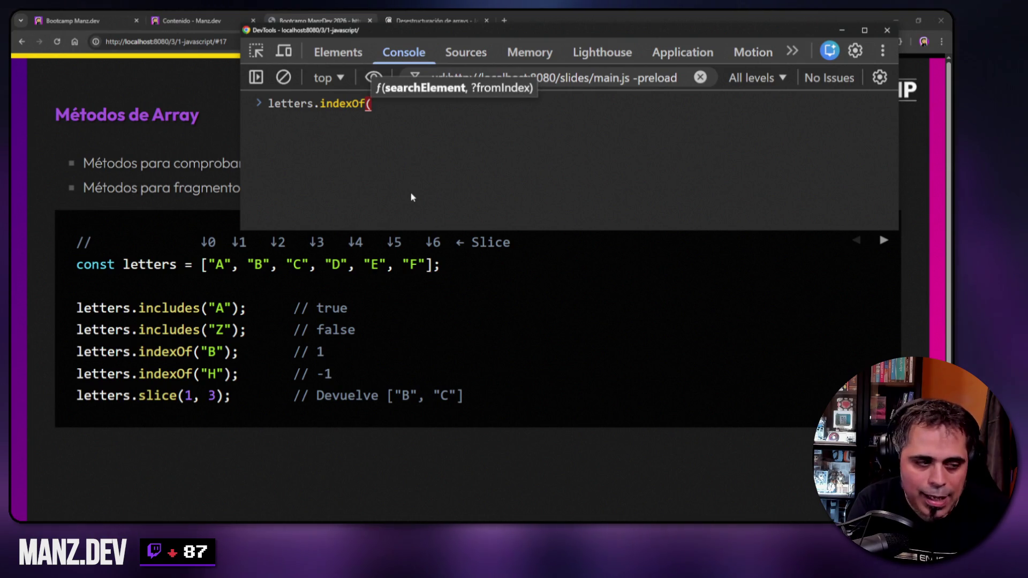
type("\"B\")")
key("Return")
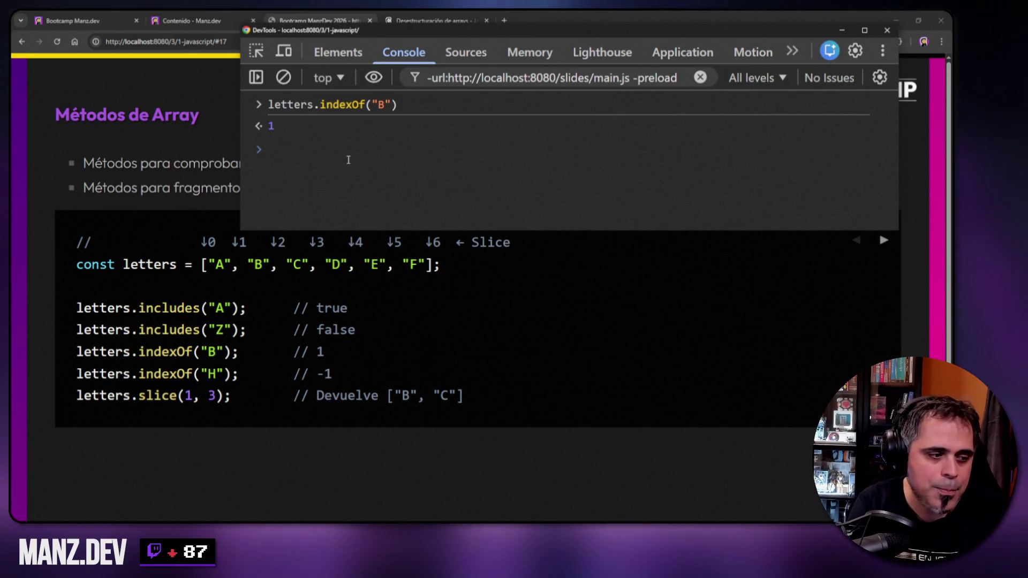
key("Up")
key("Left")
key("BackSpace")
type("H")
key("Return")
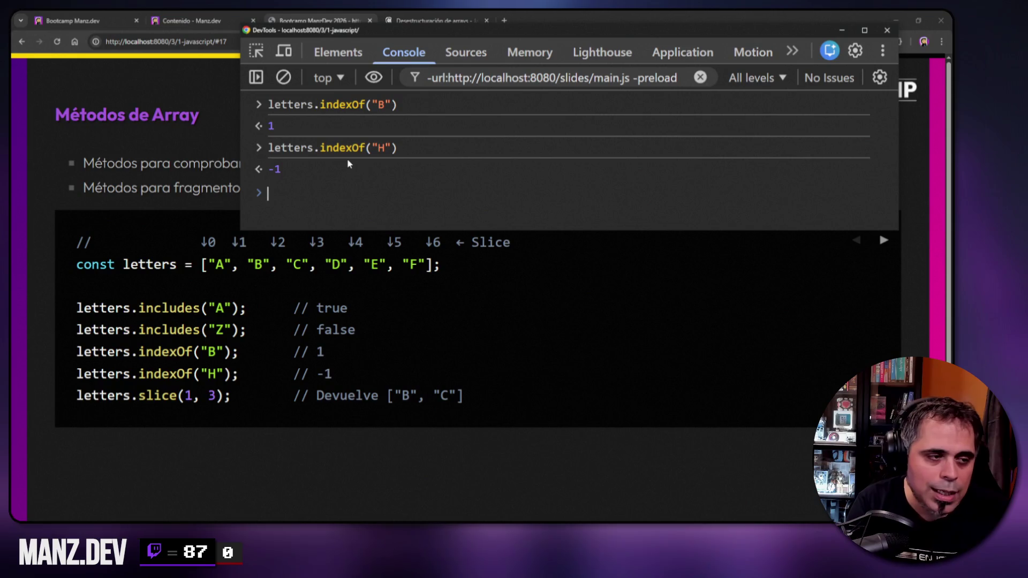
- Run letters.slice(1, 3) to get ['B', 'C'], then select "A" in the slide's array
key("Up")
key("BackSpace")
key("BackSpace")
key("BackSpace")
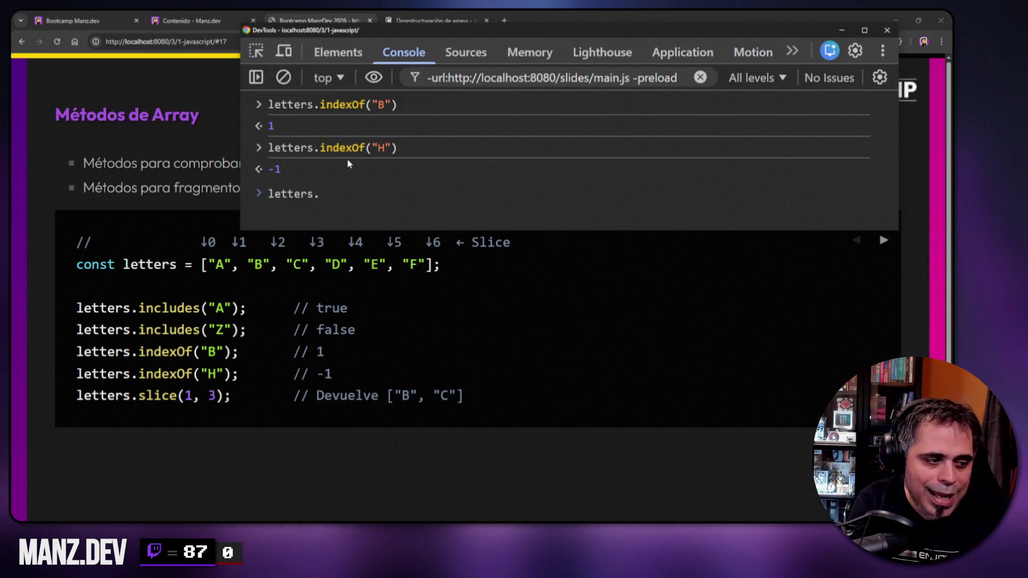
type("slice(")
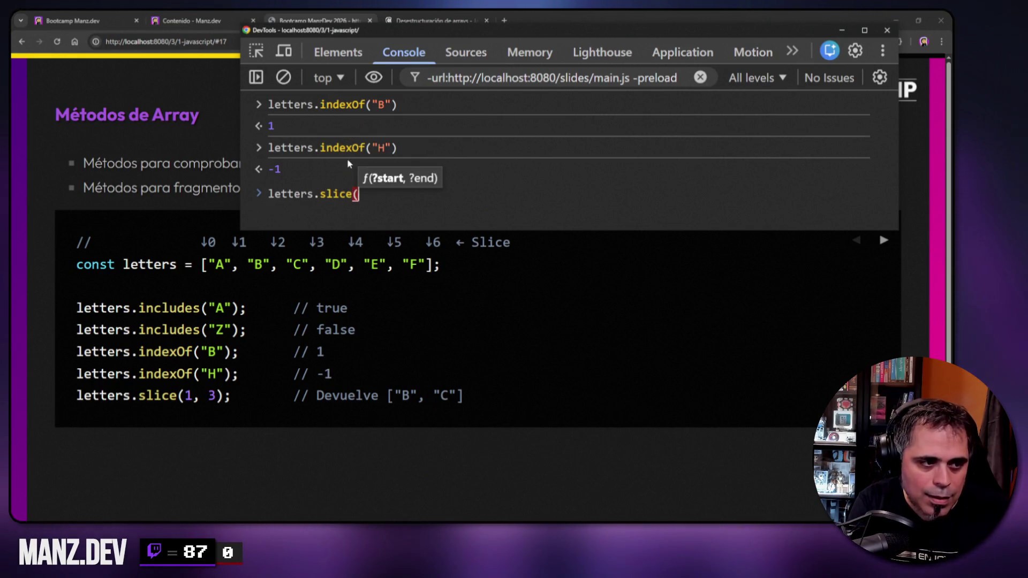
type("1")
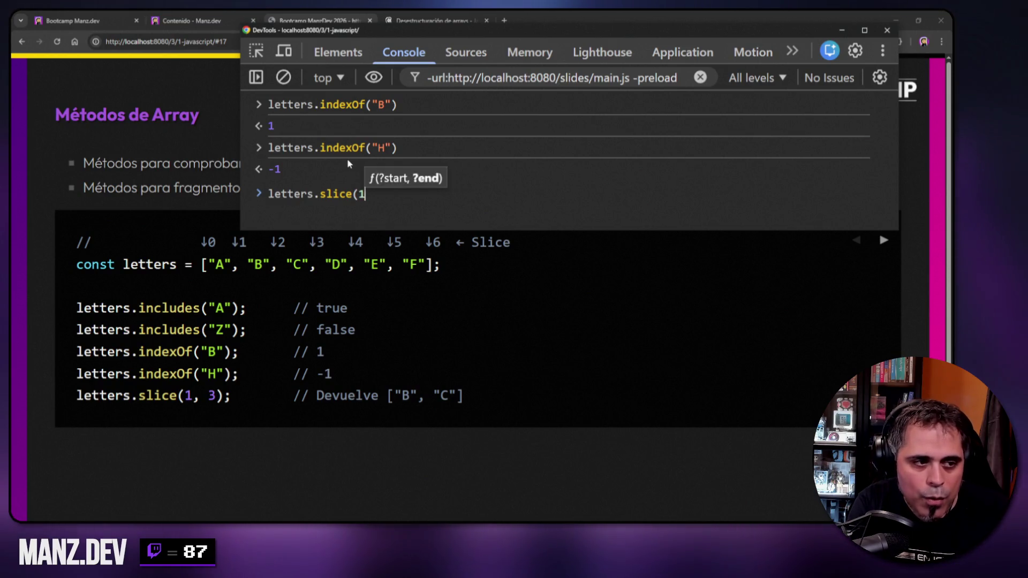
type(", 3)")
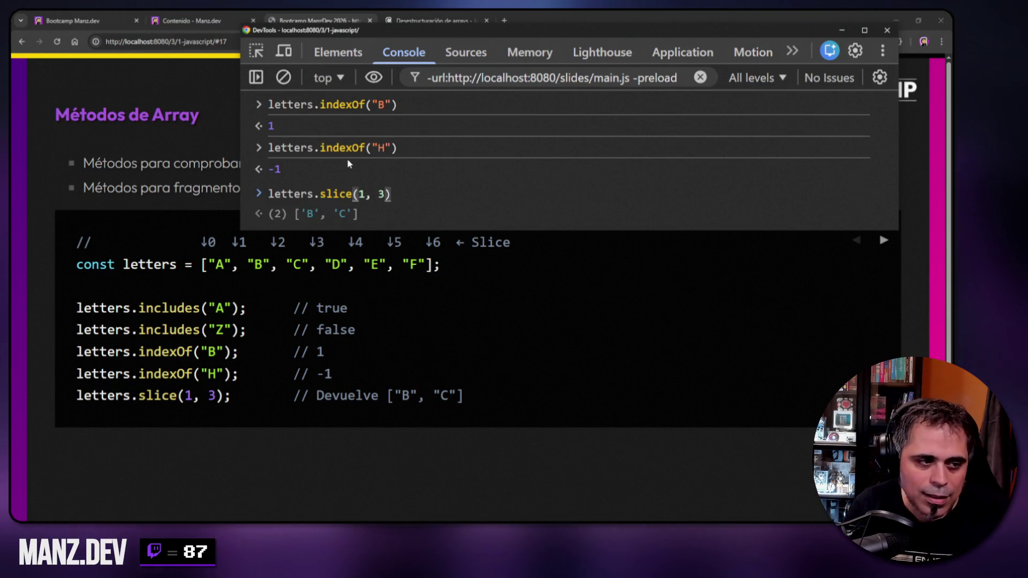
key("Return")
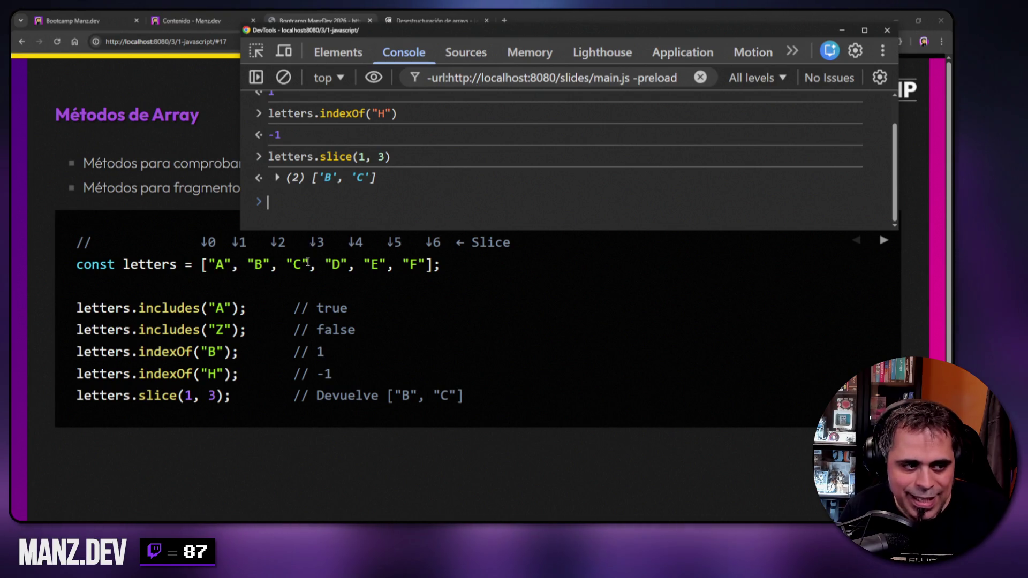
left_click_drag(205, 264, 273, 264)
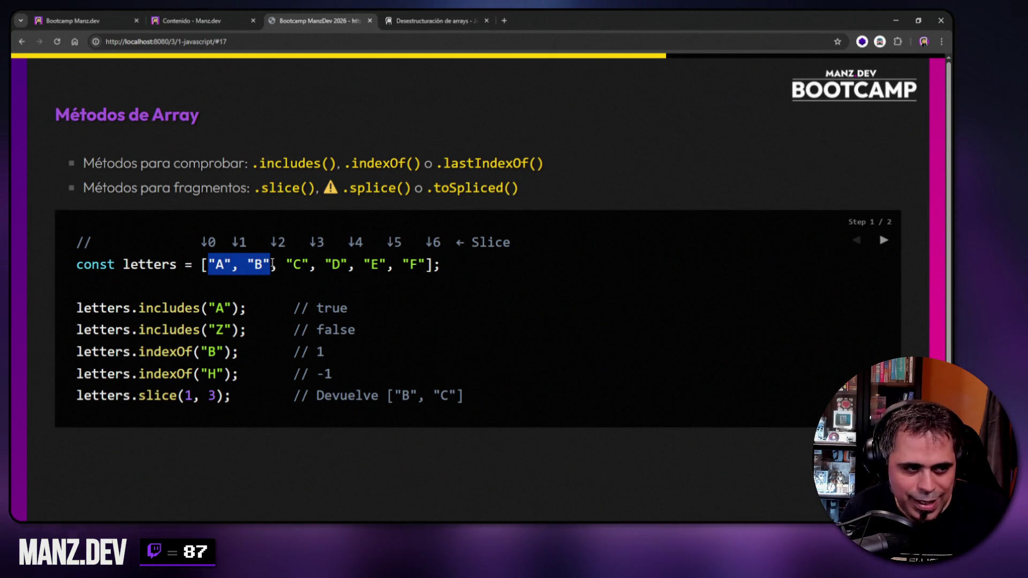
- Bring the console back over the slide and clear its output
left_click(680, 418)
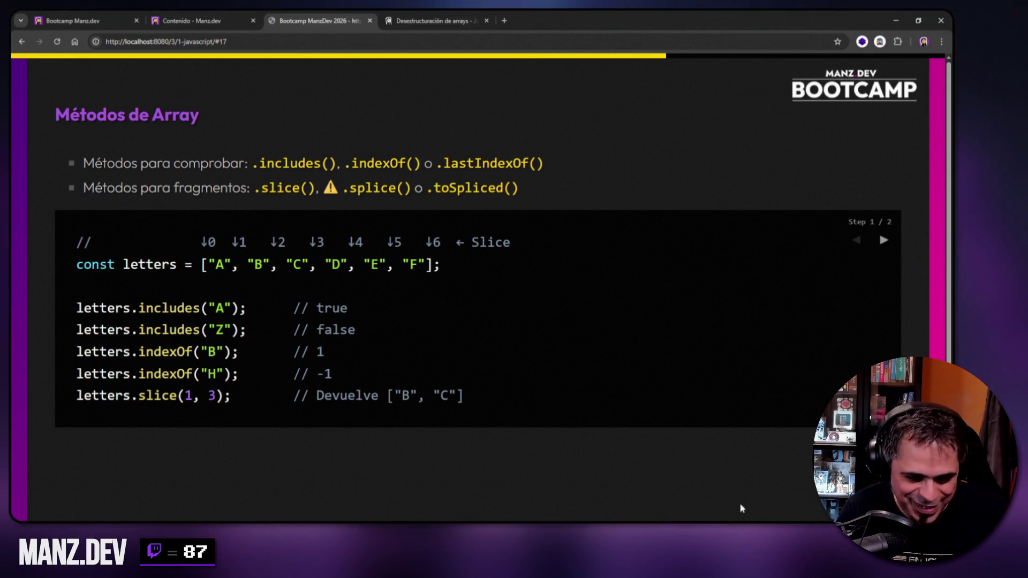
key("F12")
right_click(444, 155)
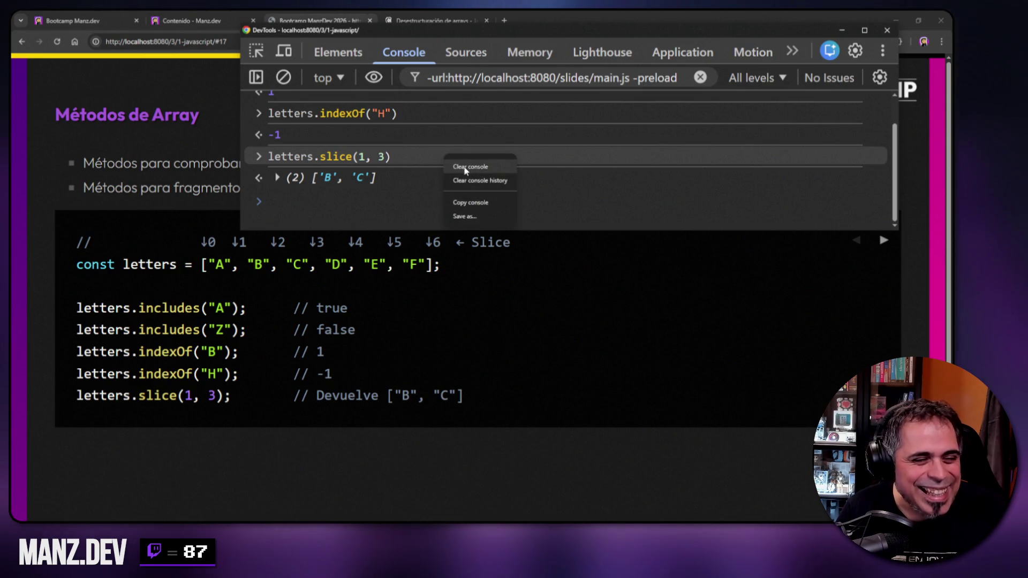
left_click(470, 167)
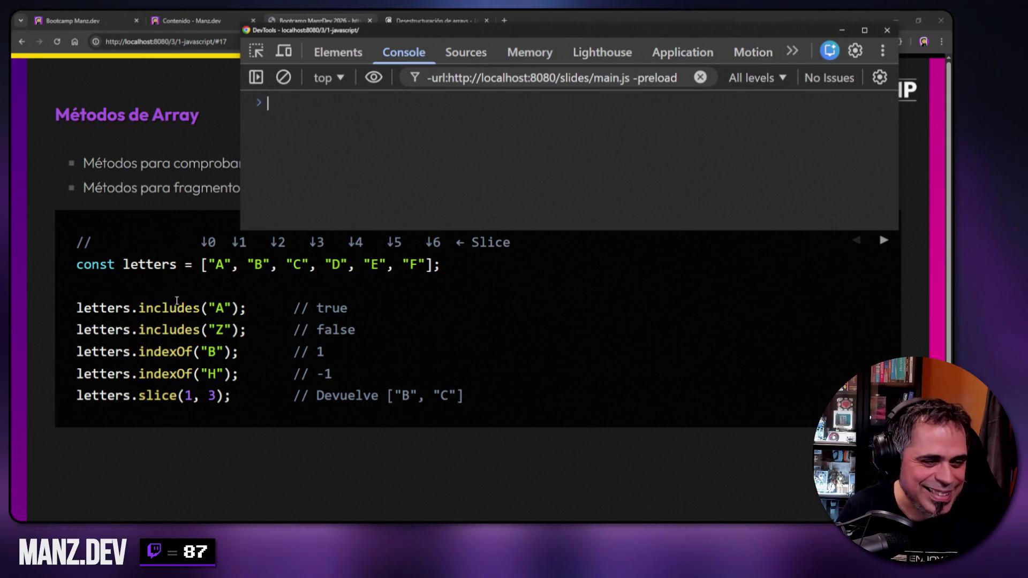
- Highlight "B", "C" in the slide's array, then advance the slide to step 2/2
left_click_drag(239, 265, 307, 265)
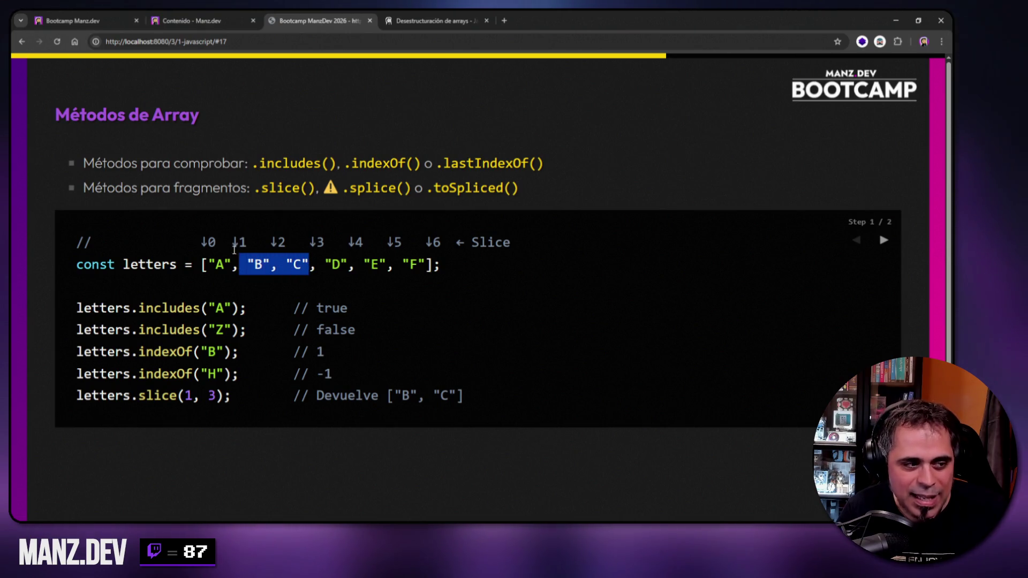
left_click(237, 266)
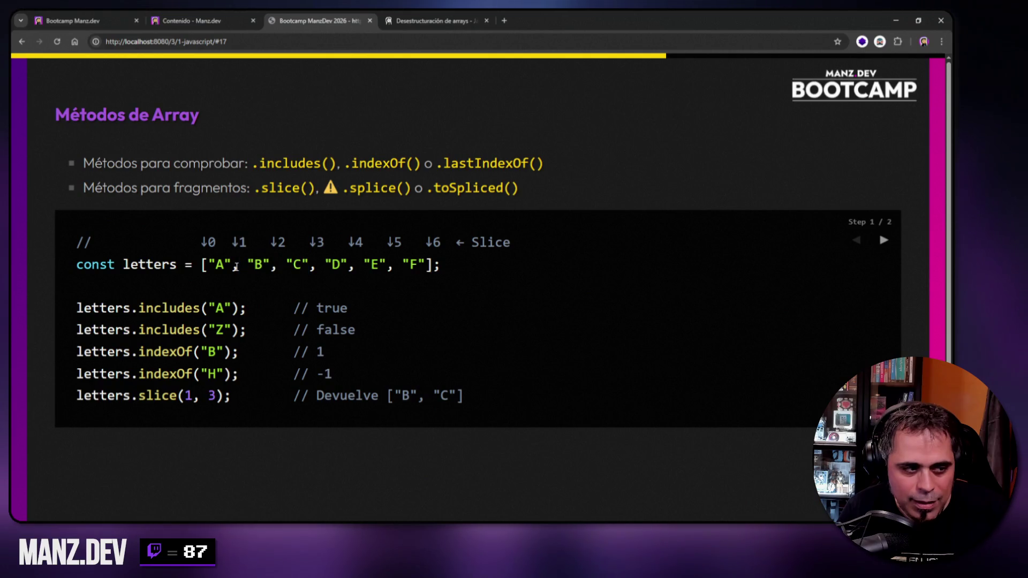
left_click_drag(238, 265, 309, 264)
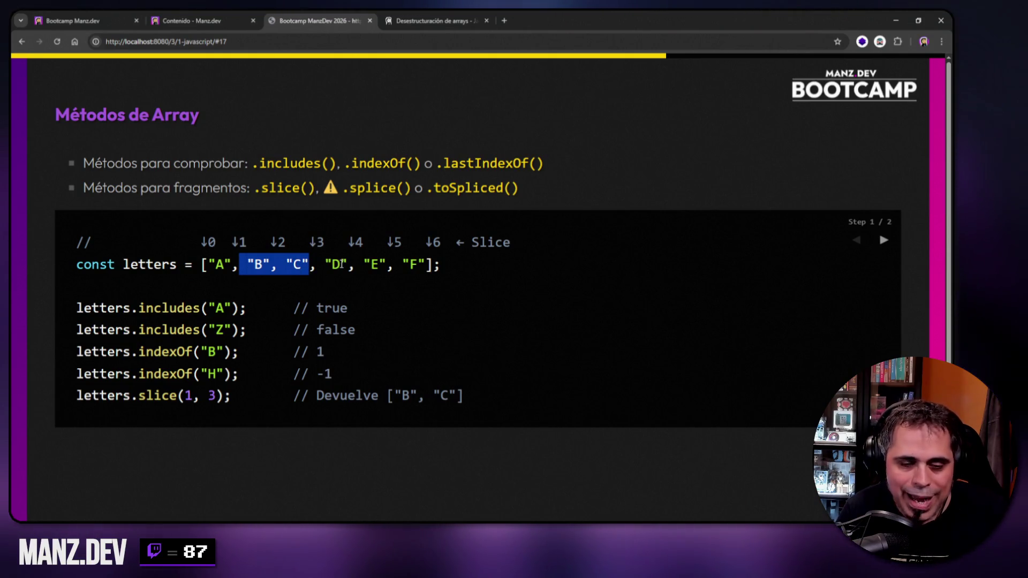
left_click(602, 194)
key("Right")
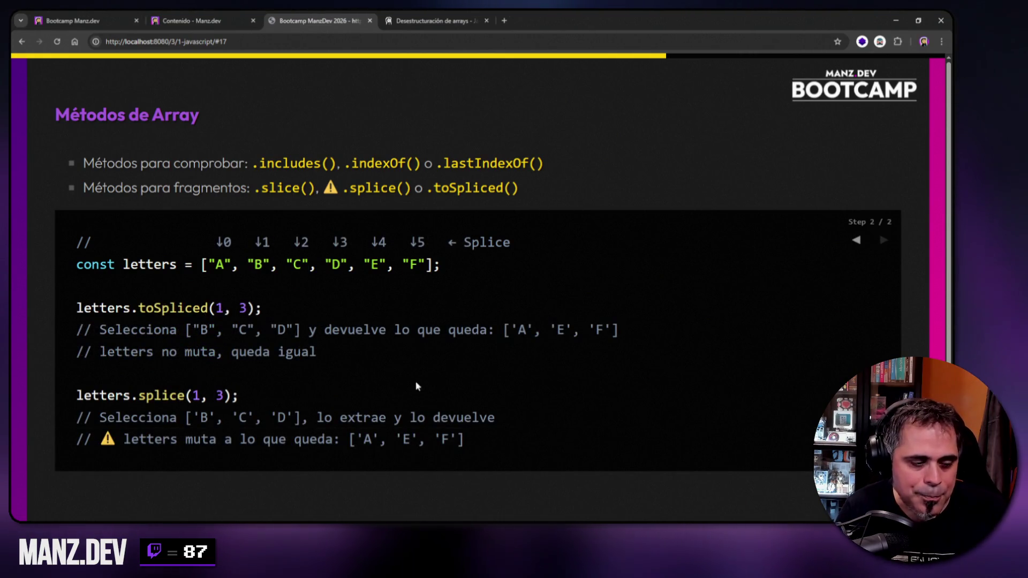
- Print the six-item letters array in the console, then close it and step back to the slice example
key("F12")
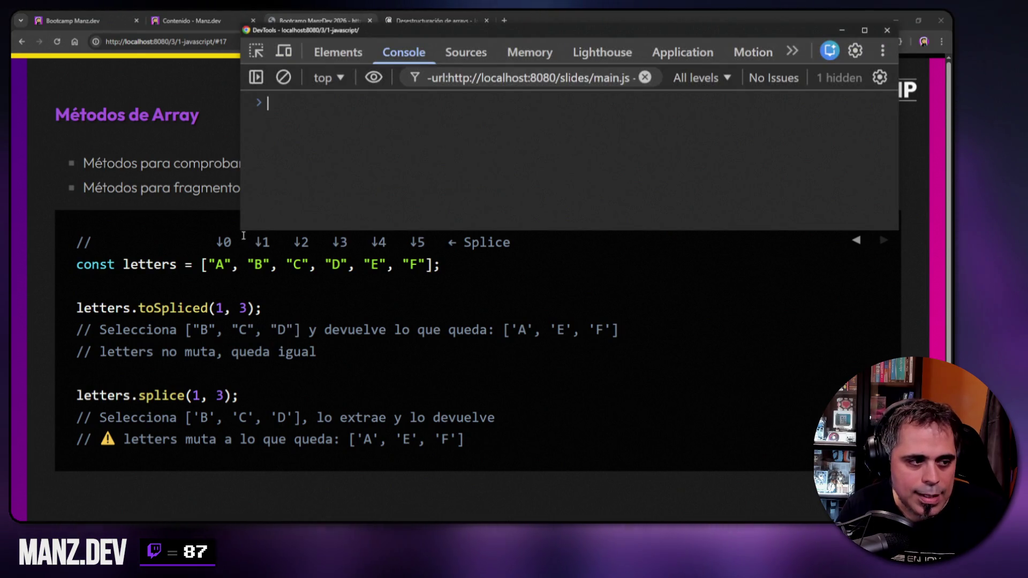
type("letters")
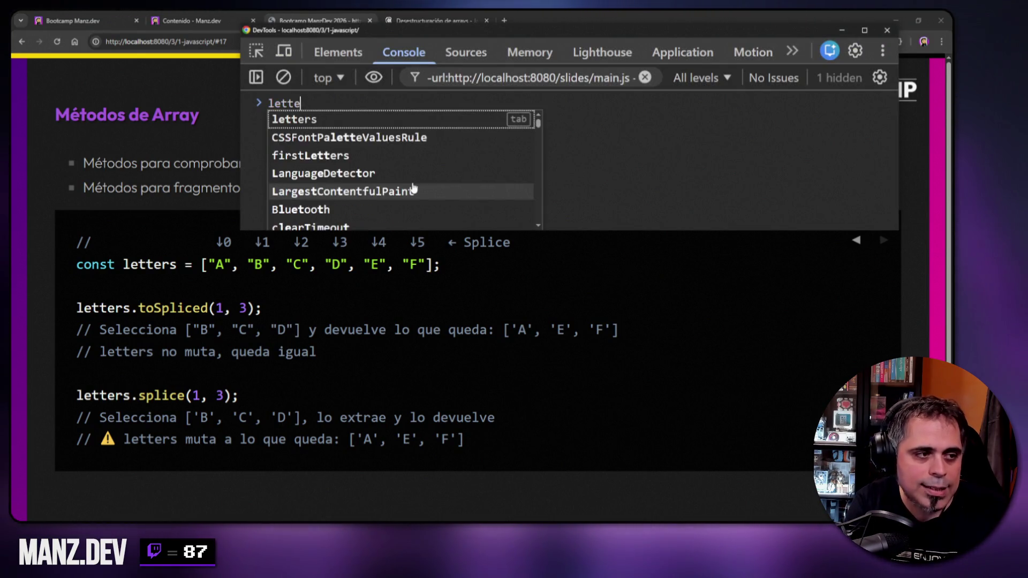
key("Return")
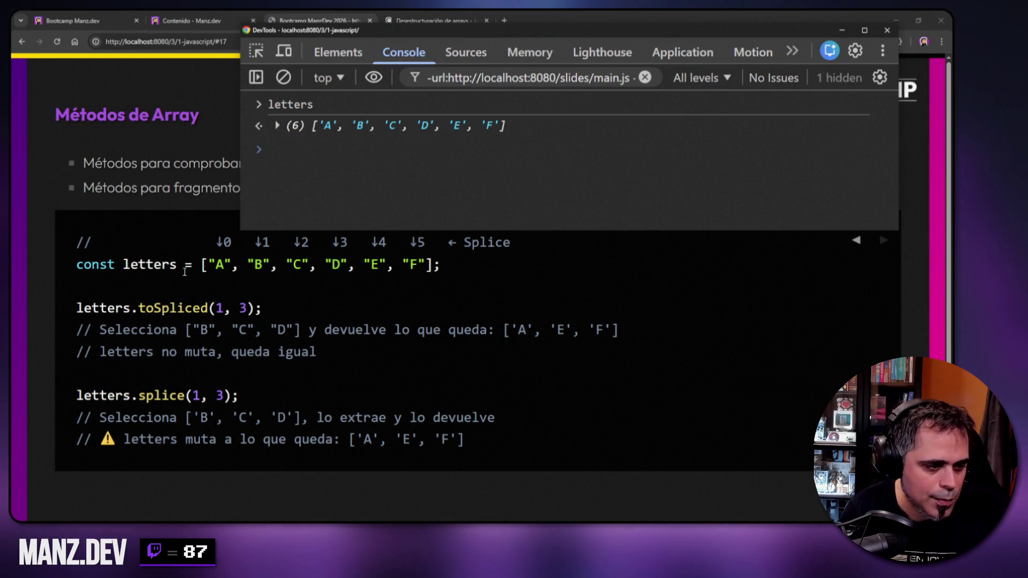
key("F12")
key("Left")
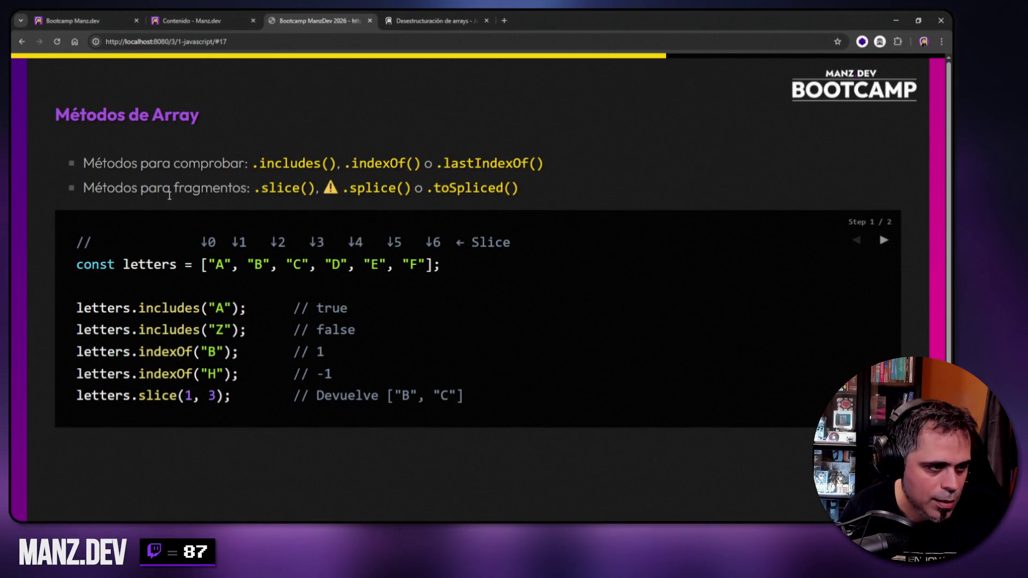
- Run letters.slice(1, 3), returning ['B', 'C'], then print letters still holding six items
key("F12")
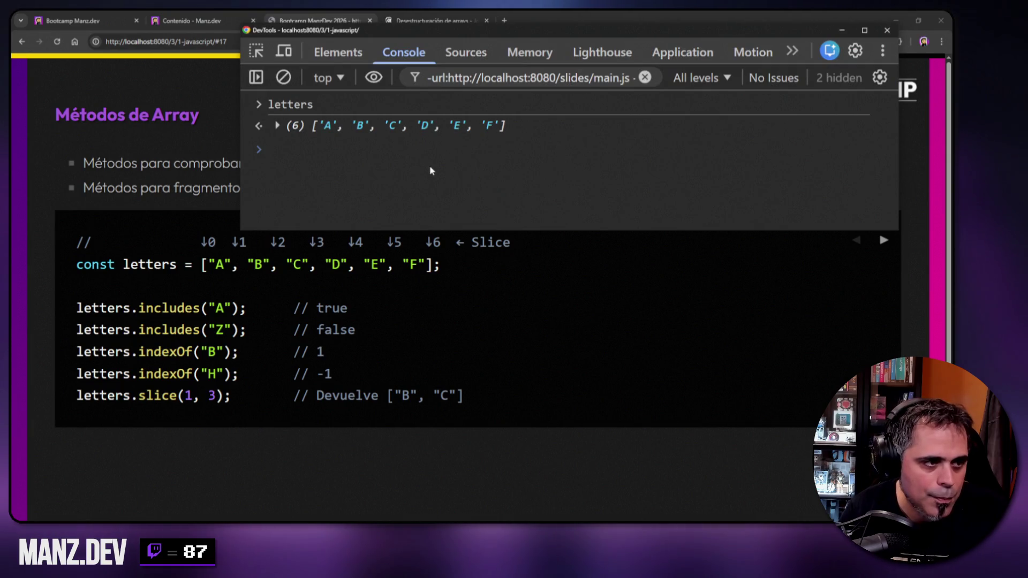
type("letters.sp")
key("BackSpace")
key("Escape")
type("lice(1, 3)")
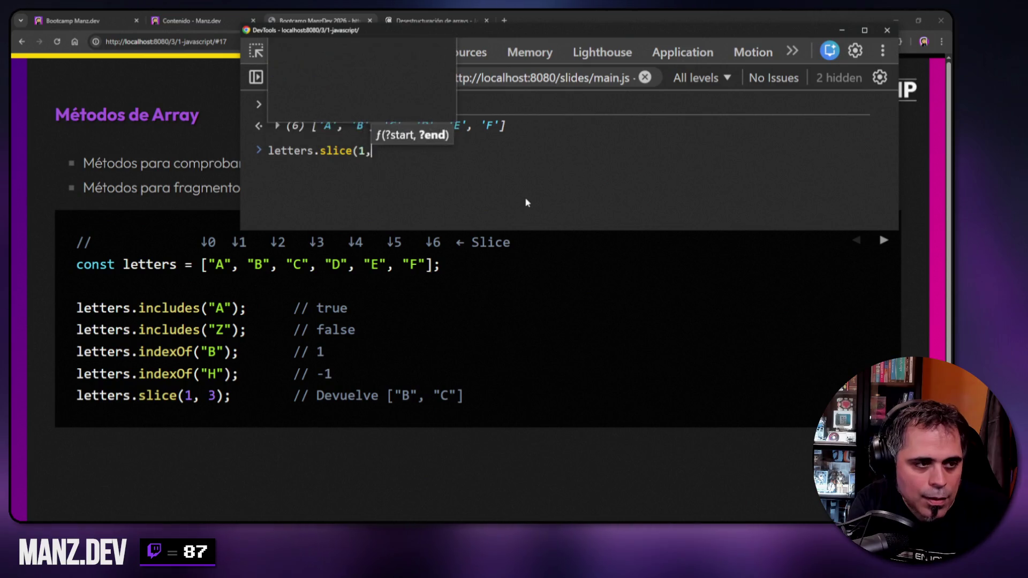
key("Return")
type("letters")
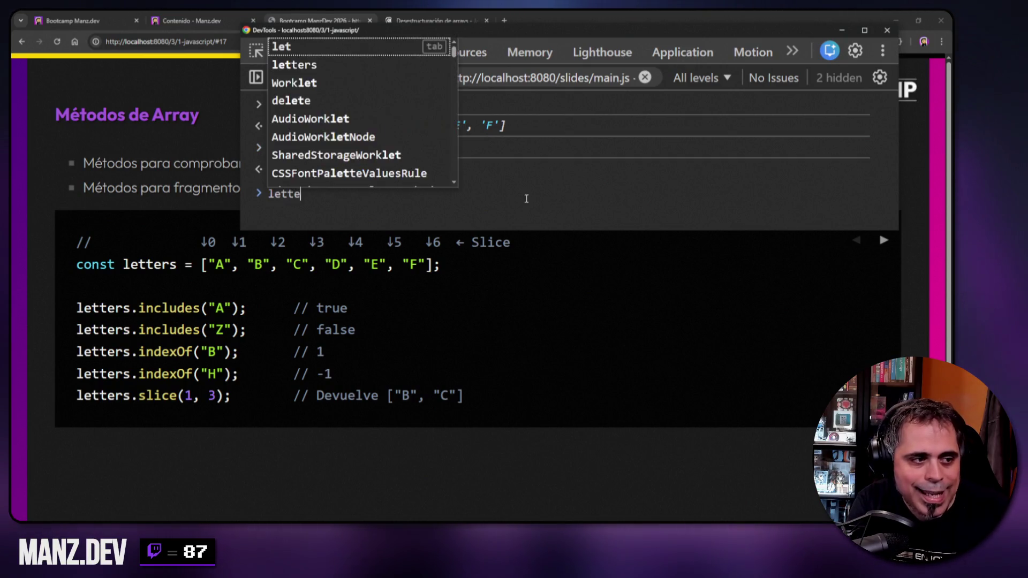
key("Escape")
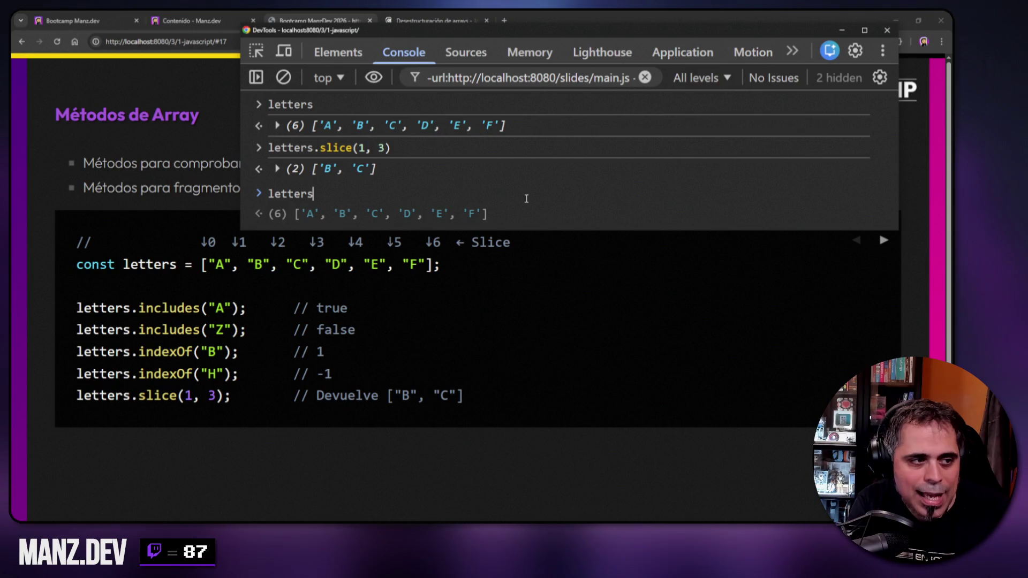
key("Return")
- Highlight the ['B', 'C'] result, then clear the console and close DevTools
scroll(316, 174, "up", 1)
left_click_drag(313, 169, 376, 170)
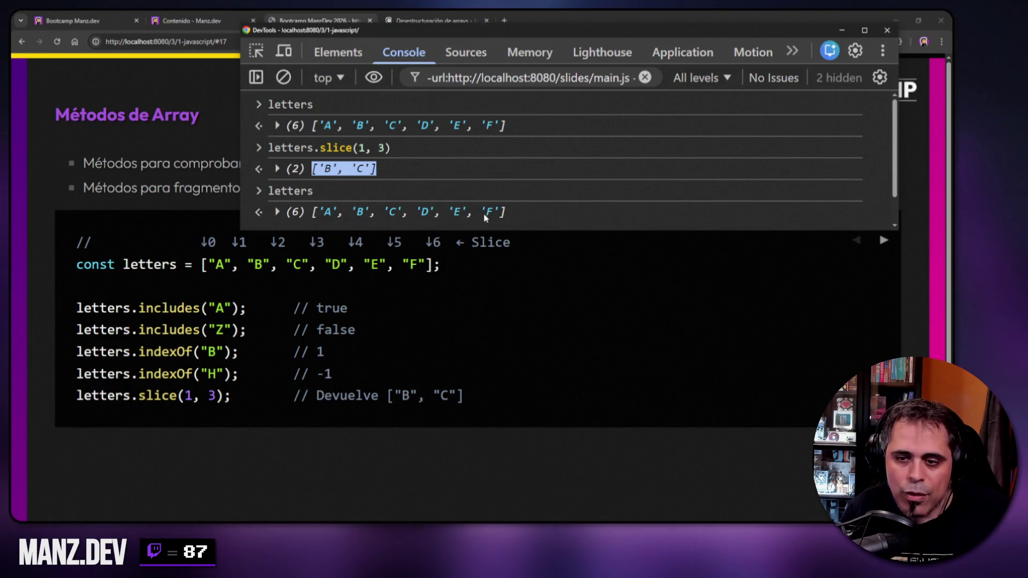
right_click(560, 155)
left_click(576, 163)
key("F12")
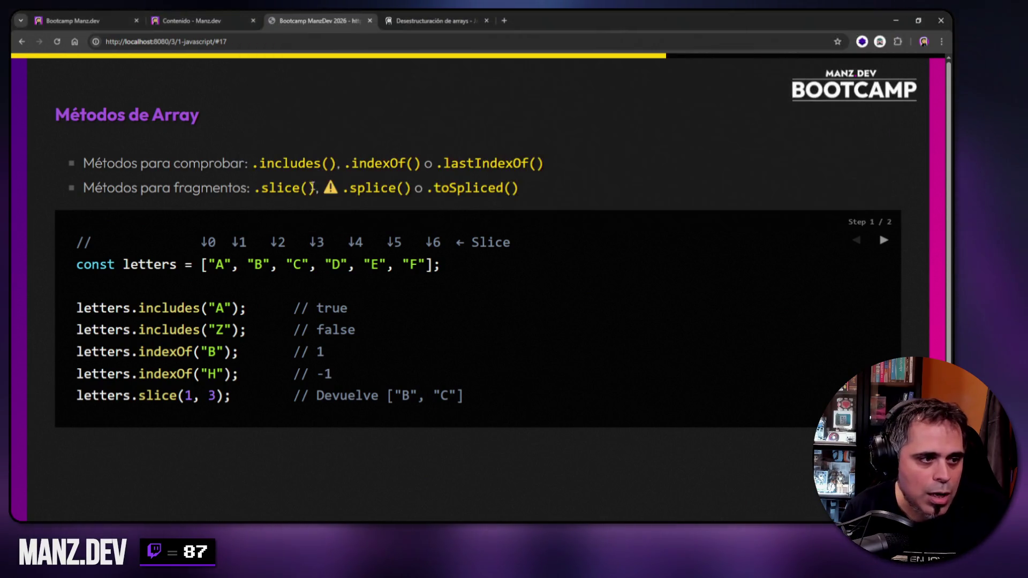
- Highlight splice on the slide, advance to the Splice step 2/2, and reopen the console
left_click_drag(262, 189, 409, 188)
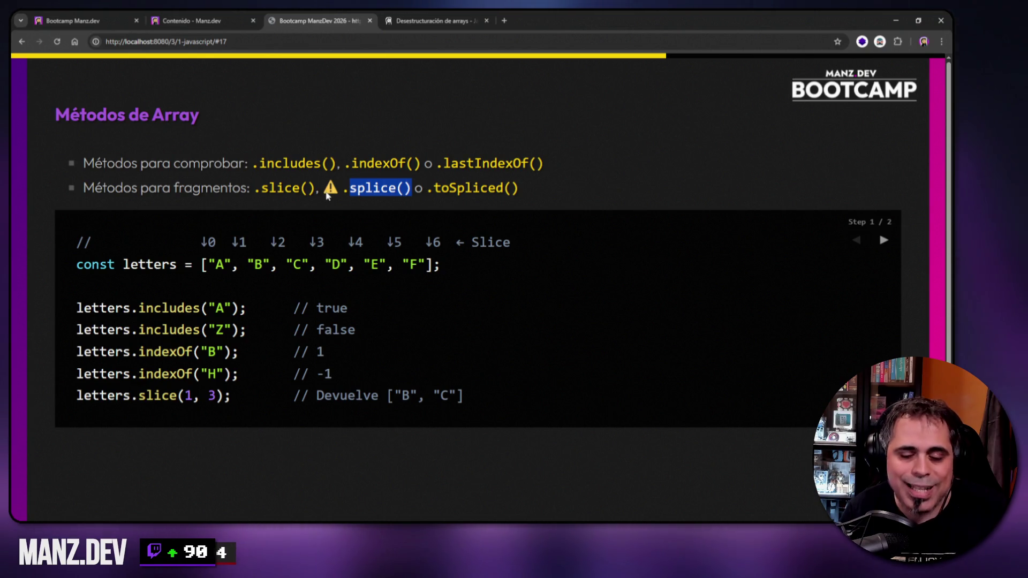
left_click(335, 145)
key("Right")
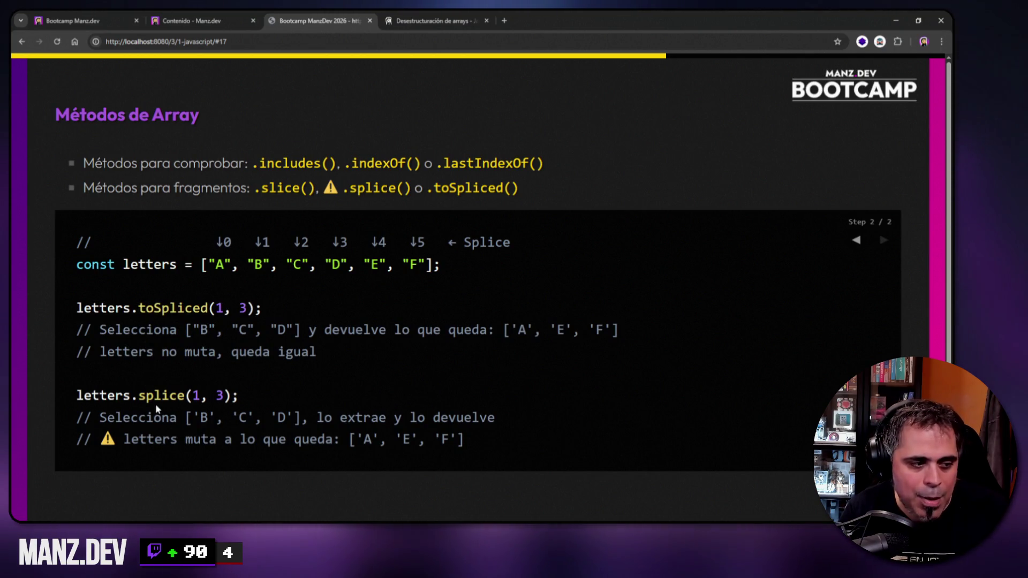
key("F12")
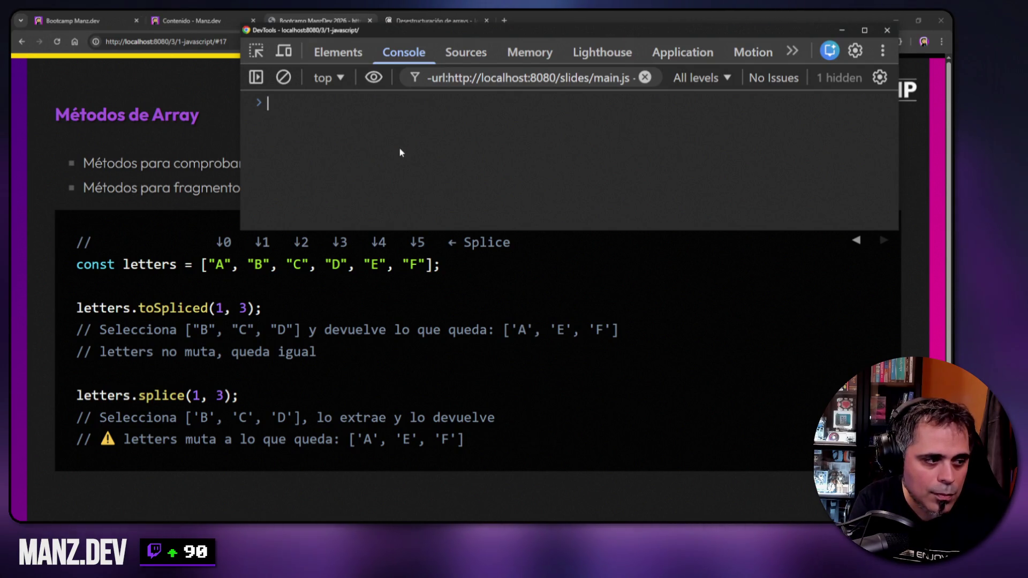
- Print letters, run letters.splice(1, 3), then print letters again to show the mutated array
type("letters")
key("Return")
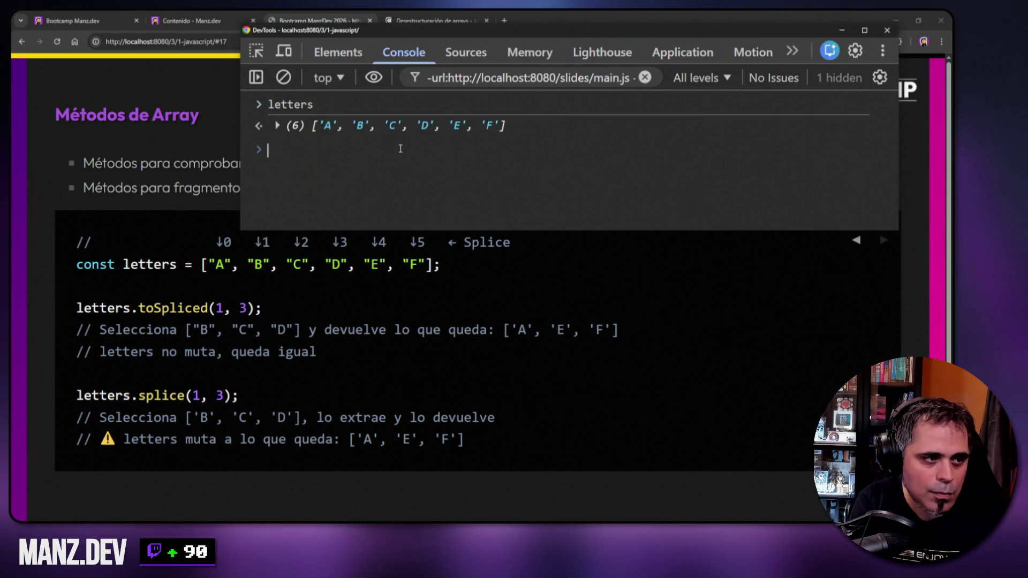
type("letters")
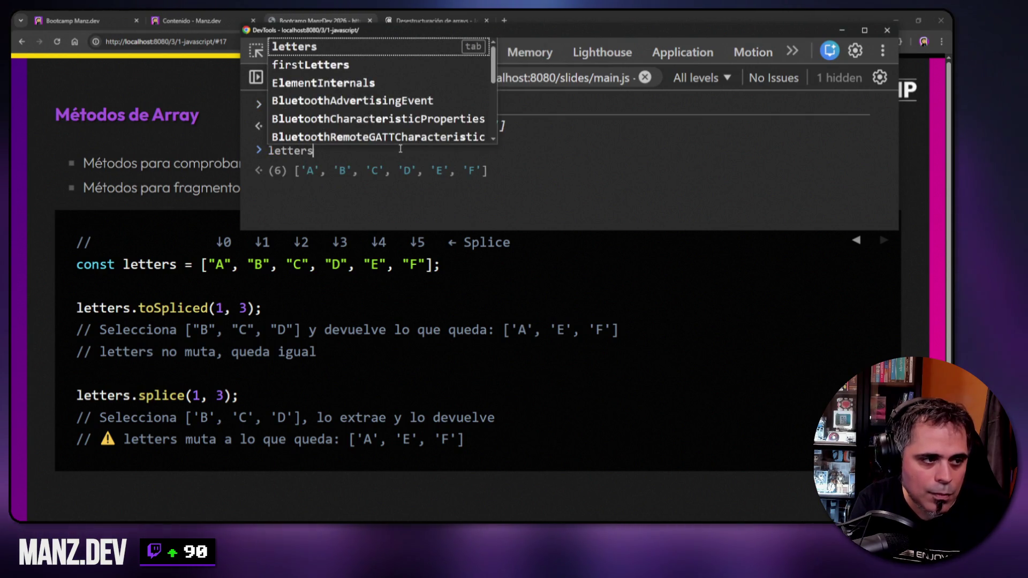
type(".sp")
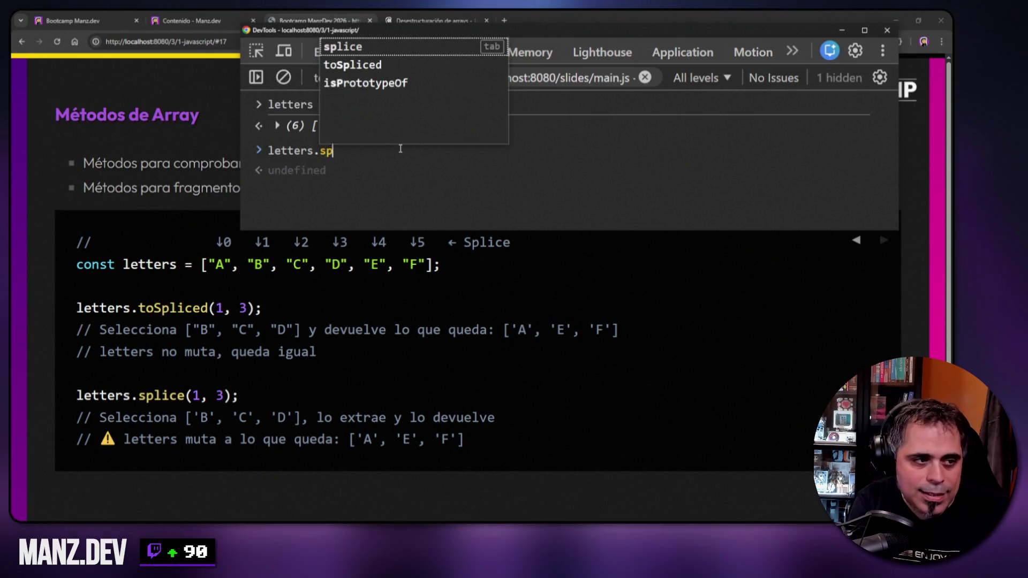
type("lice(1, 3)")
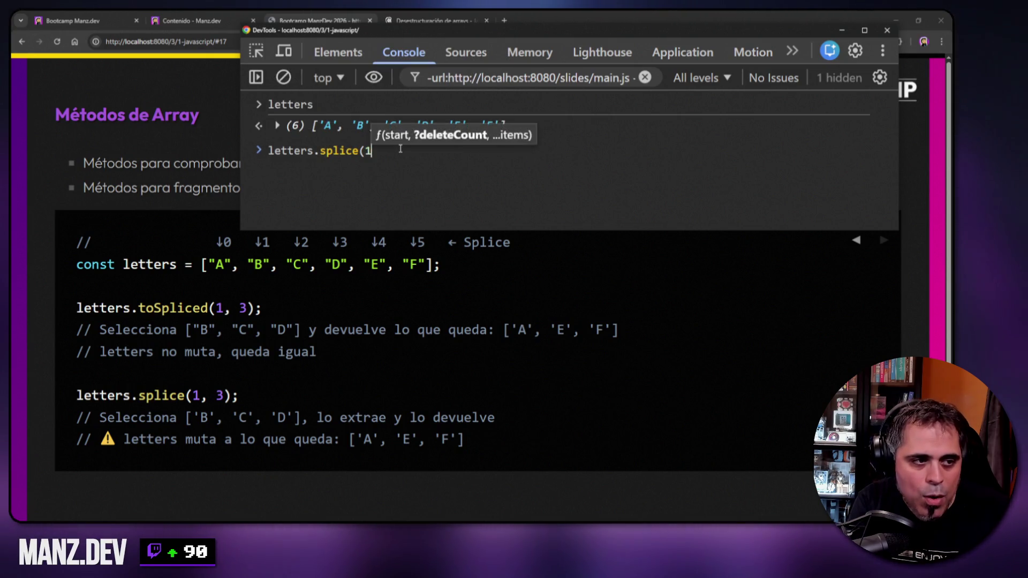
key("Return")
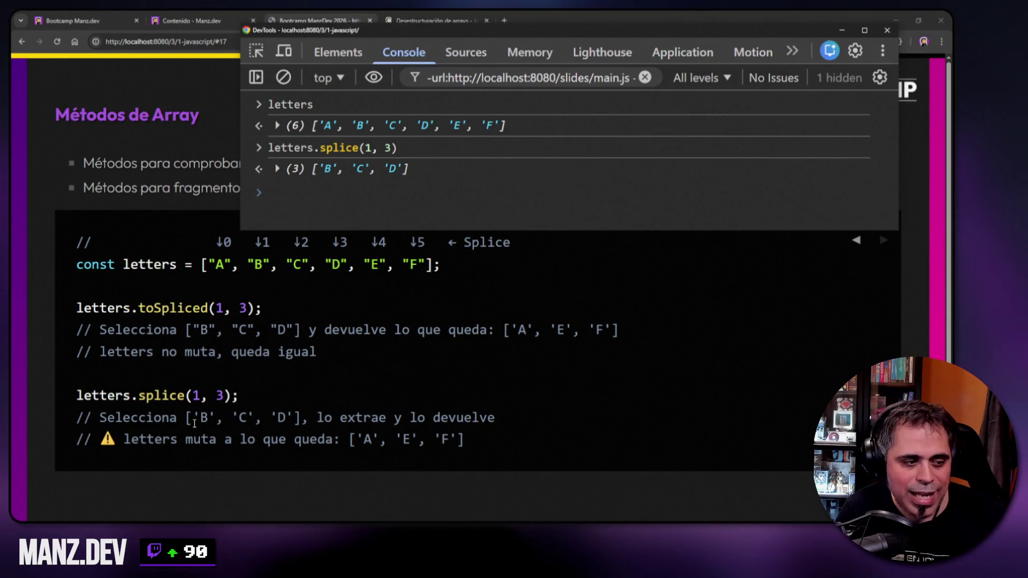
left_click_drag(246, 264, 348, 264)
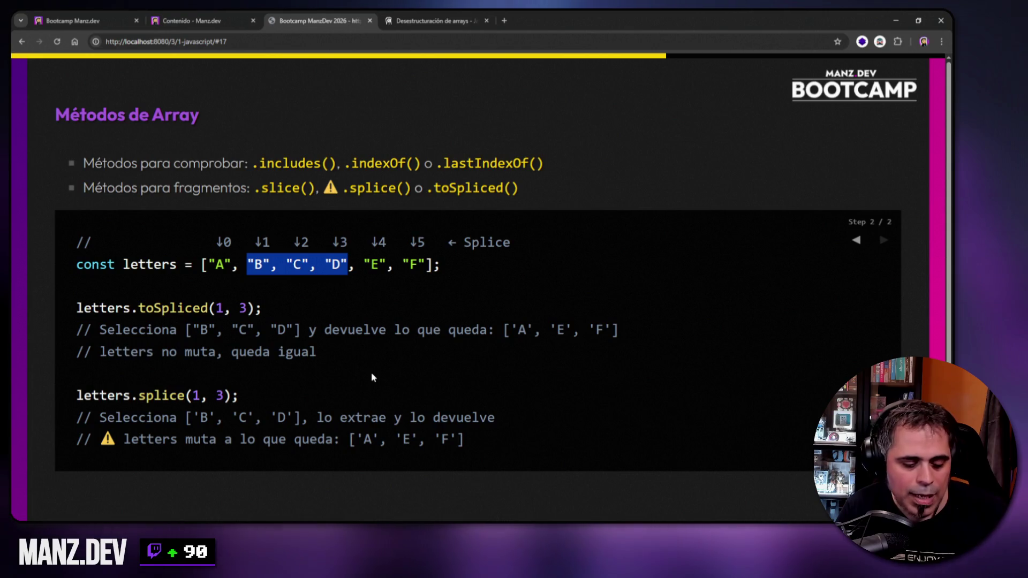
key("F12")
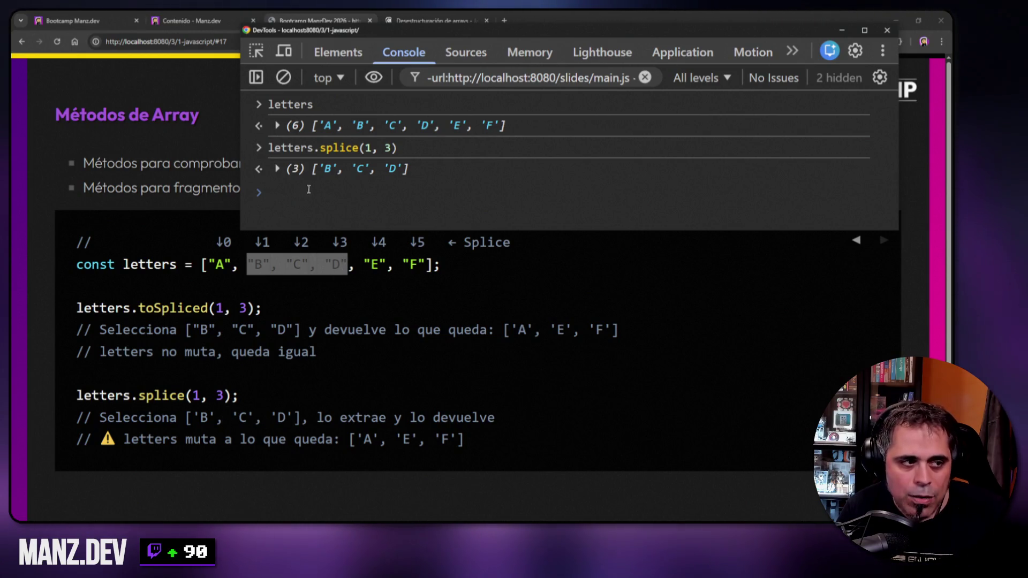
type("letters")
key("Return")
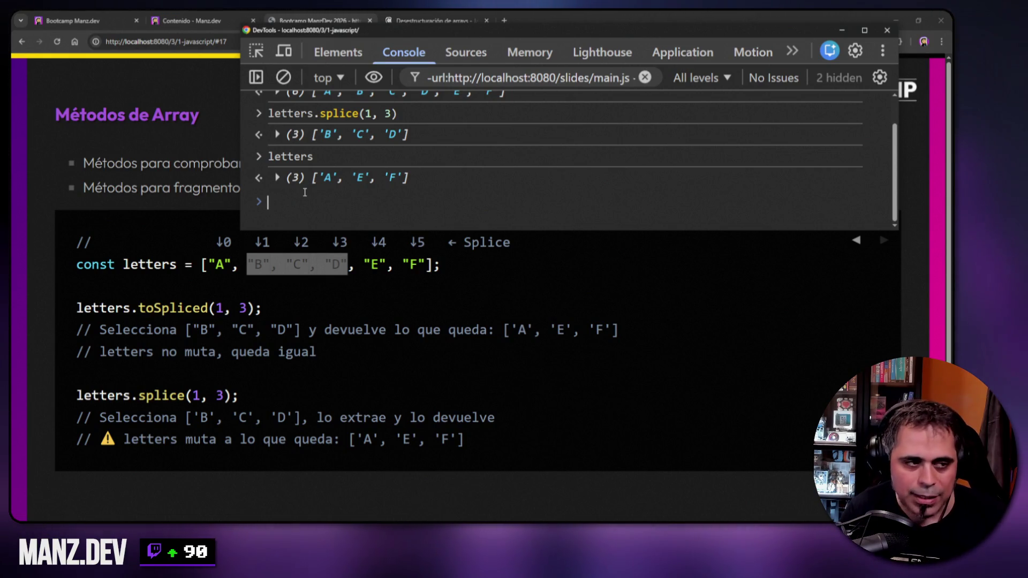
- Make the console taller and highlight the ['B', 'C', 'D'] and ['A', 'E', 'F'] results
left_click_drag(518, 231, 518, 298)
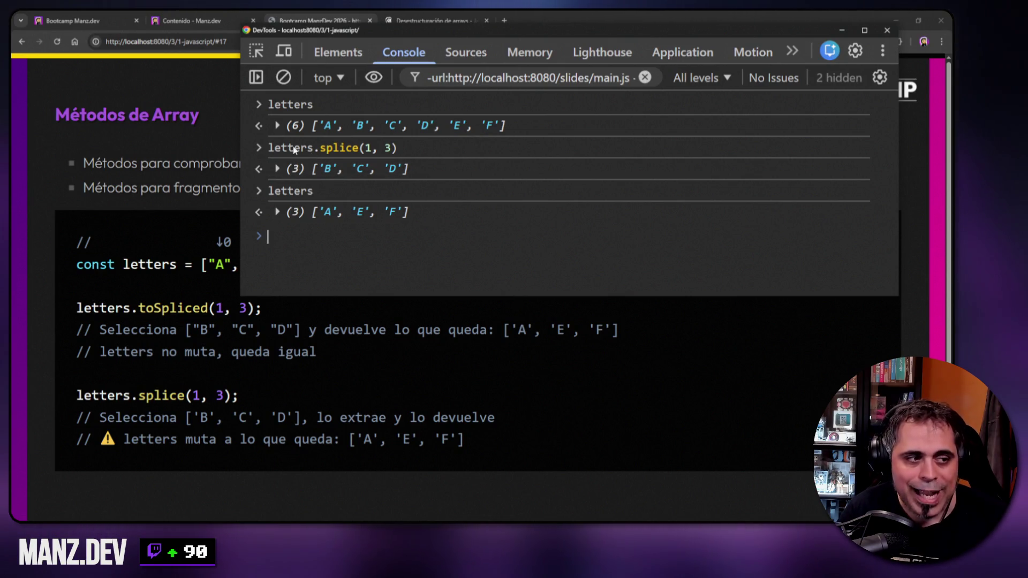
left_click_drag(312, 171, 409, 175)
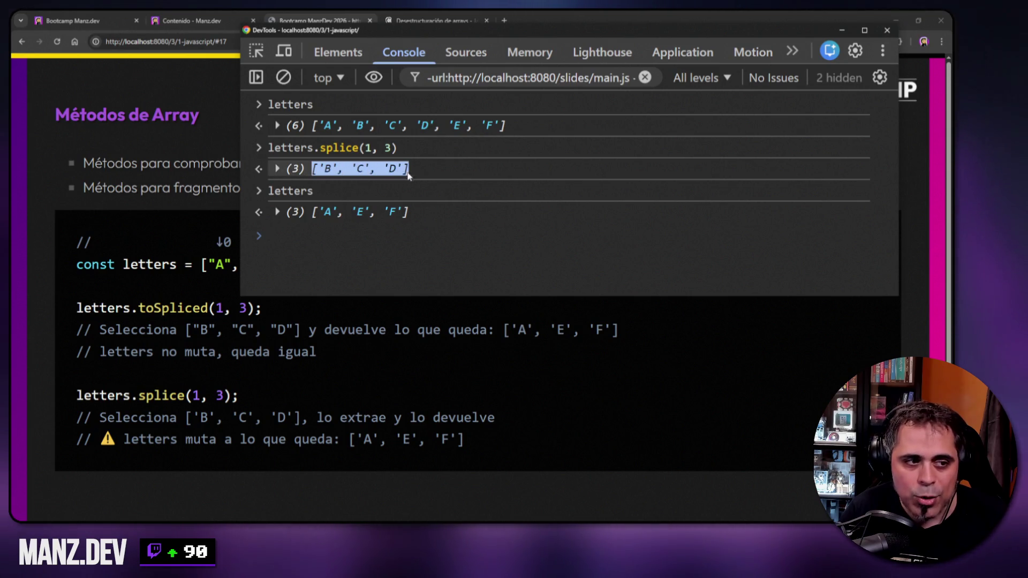
left_click(313, 216)
left_click_drag(312, 217, 410, 215)
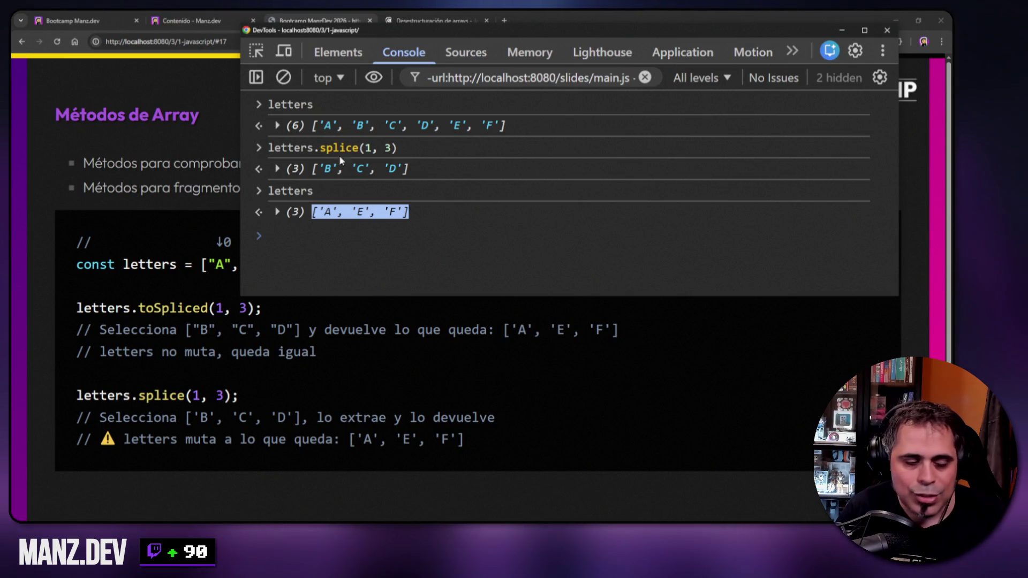
double_click(150, 395)
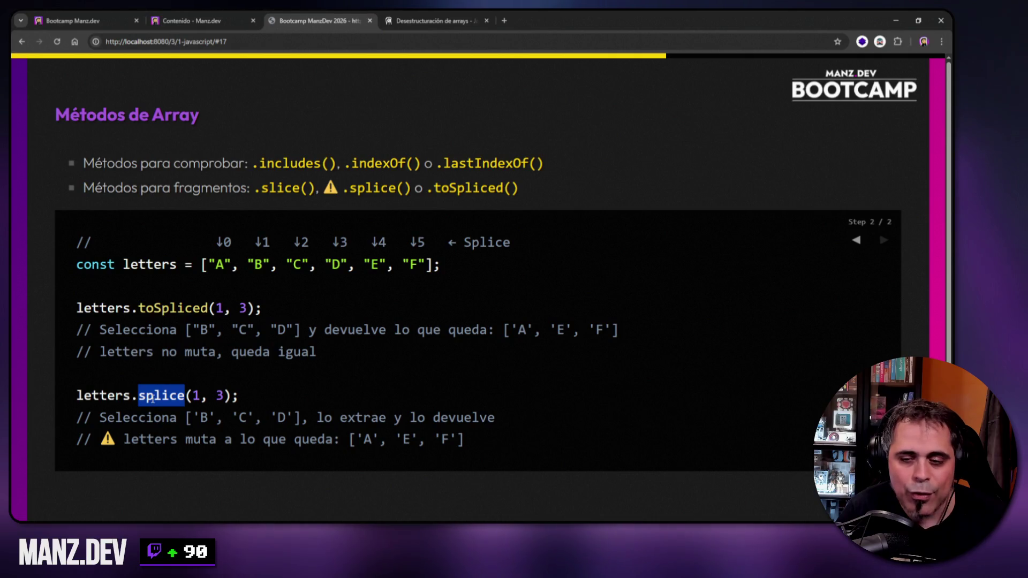
- Highlight toSpliced on the slide, then clear the console and print letters
left_click_drag(138, 307, 208, 307)
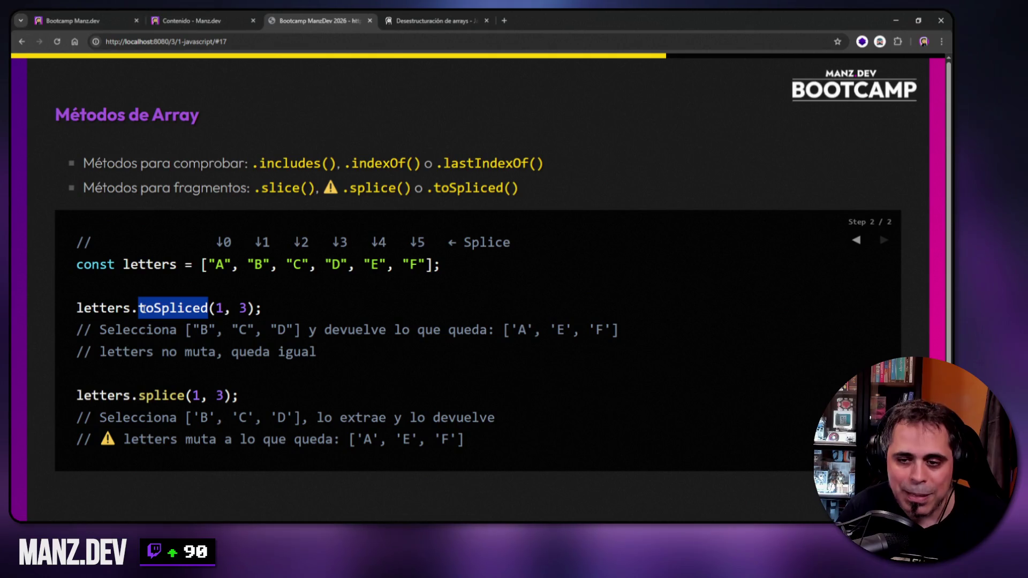
key("alt+Tab")
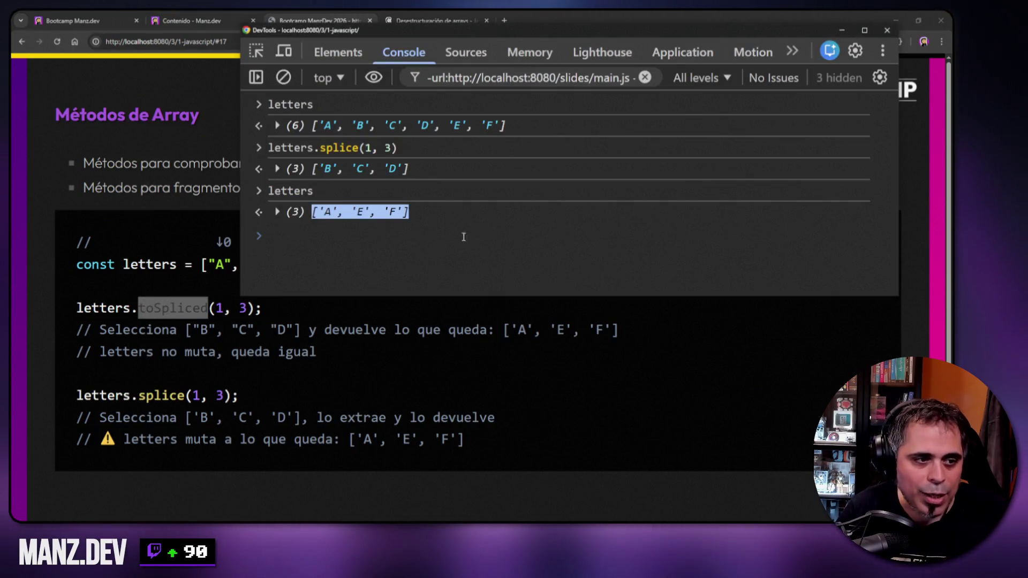
right_click(490, 175)
left_click(507, 191)
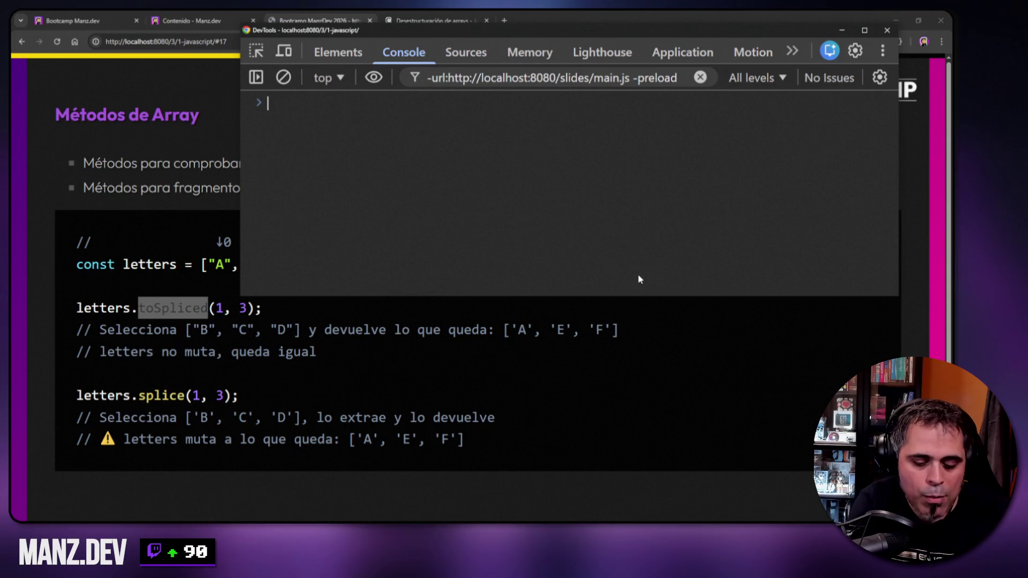
type("letters")
key("Return")
- Redefine the letters array with const letters =, clear the console, and print letters
type("letters.slice(1, 3)")
key("Up")
key("Up")
key("Up")
key("ctrl+a")
type("c")
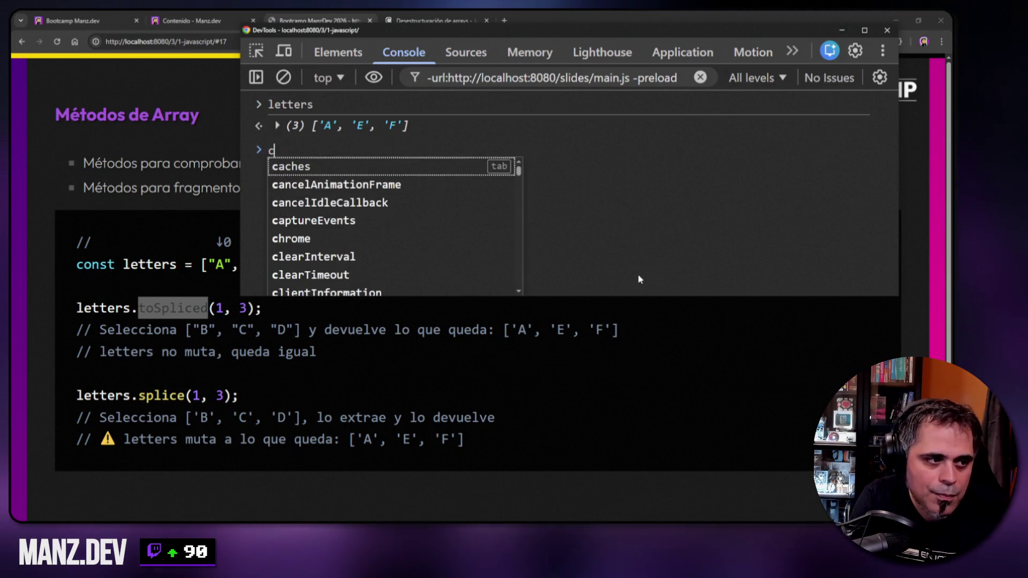
type("onst letters")
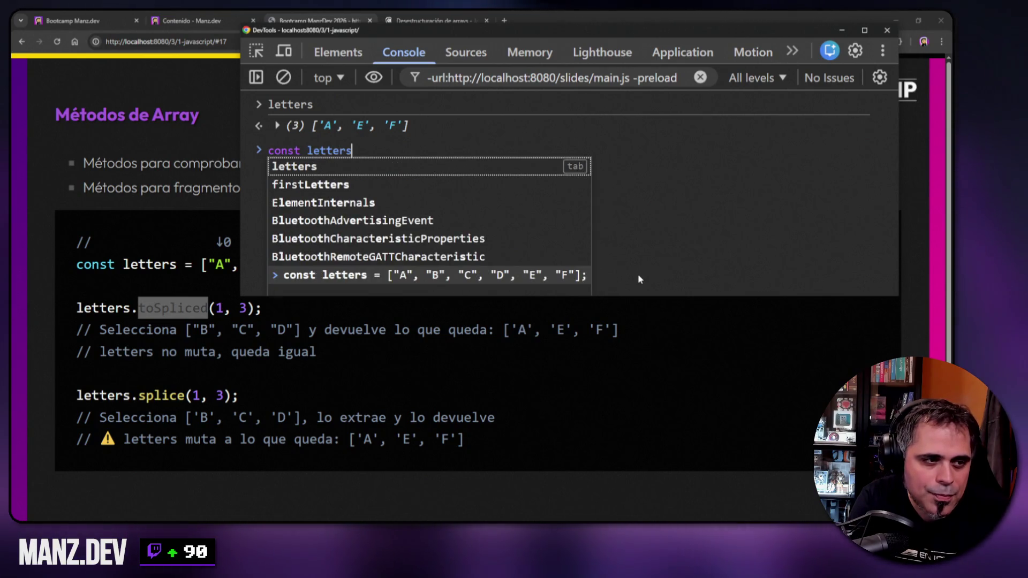
type(" =")
key("Tab")
key("Return")
key("ctrl+l")
type("letters")
key("Return")
- Run letters.toSpliced(1, 3), returning ['A', 'E', 'F'], confirm letters is unchanged, and close DevTools
type("letters.toSpliced(1, 3)")
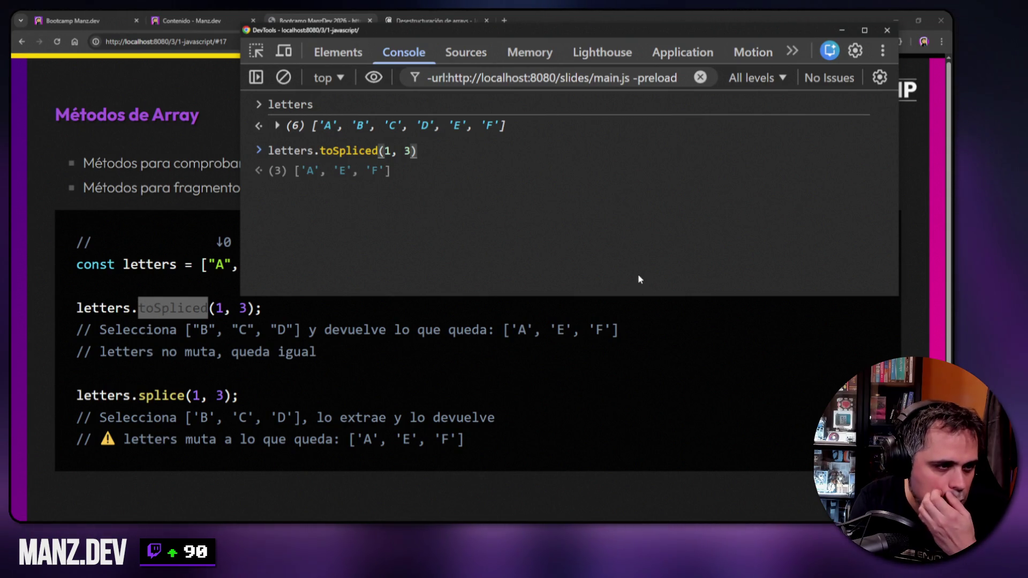
key("ctrl+a")
key("BackSpace")
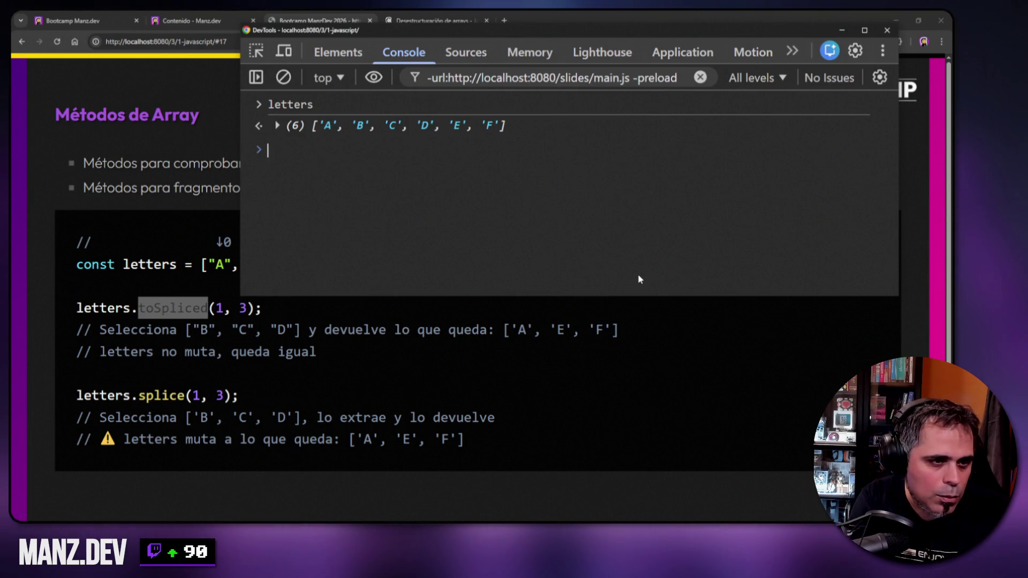
type("const letters = [\"A\", \"B\", \"C\", \"D\", \"E\", \"F\"];")
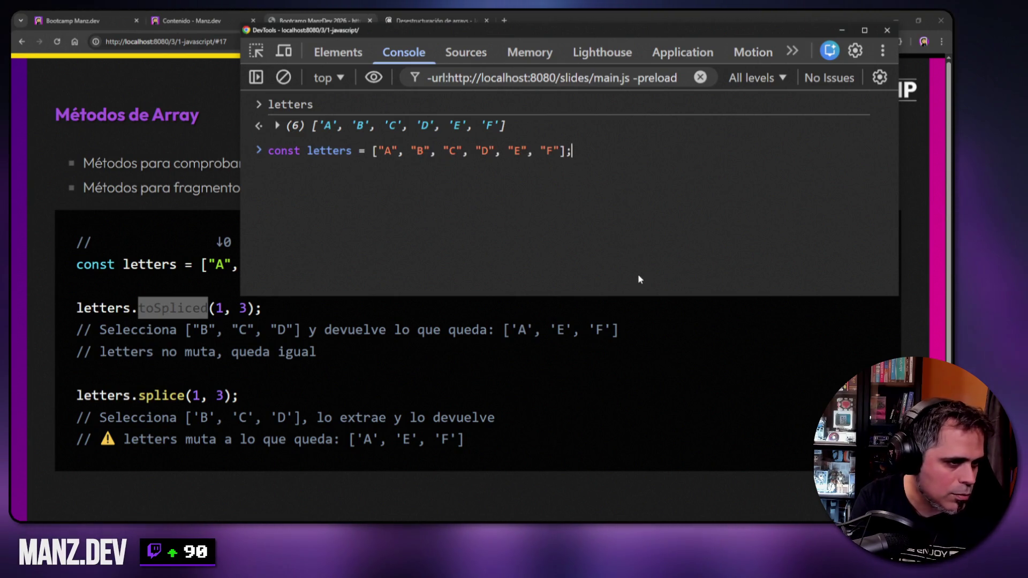
key("ctrl+a")
type("letters")
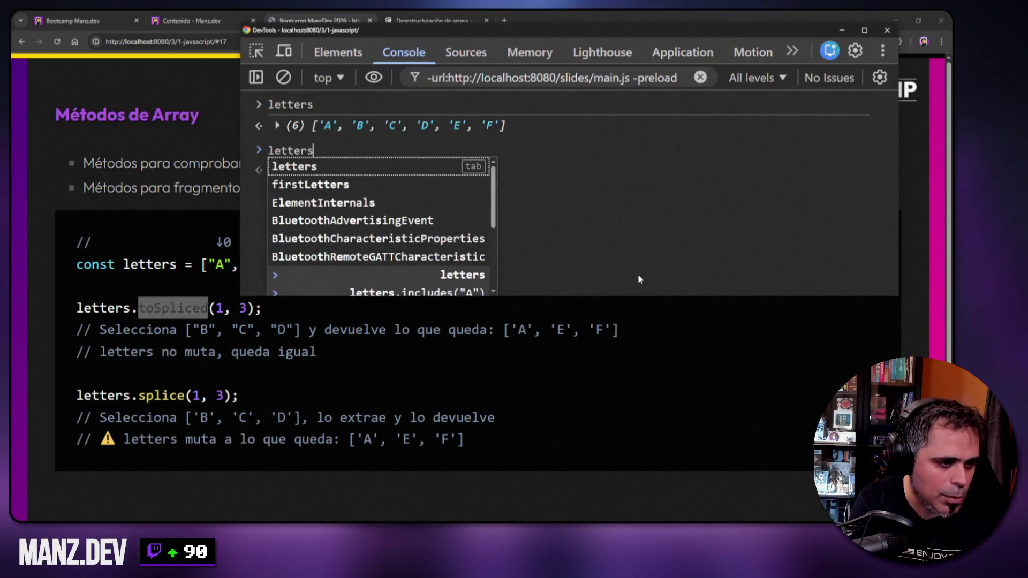
type(".")
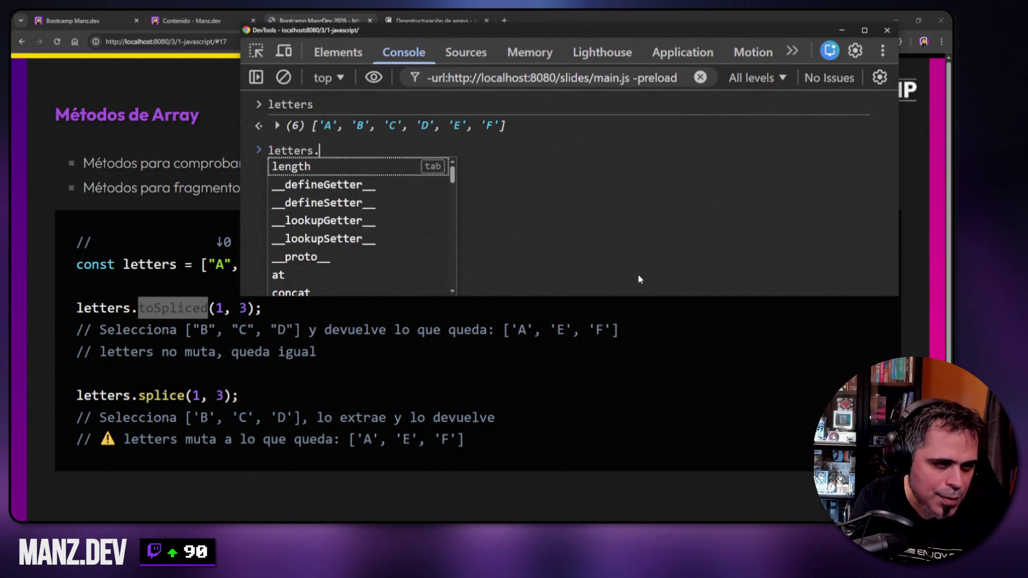
type("toSpliced(1, 3)")
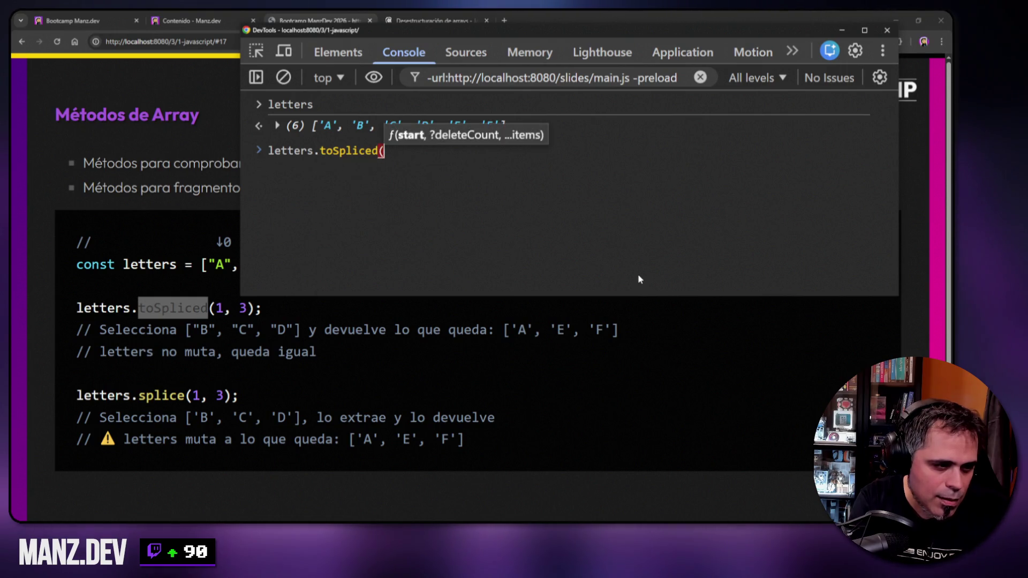
key("Return")
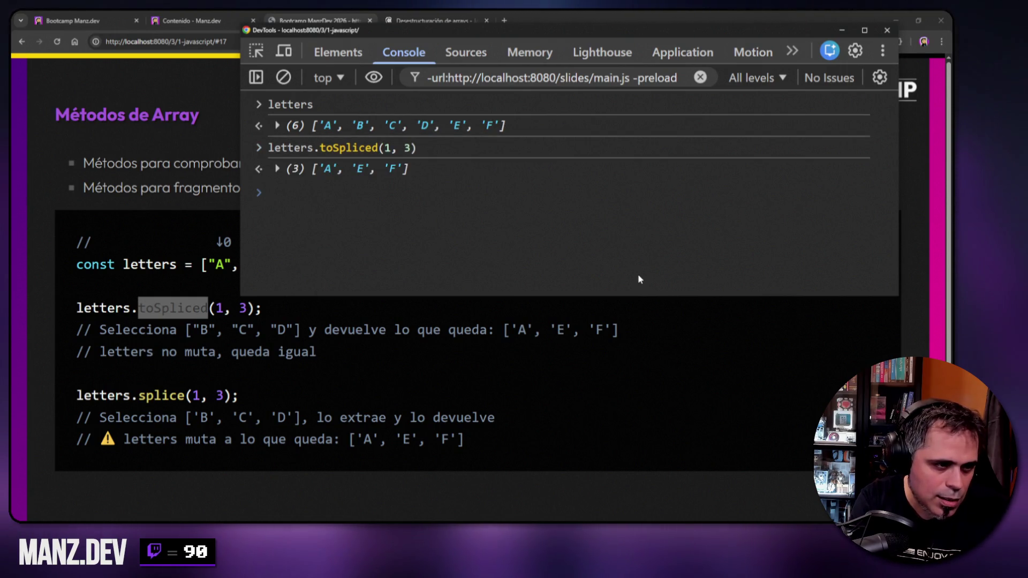
type("letters")
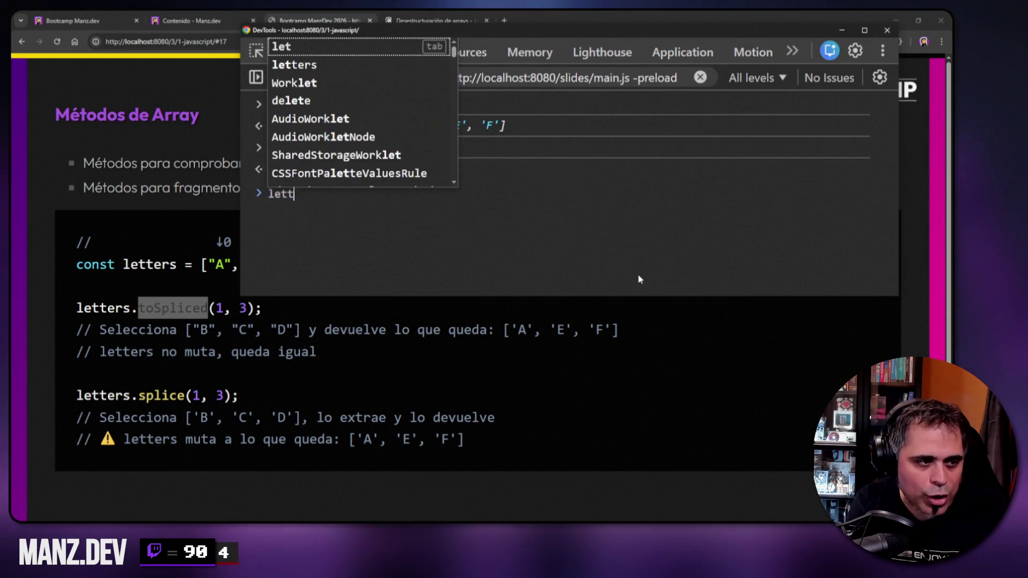
key("Return")
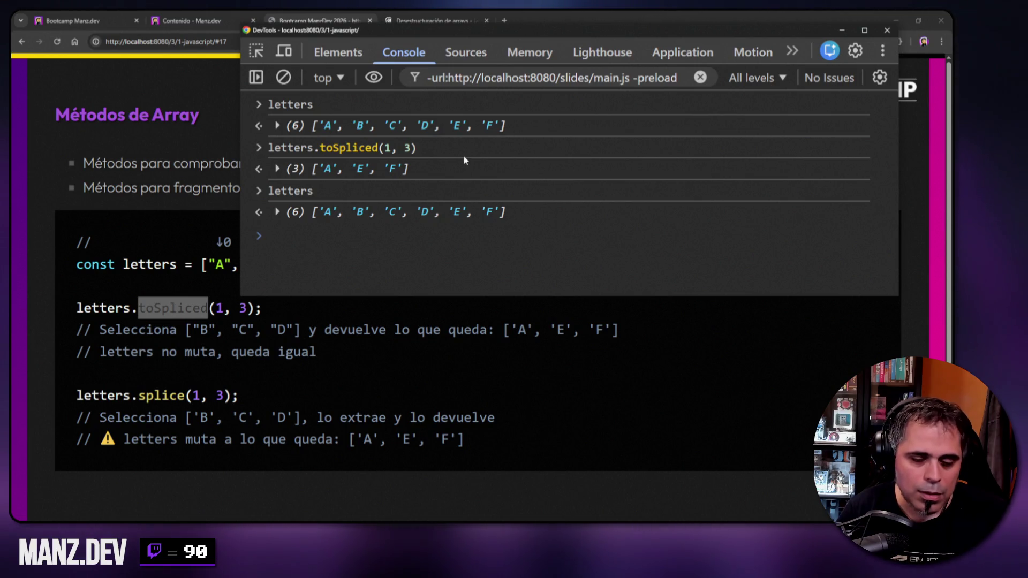
right_click(493, 149)
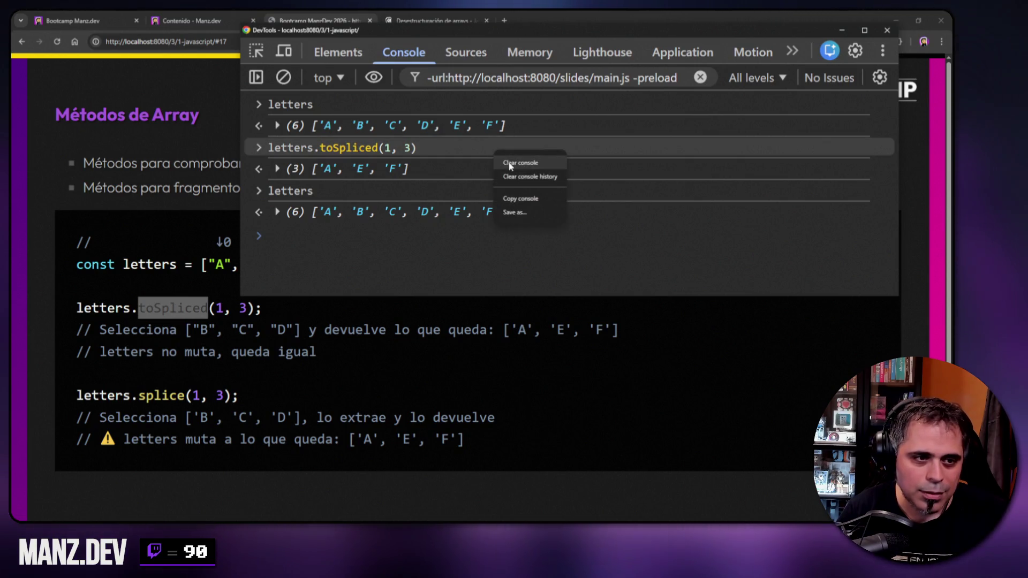
left_click(585, 127)
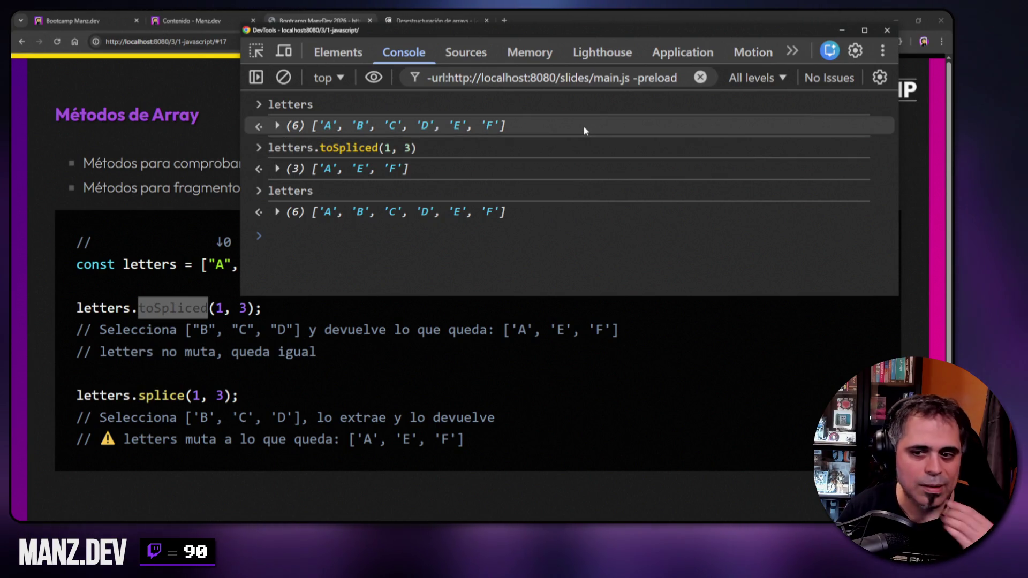
key("F12")
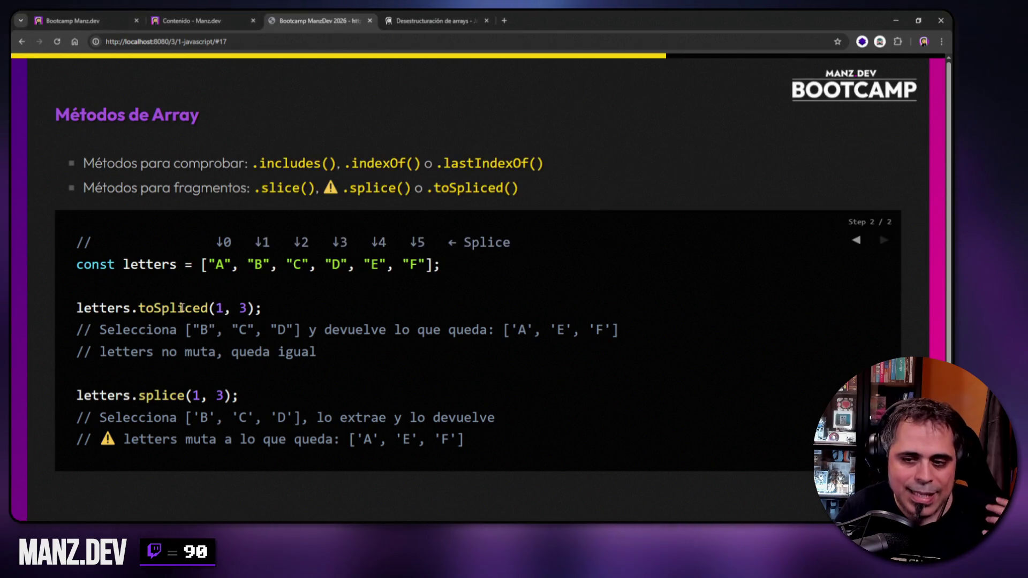
- Select toSpliced and splice on the slide, then reopen and clear the console and print letters
double_click(165, 310)
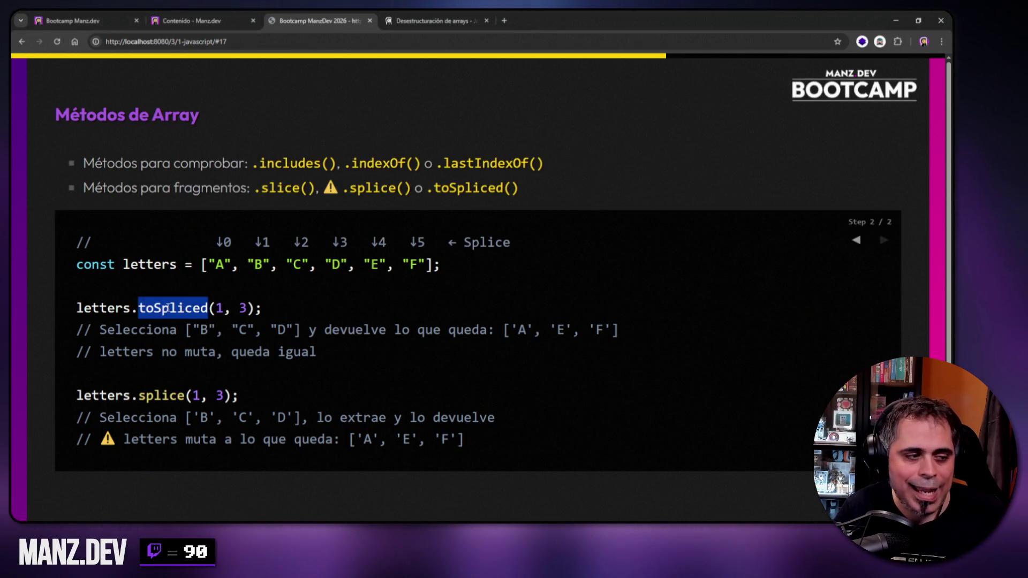
double_click(150, 395)
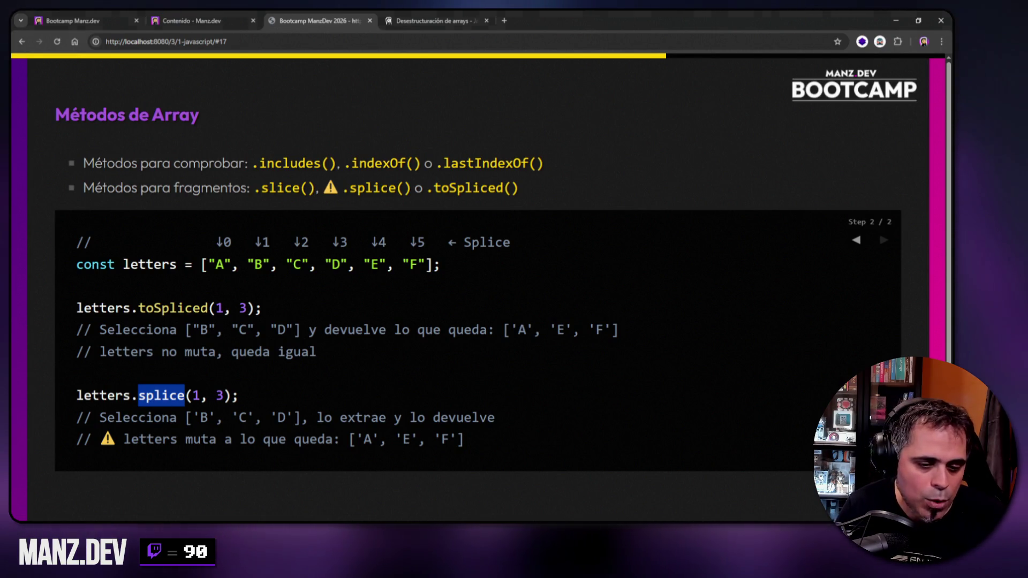
key("F12")
right_click(425, 248)
right_click(554, 188)
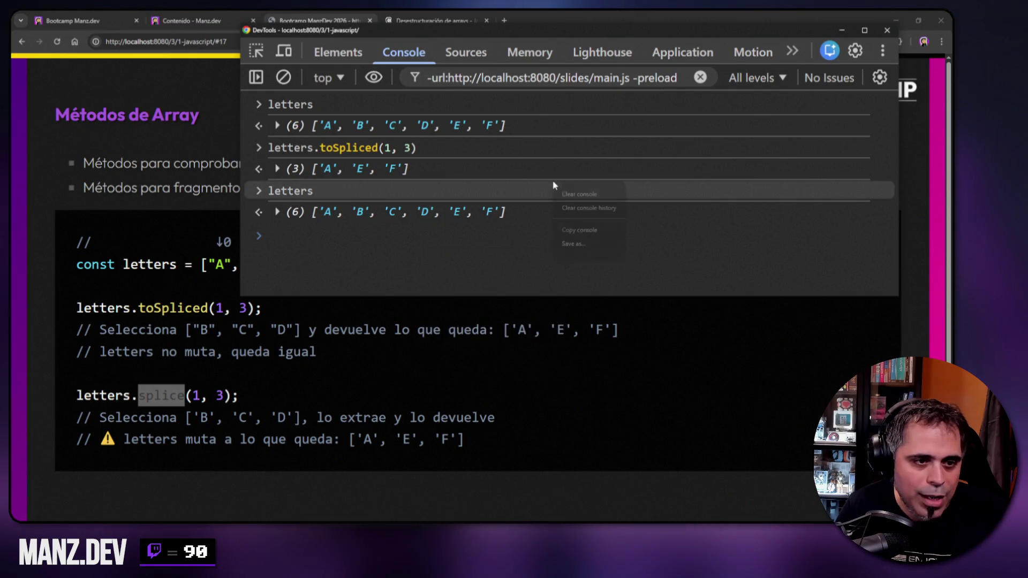
left_click(577, 194)
key("Up")
key("Up")
key("Return")
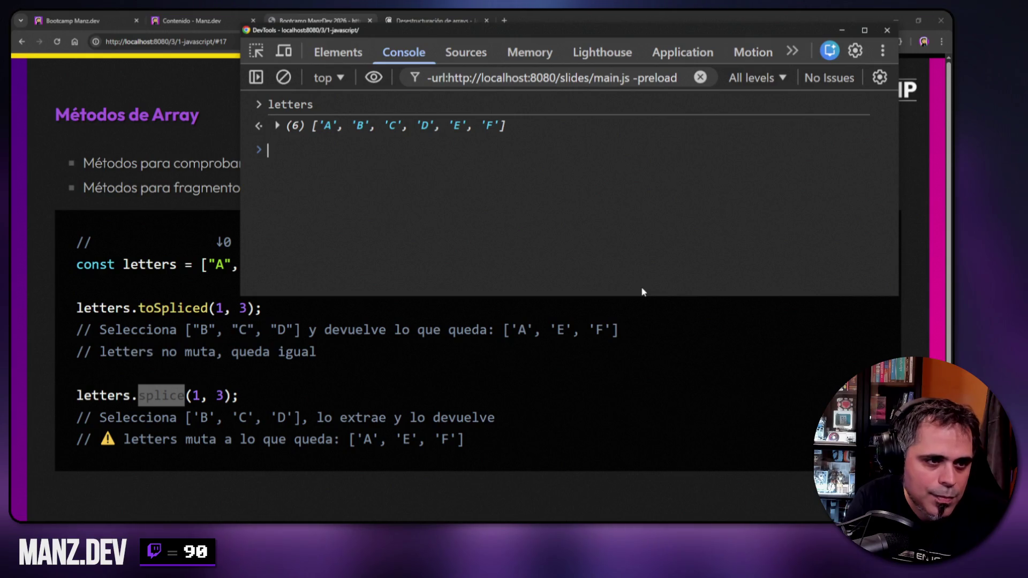
- Run letters.splice(1, 3), returning ['B', 'C', 'D'], then show letters is now ['A', 'E', 'F']
key("Up")
type(".")
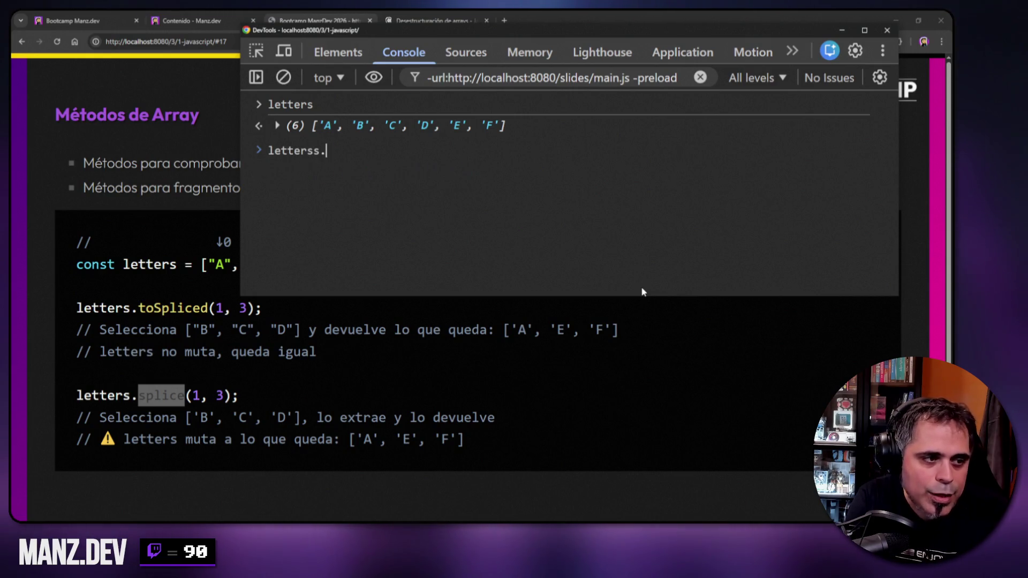
type("splice(1, 3)")
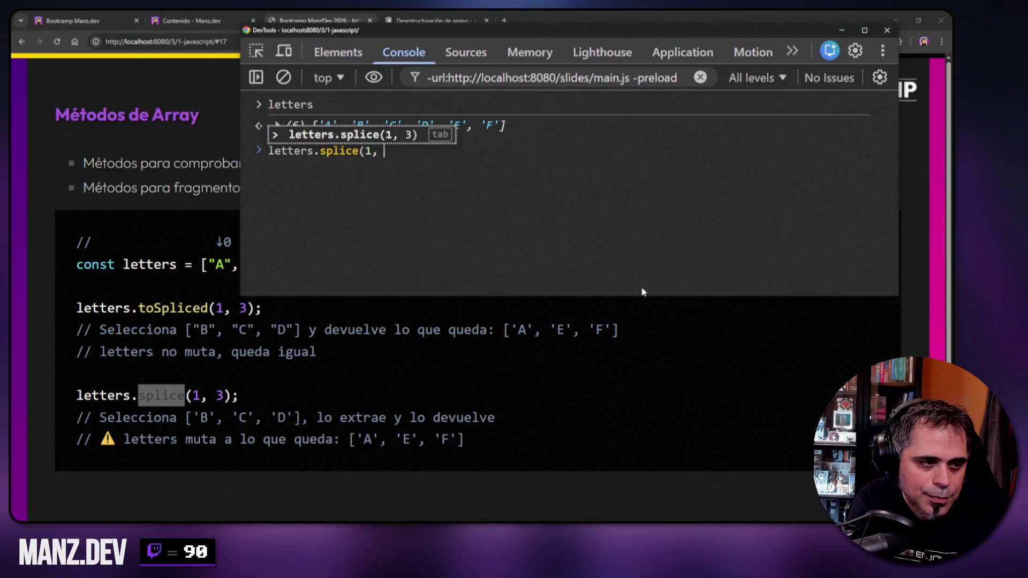
key("Return")
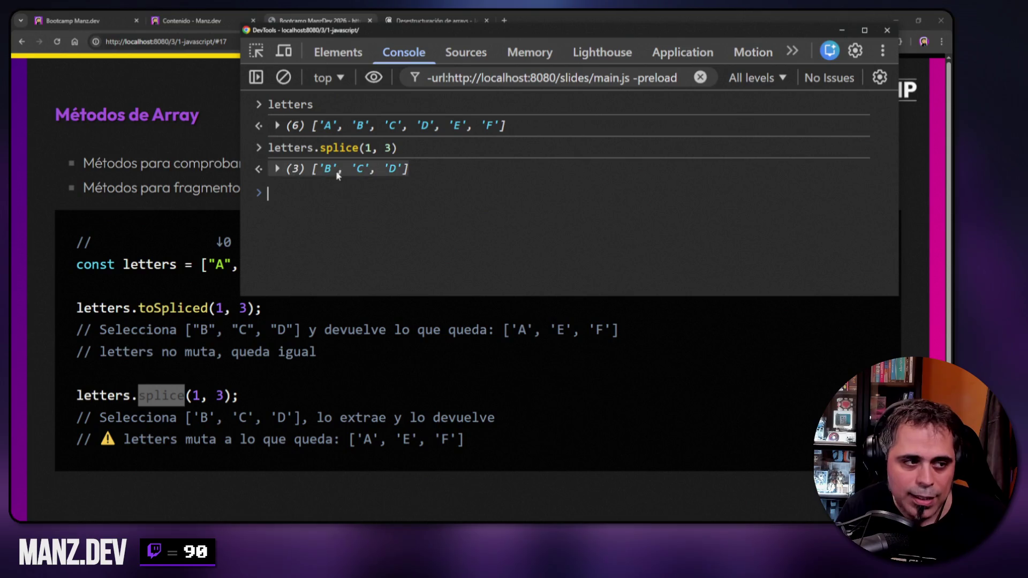
left_click_drag(314, 173, 408, 172)
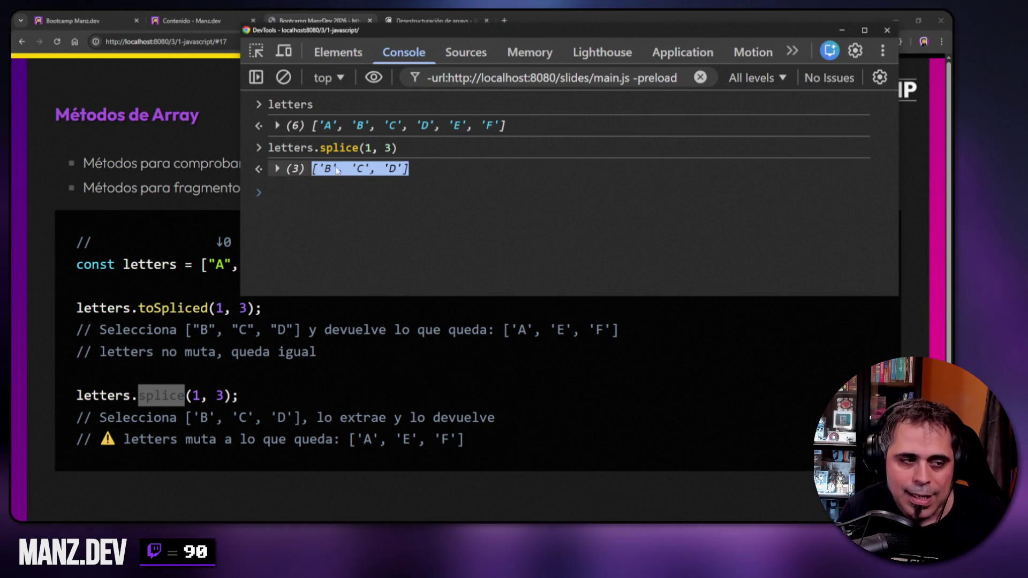
left_click(399, 183)
type("letters")
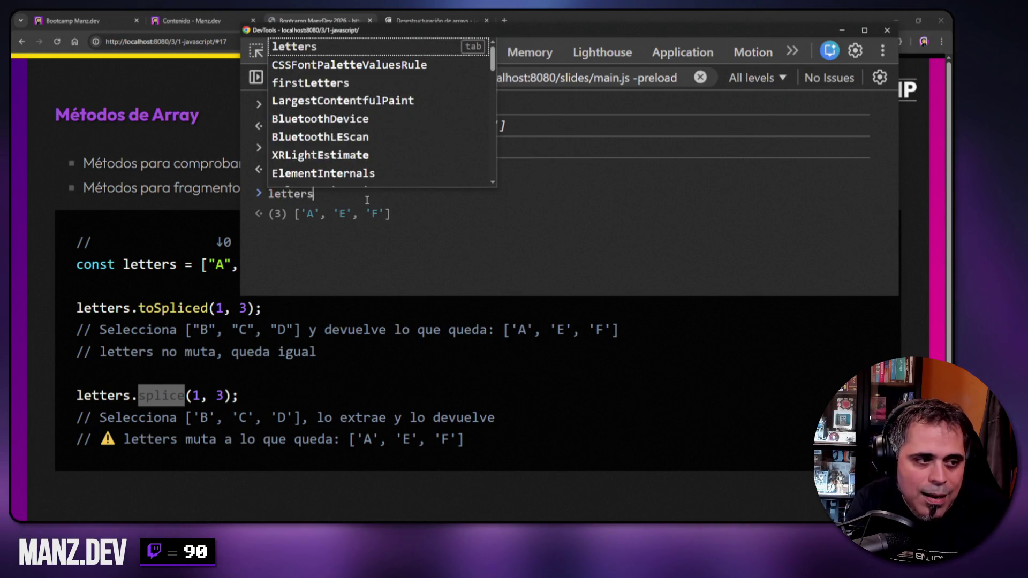
key("Return")
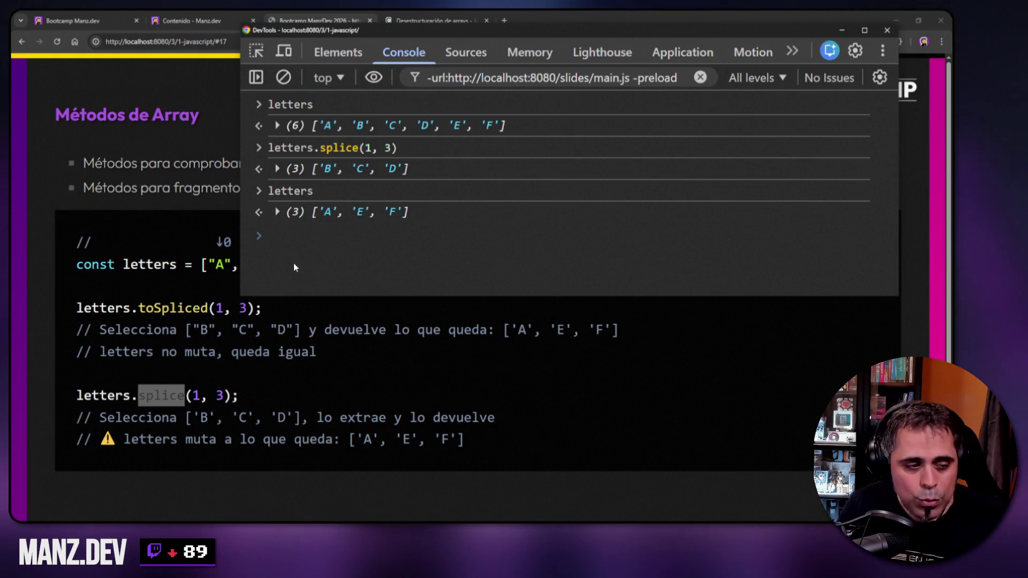
left_click(150, 310)
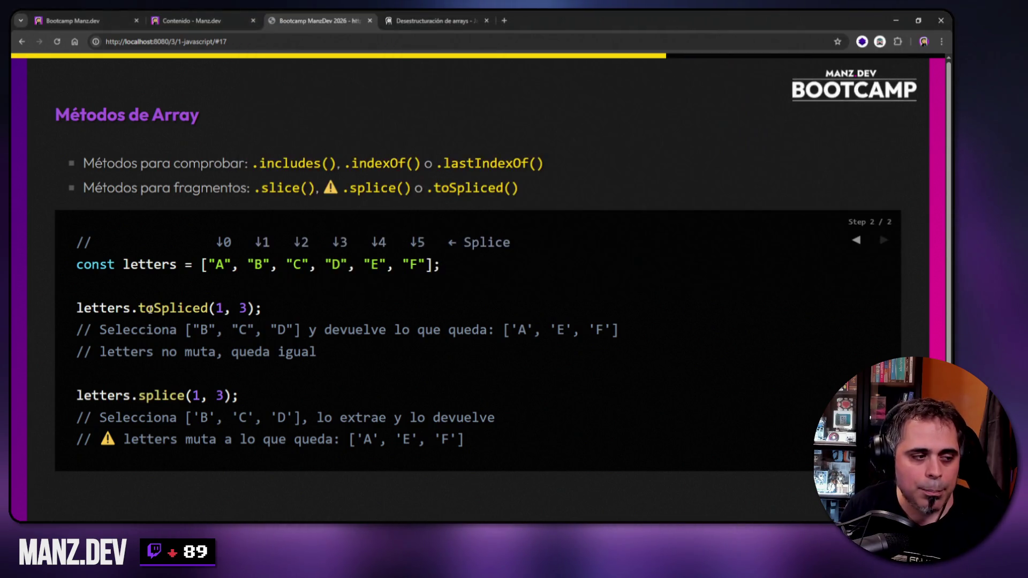
double_click(151, 395)
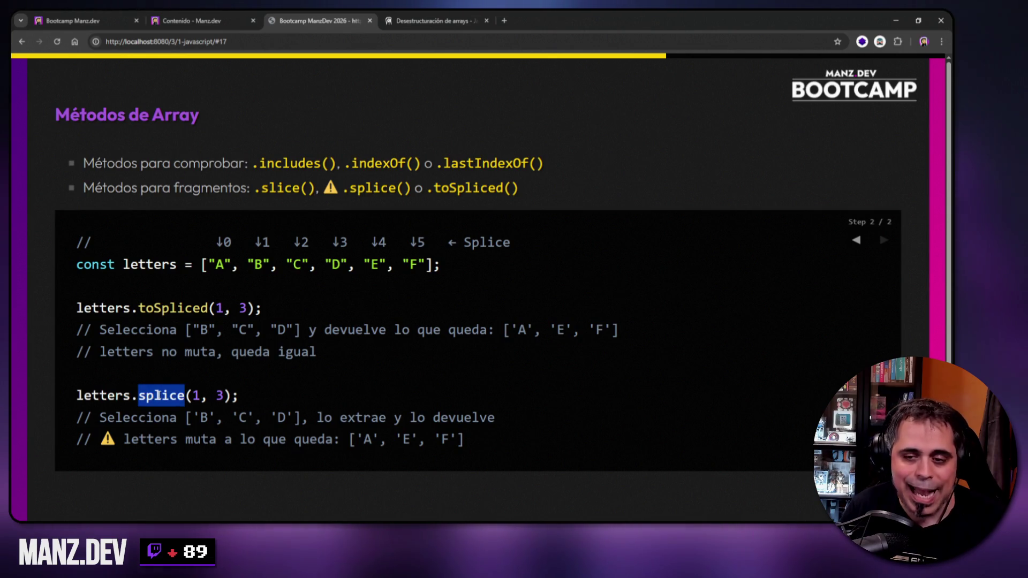